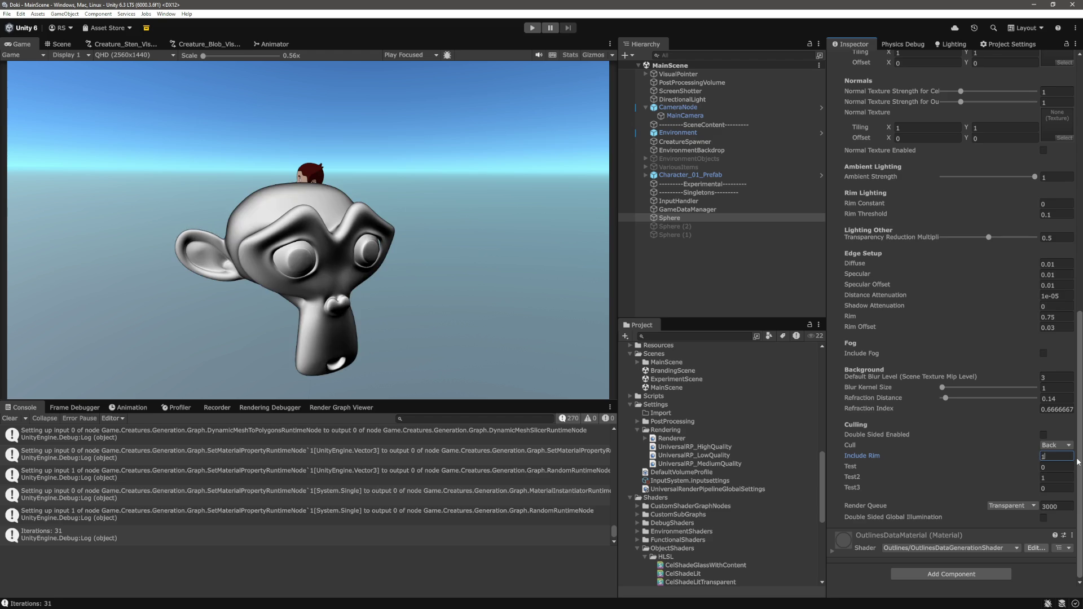
- Toggle the material's Include Rim between 1 and 0 to compare shading, leaving it at 0
{"action": "key", "text": "BackSpace"}
{"action": "type", "text": "1"}
{"action": "key", "text": "BackSpace"}
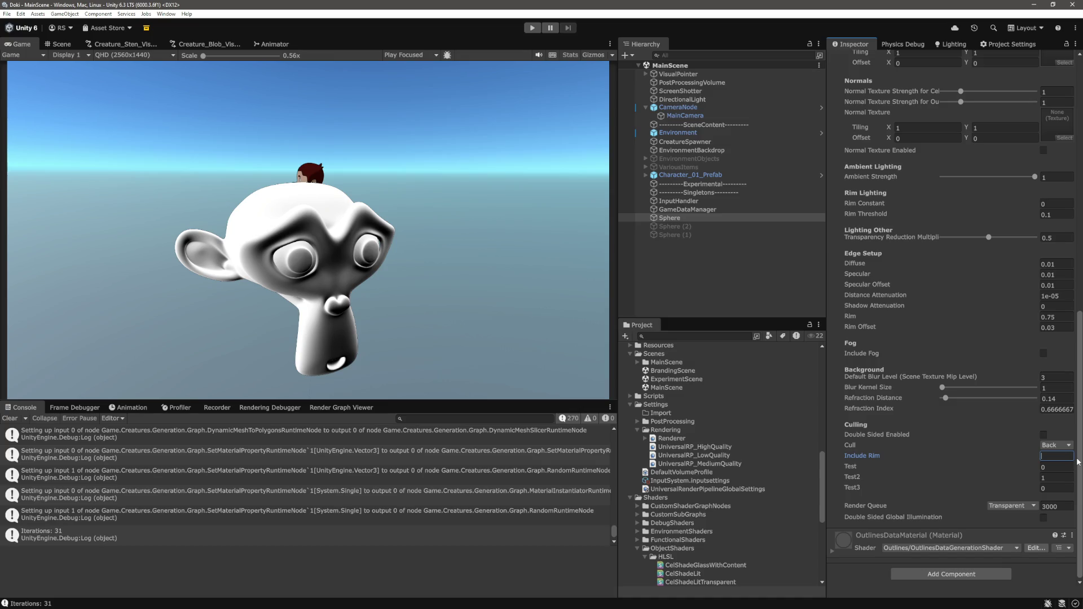
{"action": "type", "text": "1"}
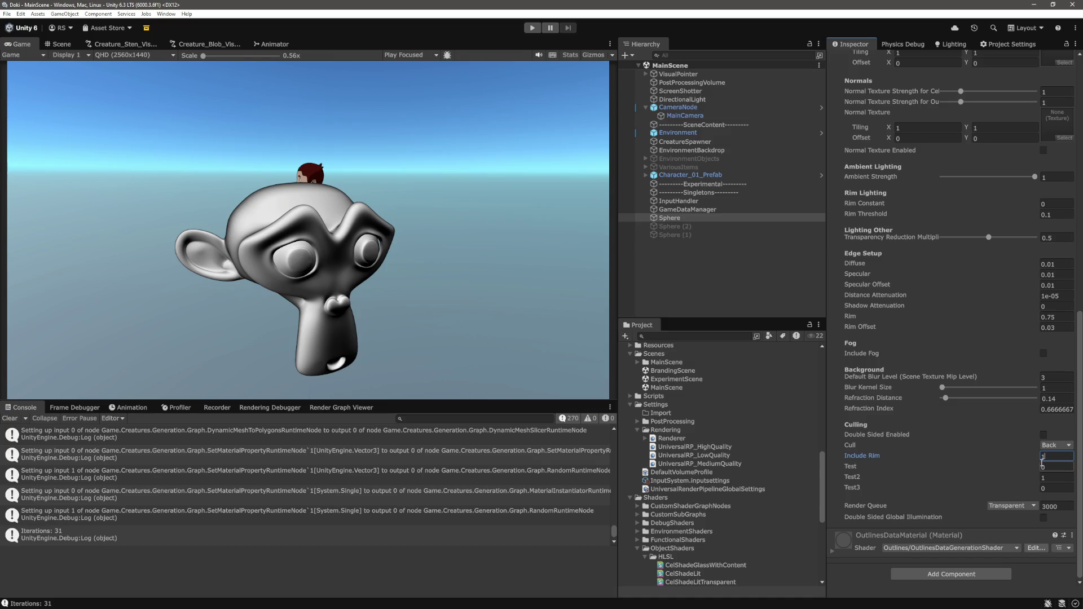
{"action": "key", "text": "BackSpace"}
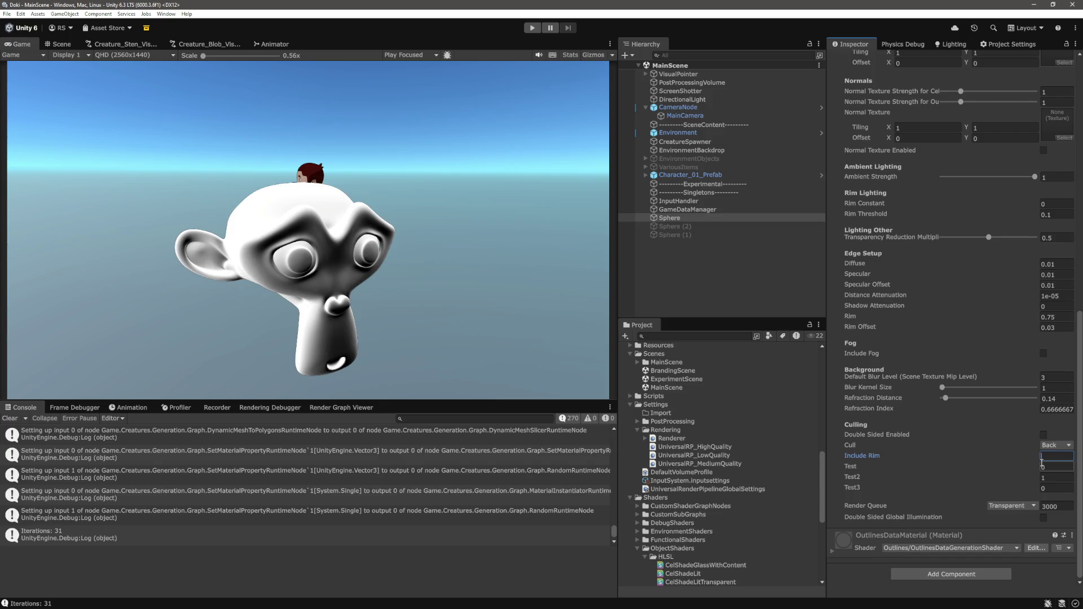
- Scrub Test2 down to 0.74 and set Test to 0.24
{"action": "left_click", "coordinate": [1028, 478]}
{"action": "left_click_drag", "start_coordinate": [1027, 477], "coordinate": [1036, 468]}
{"action": "left_click", "coordinate": [1028, 467]}
{"action": "type", "text": ".24"}
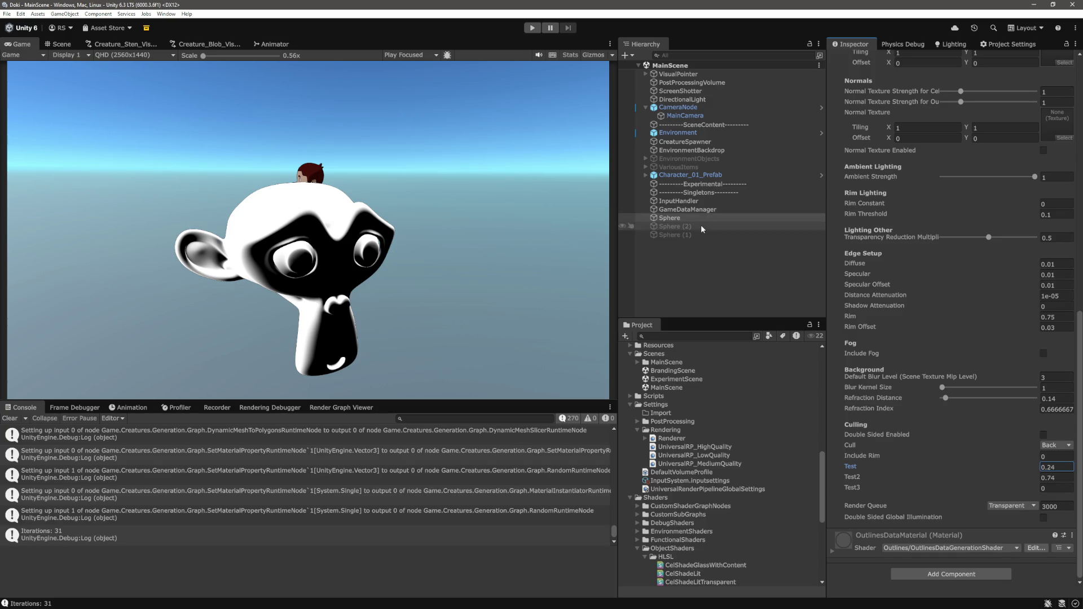
{"action": "scroll", "coordinate": [901, 307], "scroll_direction": "up", "scroll_amount": 5}
- Scrub the Sphere's Rotation X to -24 and Y to about -1593 for a side view of the monkey
{"action": "scroll", "coordinate": [908, 310], "scroll_direction": "up", "scroll_amount": 5}
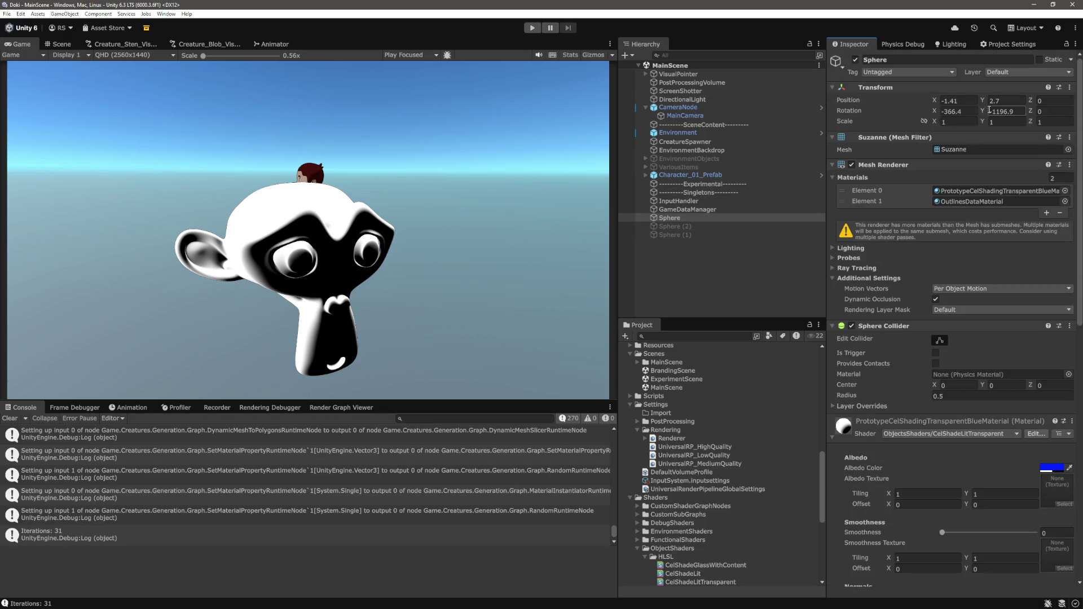
{"action": "mouse_move", "coordinate": [982, 111]}
{"action": "left_mouse_down"}
{"action": "mouse_move", "coordinate": [1043, 117]}
{"action": "mouse_move", "coordinate": [992, 180]}
{"action": "mouse_move", "coordinate": [55, 188]}
{"action": "mouse_move", "coordinate": [239, 195]}
{"action": "mouse_move", "coordinate": [45, 122]}
{"action": "left_mouse_up"}
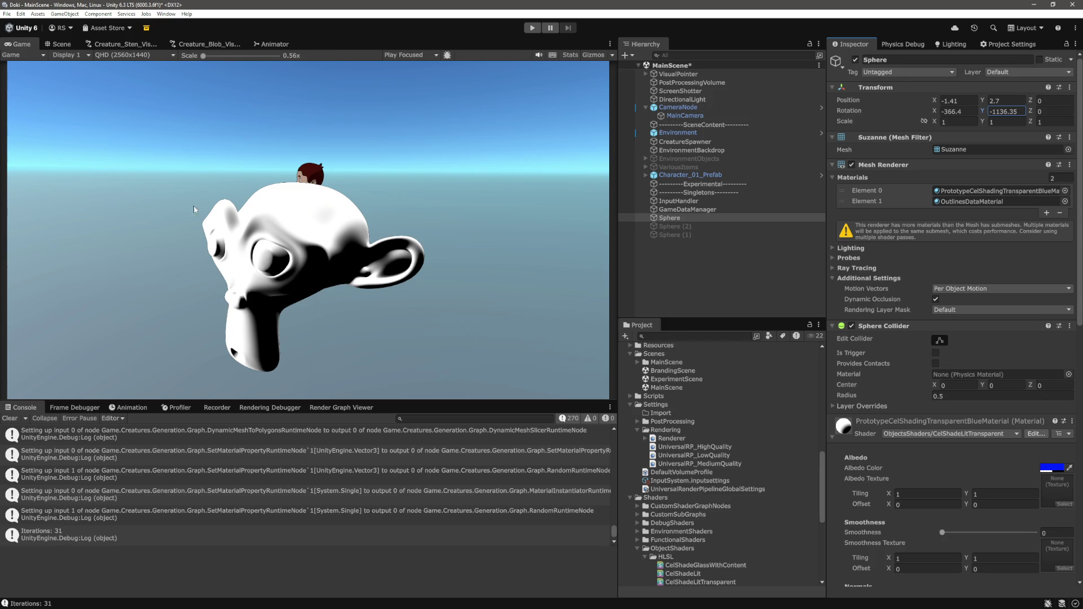
{"action": "left_click_drag", "start_coordinate": [982, 111], "coordinate": [836, 112]}
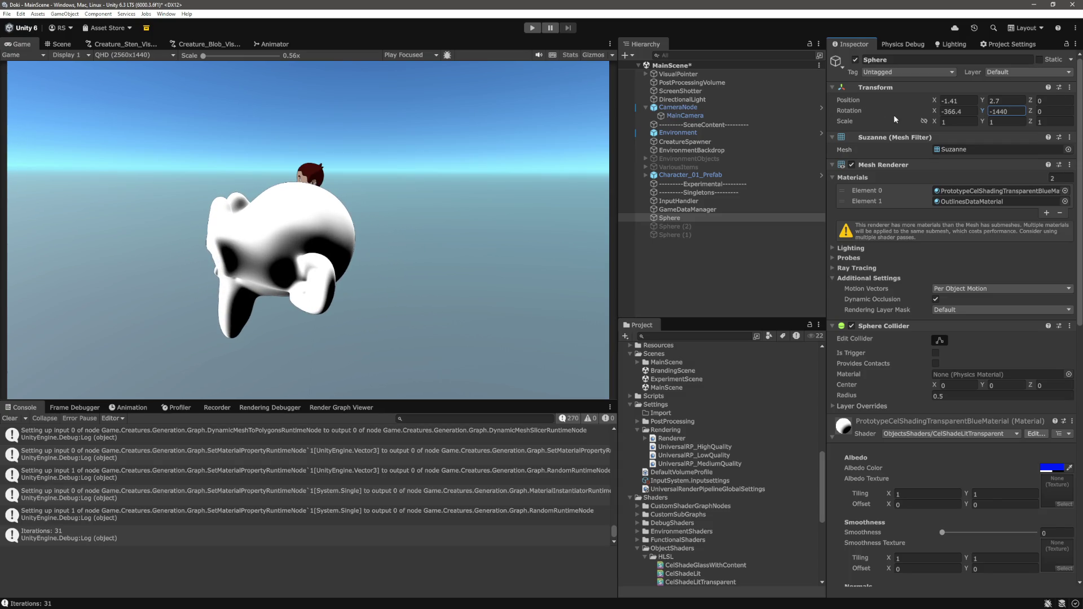
{"action": "mouse_move", "coordinate": [937, 113]}
{"action": "left_mouse_down"}
{"action": "mouse_move", "coordinate": [1060, 117]}
{"action": "mouse_move", "coordinate": [42, 118]}
{"action": "left_mouse_up"}
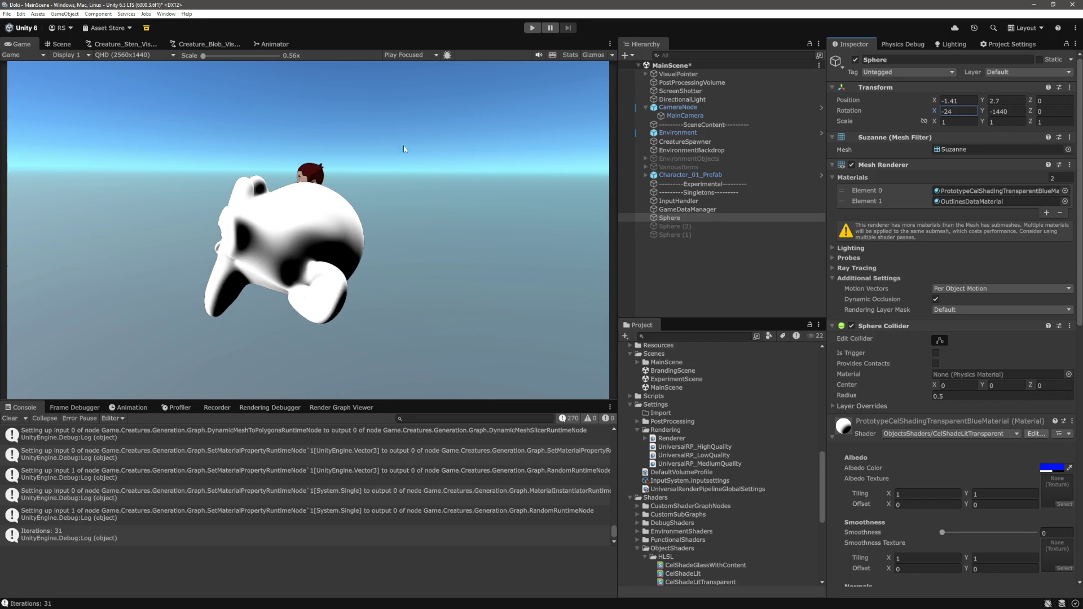
{"action": "mouse_move", "coordinate": [984, 110]}
{"action": "left_mouse_down"}
{"action": "mouse_move", "coordinate": [841, 116]}
{"action": "mouse_move", "coordinate": [915, 122]}
{"action": "left_mouse_up"}
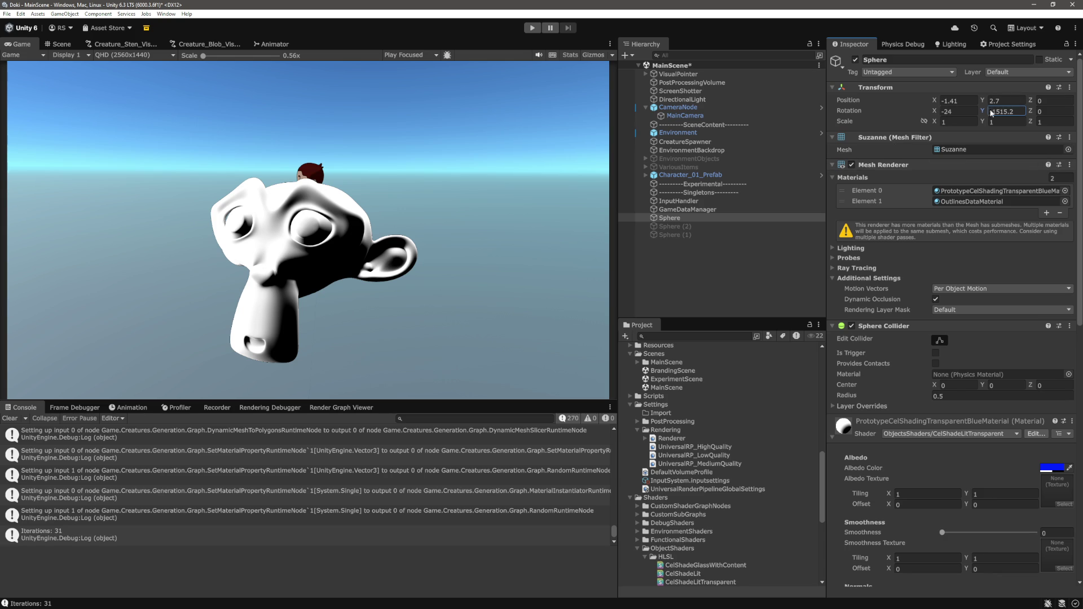
{"action": "left_click_drag", "start_coordinate": [989, 113], "coordinate": [956, 120]}
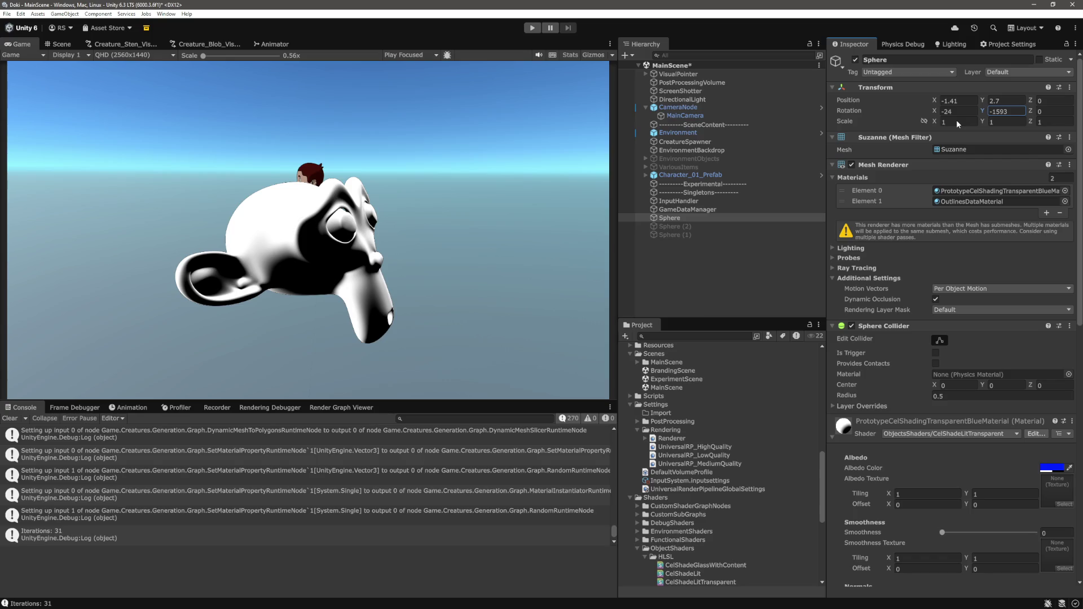
- Try Test 0.1 with Test2 values 0.2, 0.23 and 0.25, then Test 0.4
{"action": "scroll", "coordinate": [1010, 443], "scroll_direction": "down", "scroll_amount": 5}
{"action": "scroll", "coordinate": [1010, 443], "scroll_direction": "down", "scroll_amount": 8}
{"action": "left_click", "coordinate": [1057, 467]}
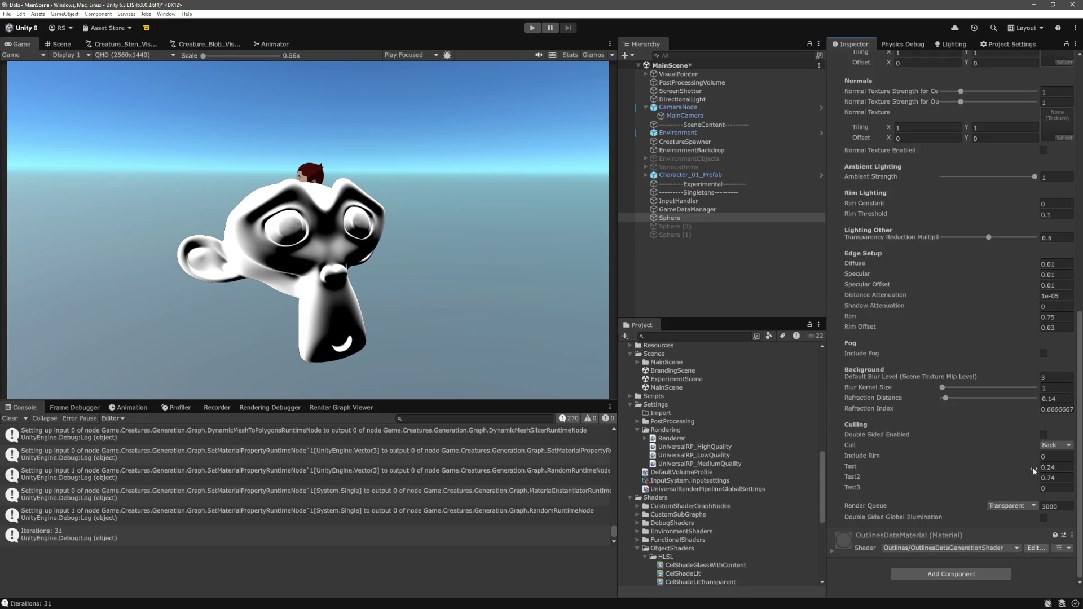
{"action": "type", "text": "0.1"}
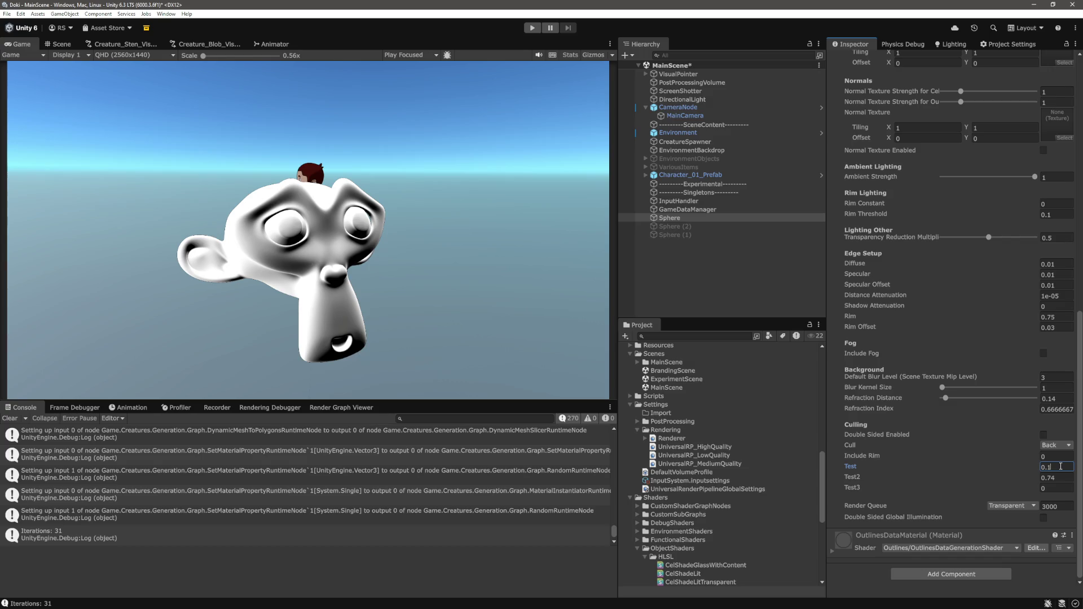
{"action": "key", "text": "Tab"}
{"action": "type", "text": "0.2"}
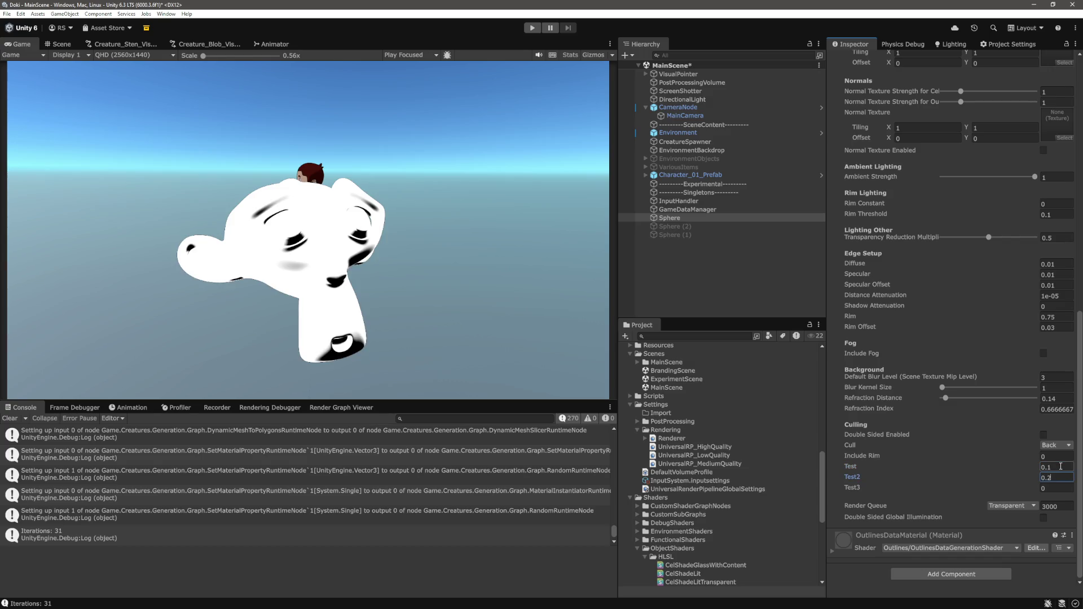
{"action": "key", "text": "BackSpace"}
{"action": "type", "text": "3"}
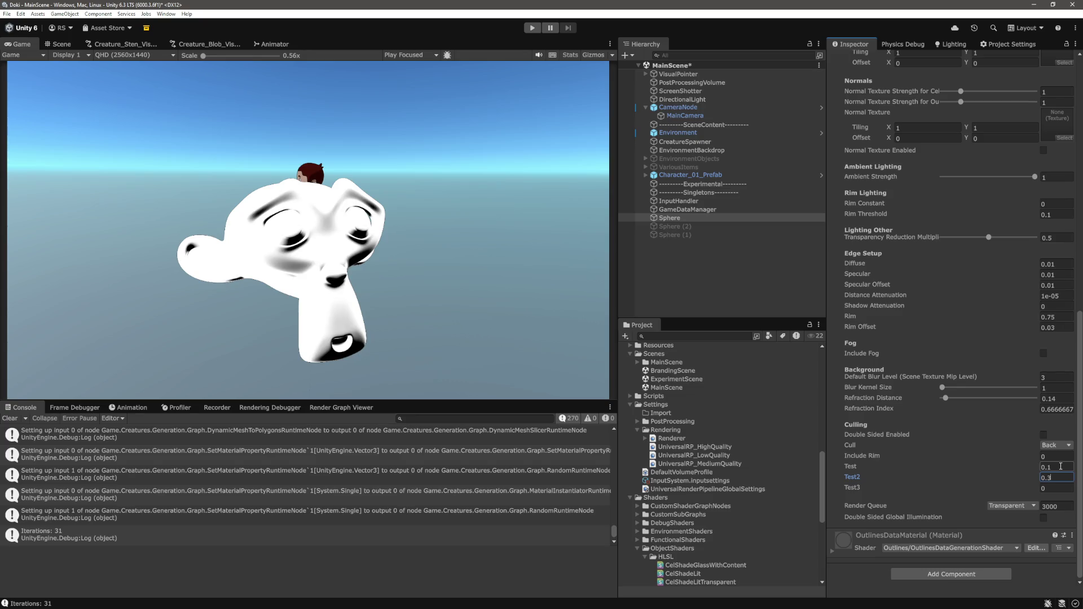
{"action": "key", "text": "BackSpace"}
{"action": "type", "text": "5"}
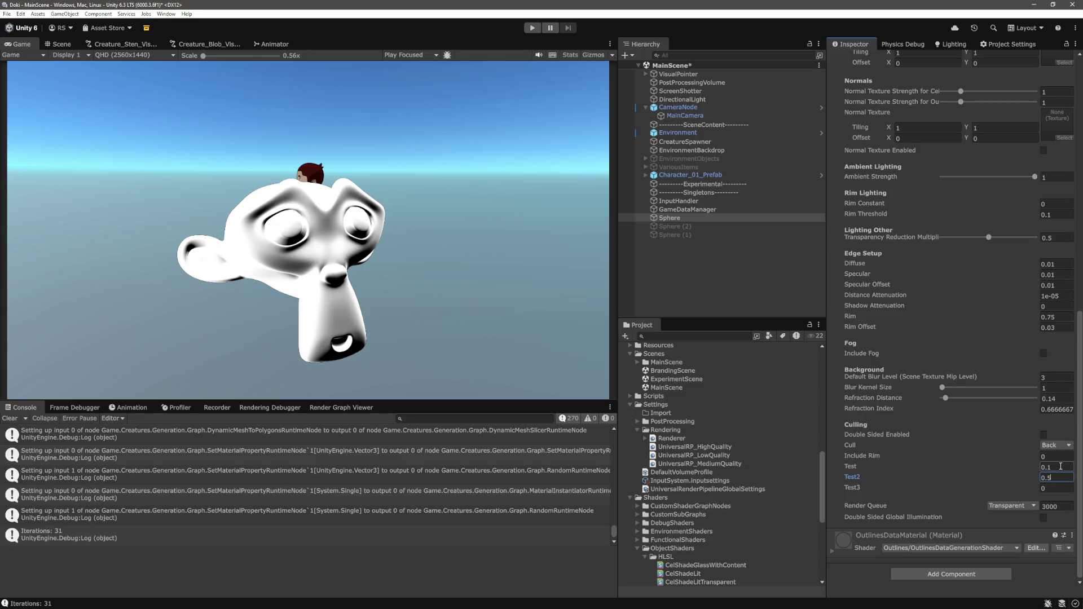
{"action": "left_click", "coordinate": [1061, 466]}
{"action": "type", "text": "0.4"}
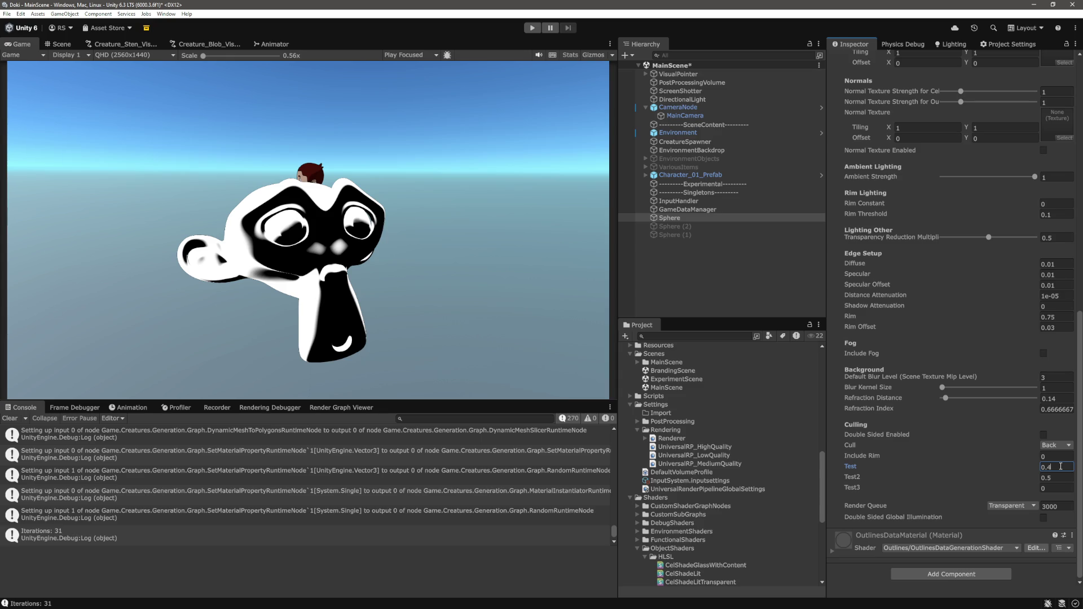
- Set Include Rim to 1 and settle on Test 0.1 and Test2 0.2
{"action": "left_click", "coordinate": [1055, 456]}
{"action": "type", "text": "1"}
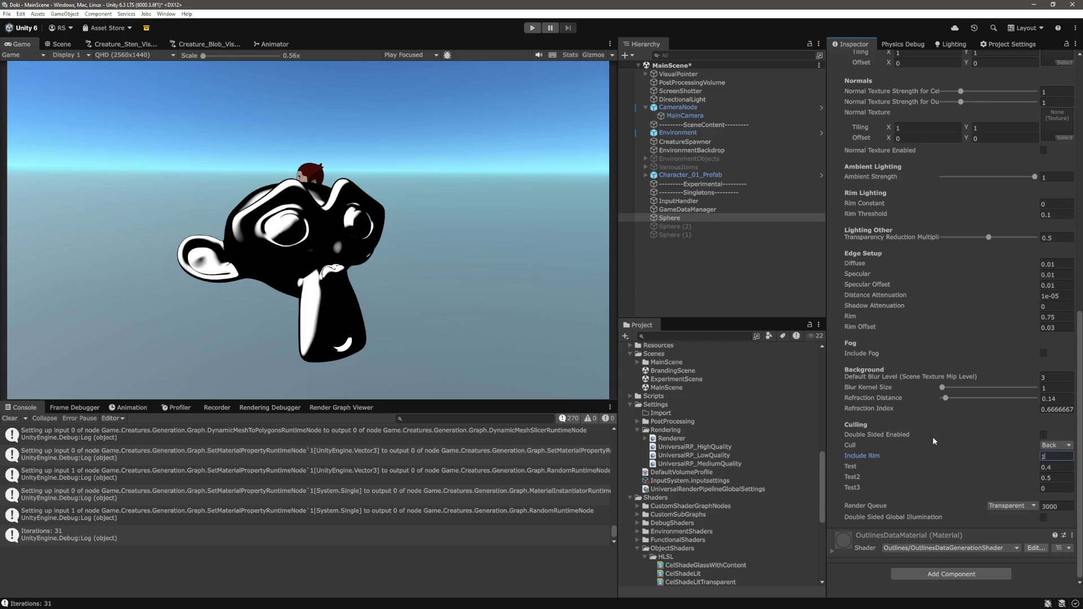
{"action": "left_click", "coordinate": [1058, 466]}
{"action": "type", "text": "3"}
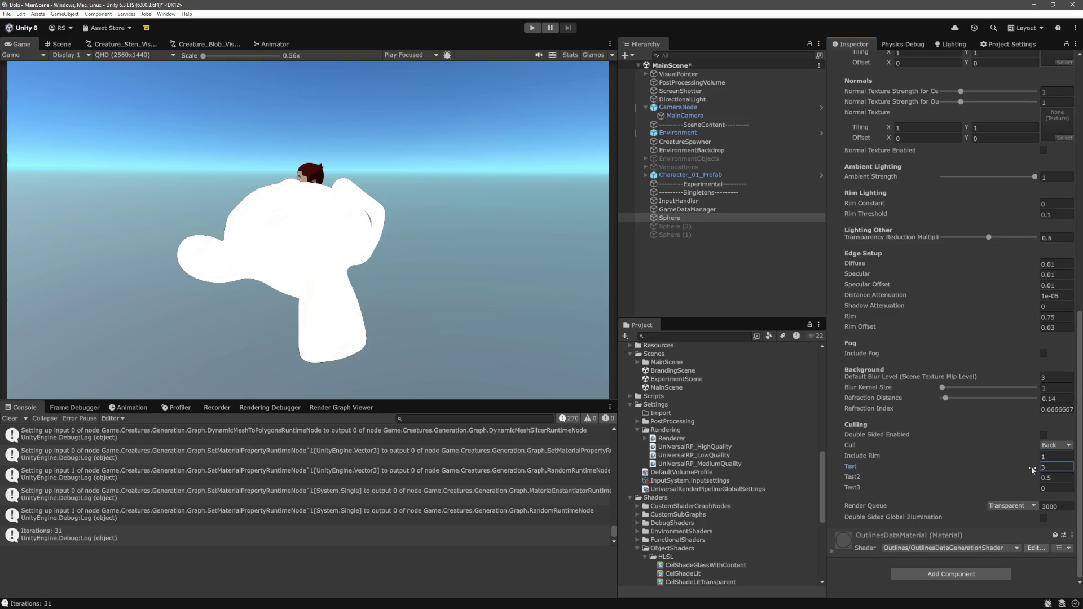
{"action": "double_click", "coordinate": [1066, 468]}
{"action": "type", "text": "0.1"}
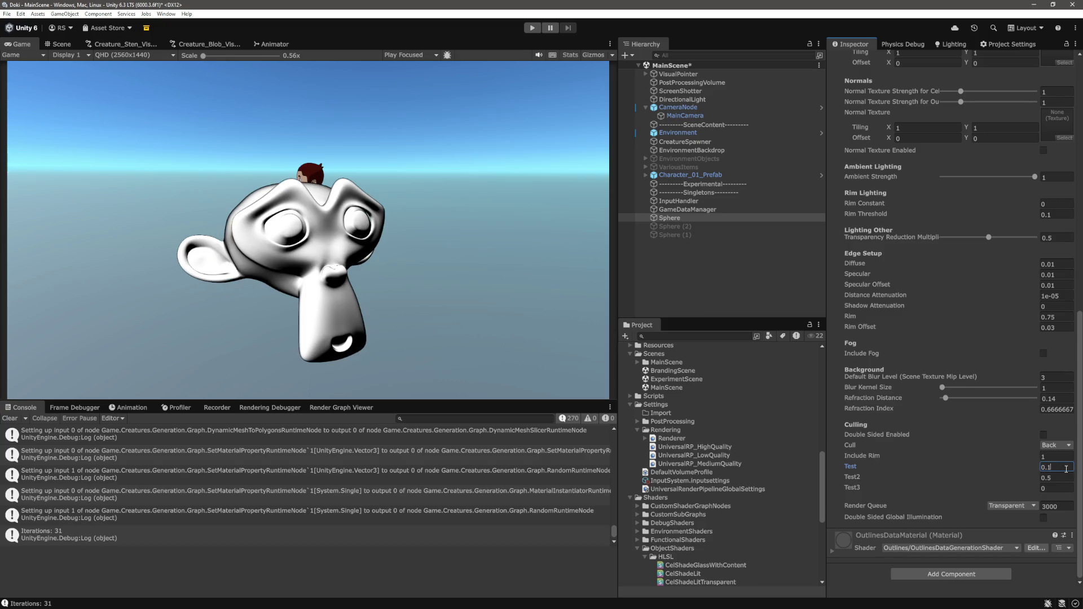
{"action": "key", "text": "Tab"}
{"action": "type", "text": "0.2"}
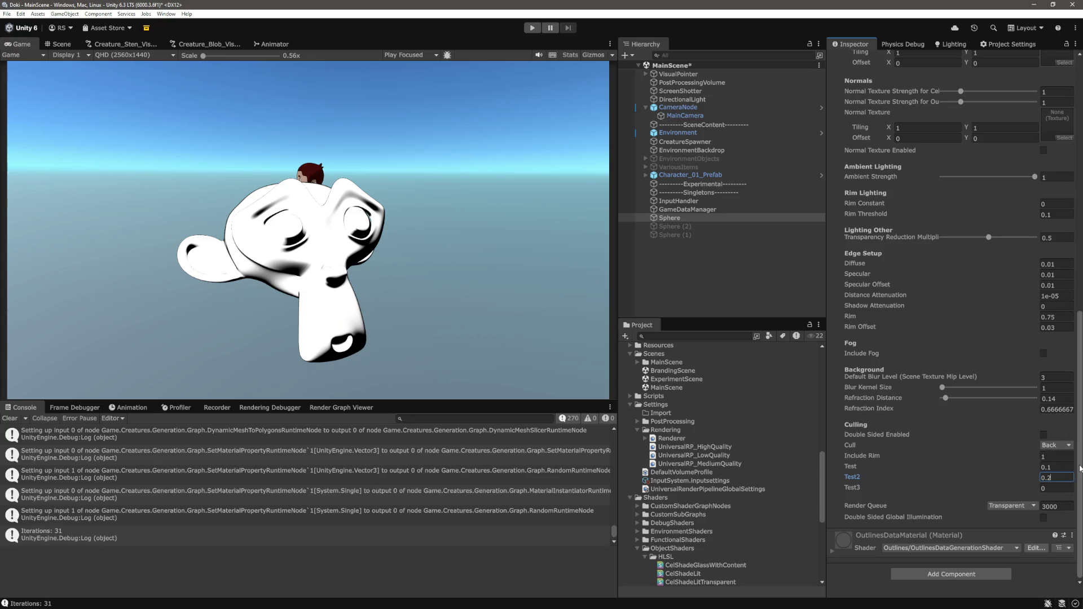
{"action": "left_click", "coordinate": [1018, 474]}
{"action": "scroll", "coordinate": [959, 226], "scroll_direction": "up", "scroll_amount": 4}
- Scrub the Sphere's Rotation Y to about -1572 and X to -16 to view the new shading
{"action": "scroll", "coordinate": [947, 303], "scroll_direction": "up", "scroll_amount": 15}
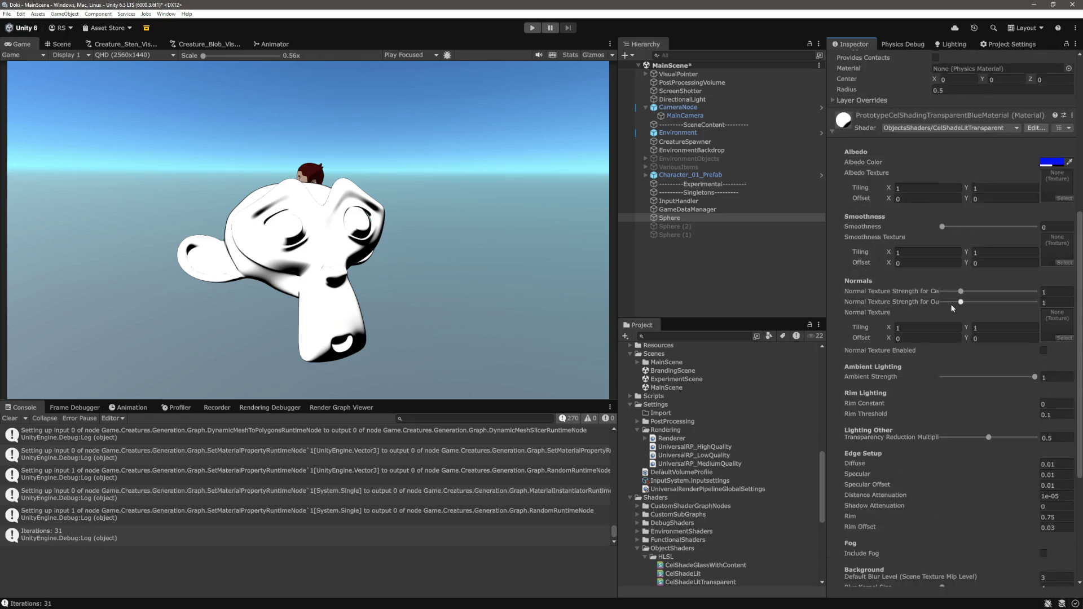
{"action": "left_click", "coordinate": [993, 113]}
{"action": "mouse_move", "coordinate": [993, 113]}
{"action": "left_mouse_down"}
{"action": "mouse_move", "coordinate": [655, 186]}
{"action": "mouse_move", "coordinate": [552, 248]}
{"action": "mouse_move", "coordinate": [699, 266]}
{"action": "left_mouse_up"}
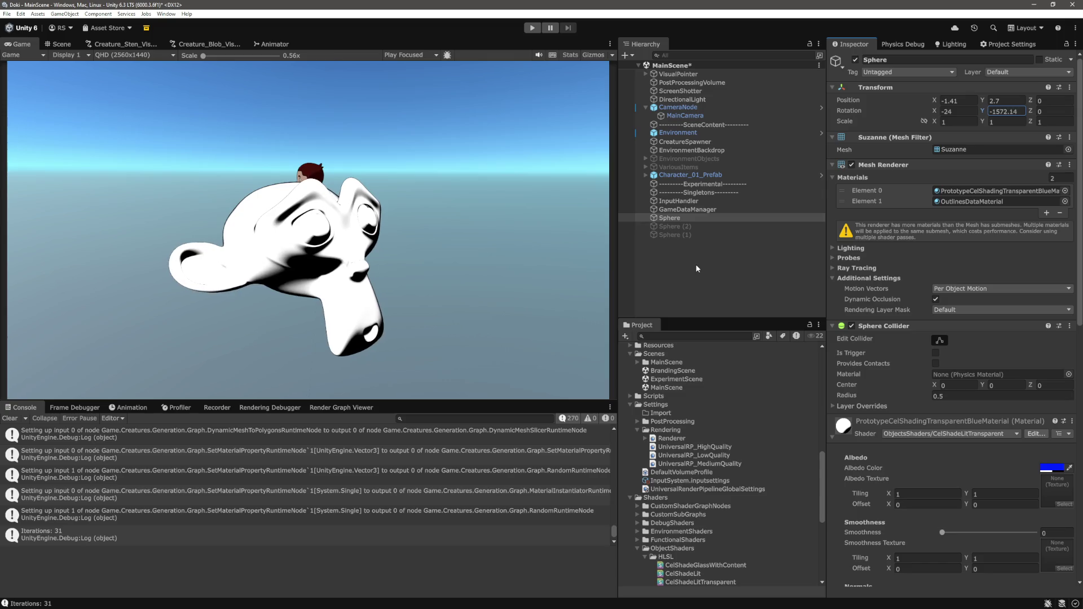
{"action": "mouse_move", "coordinate": [935, 113]}
{"action": "left_mouse_down"}
{"action": "mouse_move", "coordinate": [955, 118]}
{"action": "mouse_move", "coordinate": [934, 124]}
{"action": "left_mouse_up"}
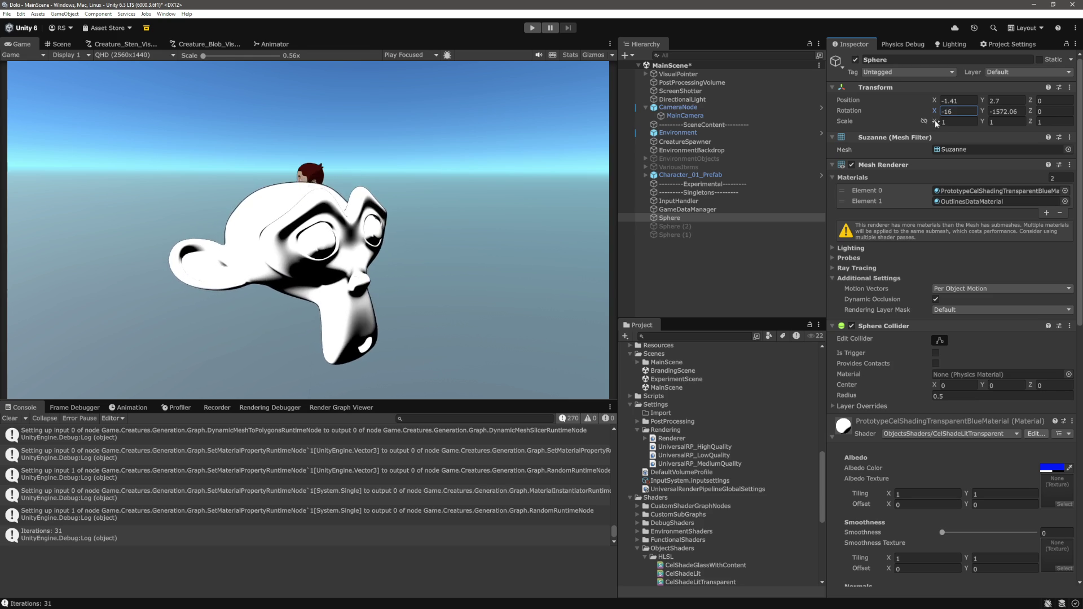
{"action": "scroll", "coordinate": [1037, 374], "scroll_direction": "down", "scroll_amount": 5}
{"action": "scroll", "coordinate": [1038, 373], "scroll_direction": "down", "scroll_amount": 8}
- Set Include Rim to 0, scrub Test2 to 0.63 and enter 0.5 for Test
{"action": "left_click", "coordinate": [1061, 459]}
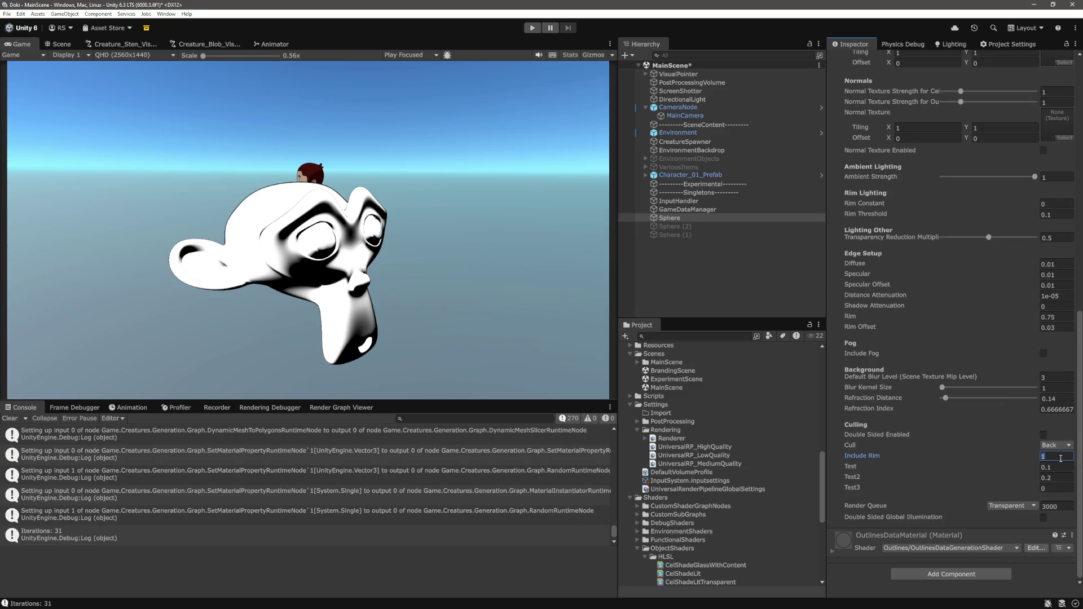
{"action": "type", "text": "0"}
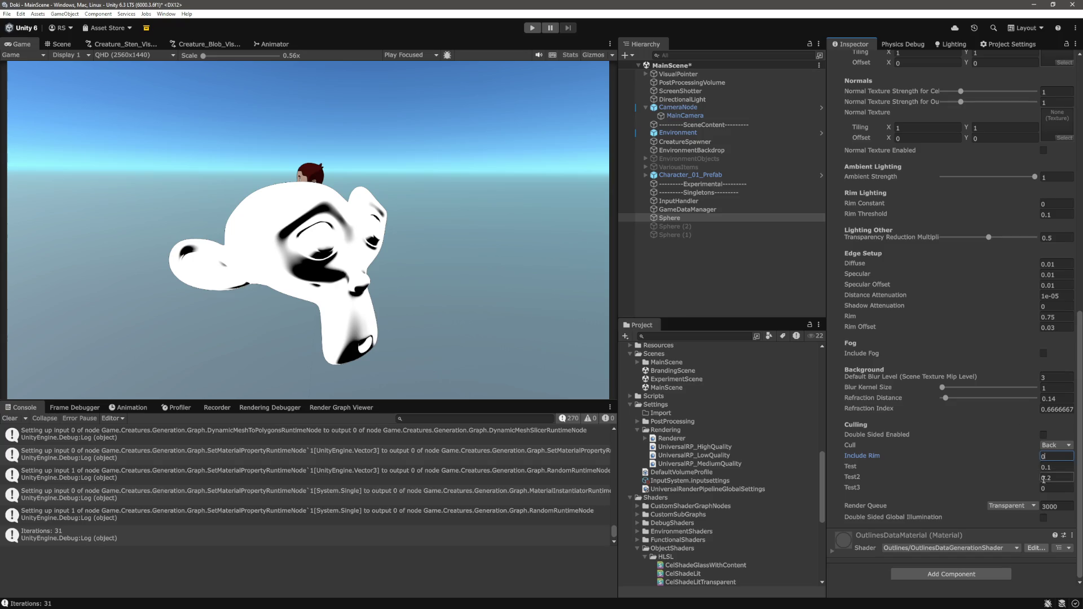
{"action": "left_click_drag", "start_coordinate": [1032, 466], "coordinate": [1038, 465]}
{"action": "type", "text": "0.07"}
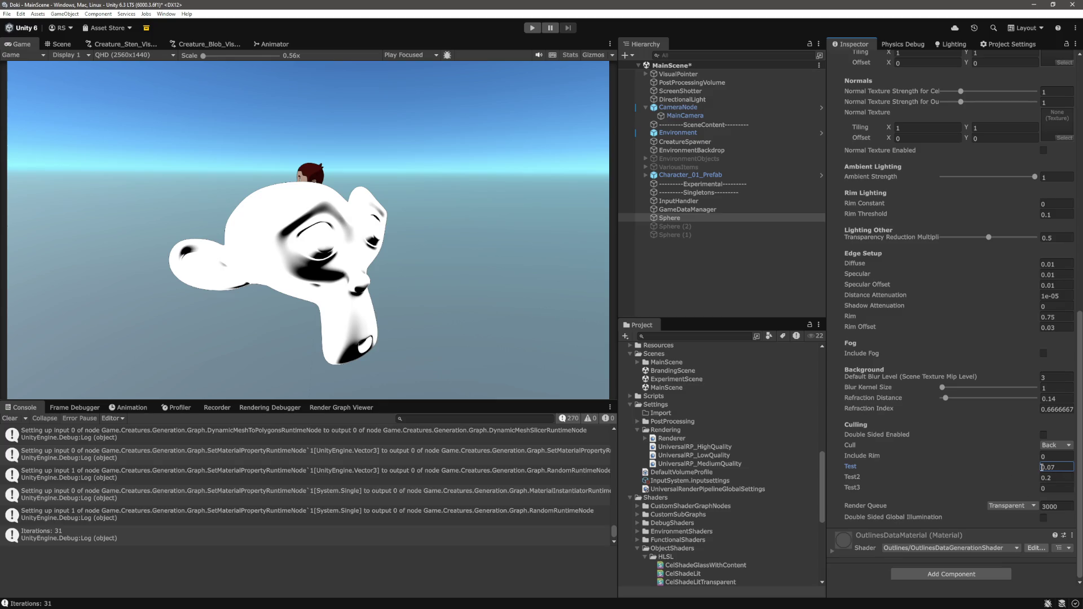
{"action": "left_click_drag", "start_coordinate": [1031, 479], "coordinate": [1043, 484]}
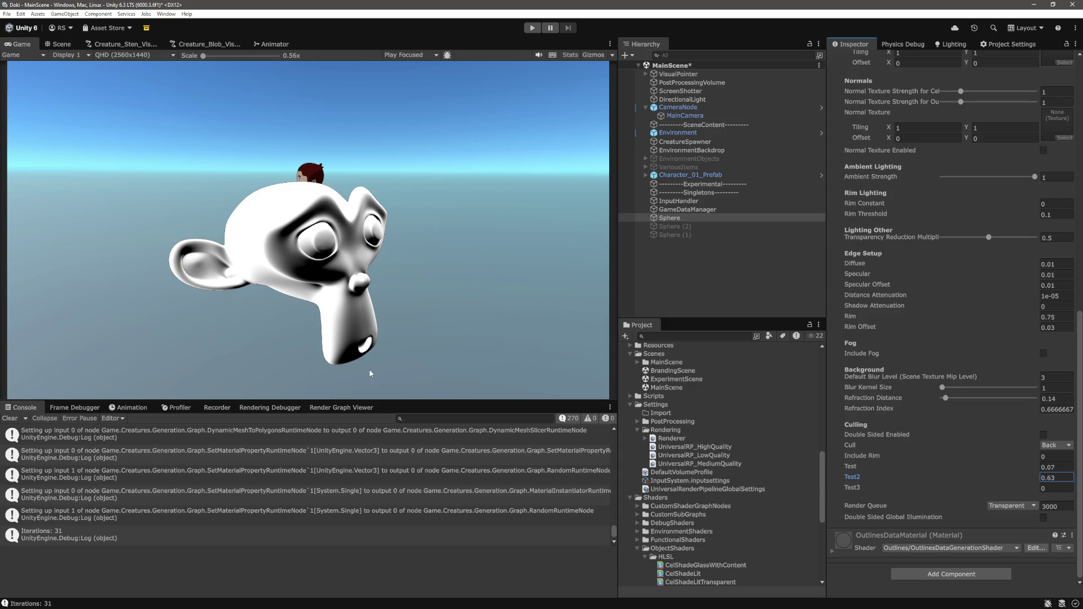
{"action": "scroll", "coordinate": [957, 317], "scroll_direction": "up", "scroll_amount": 10}
{"action": "scroll", "coordinate": [957, 317], "scroll_direction": "down", "scroll_amount": 10}
{"action": "left_click", "coordinate": [1067, 478]}
{"action": "left_click", "coordinate": [1066, 467]}
{"action": "type", "text": ".5"}
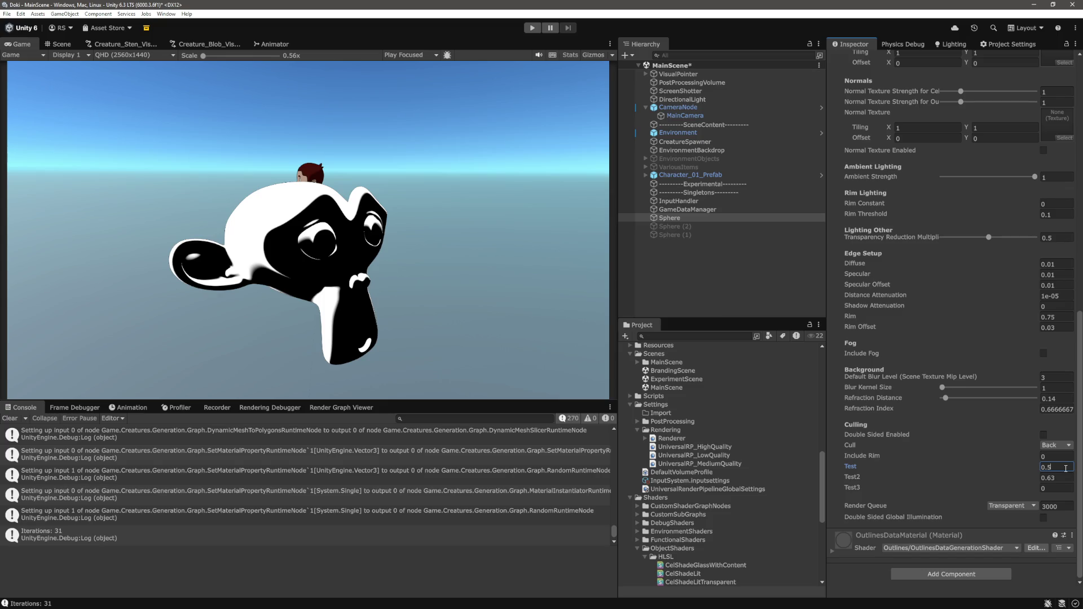
- Tilt the Sphere through Rotation X values 14, 36, 32 and 17
{"action": "scroll", "coordinate": [960, 283], "scroll_direction": "up", "scroll_amount": 15}
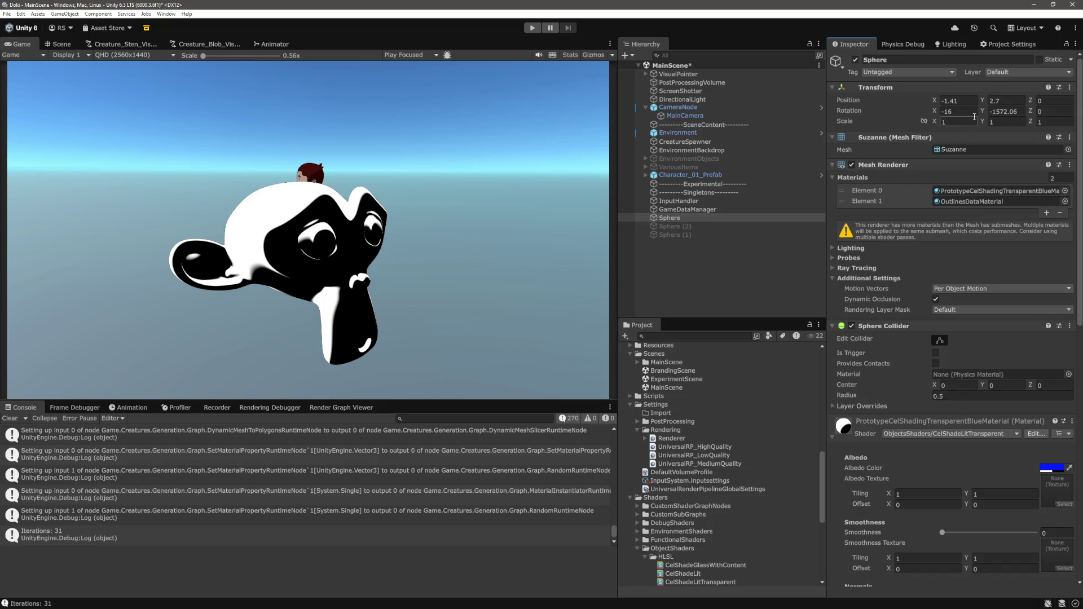
{"action": "left_click", "coordinate": [1004, 112]}
{"action": "left_click", "coordinate": [954, 112]}
{"action": "type", "text": "14"}
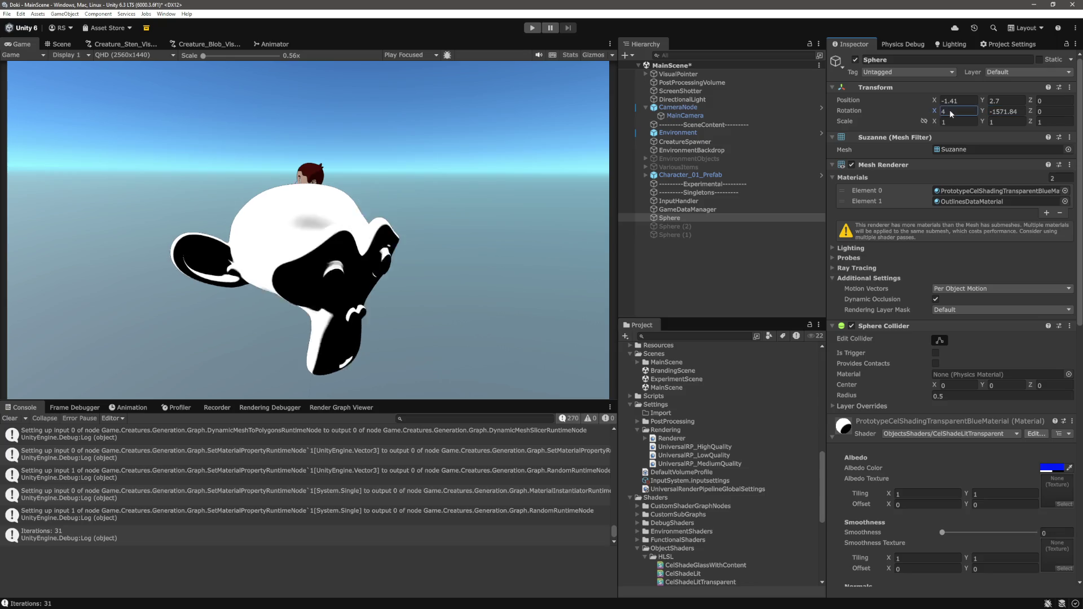
{"action": "key", "text": "BackSpace"}
{"action": "key", "text": "BackSpace"}
{"action": "type", "text": "2"}
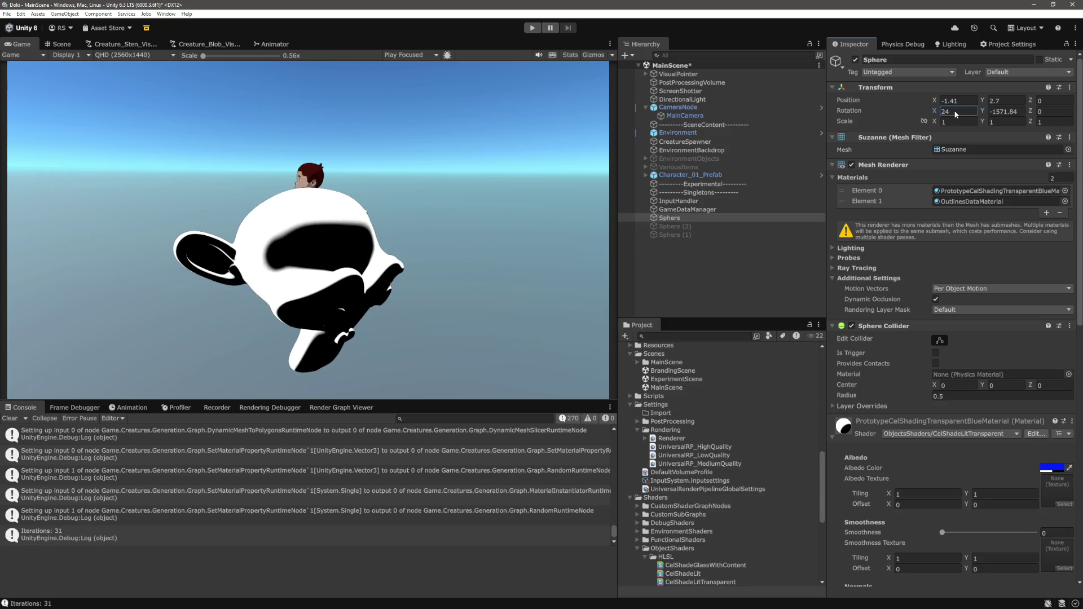
{"action": "type", "text": "36"}
{"action": "key", "text": "BackSpace"}
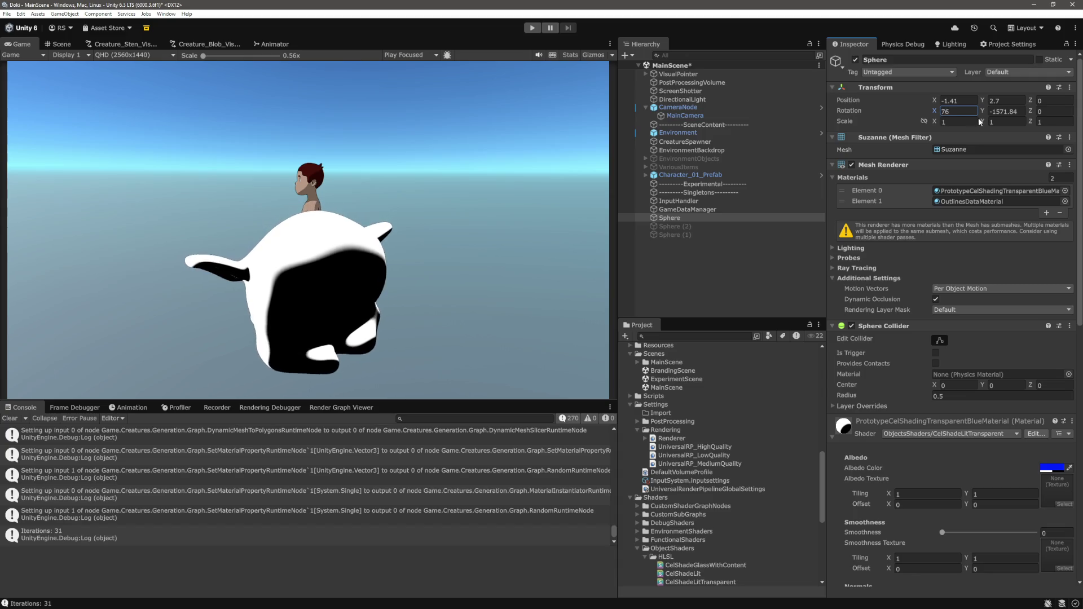
{"action": "type", "text": "2"}
{"action": "key", "text": "BackSpace"}
{"action": "key", "text": "BackSpace"}
{"action": "type", "text": "17"}
- Try further X tilts of -10, 10, -57, 11 and 22, settling on -6
{"action": "key", "text": "BackSpace"}
{"action": "key", "text": "BackSpace"}
{"action": "type", "text": "-10"}
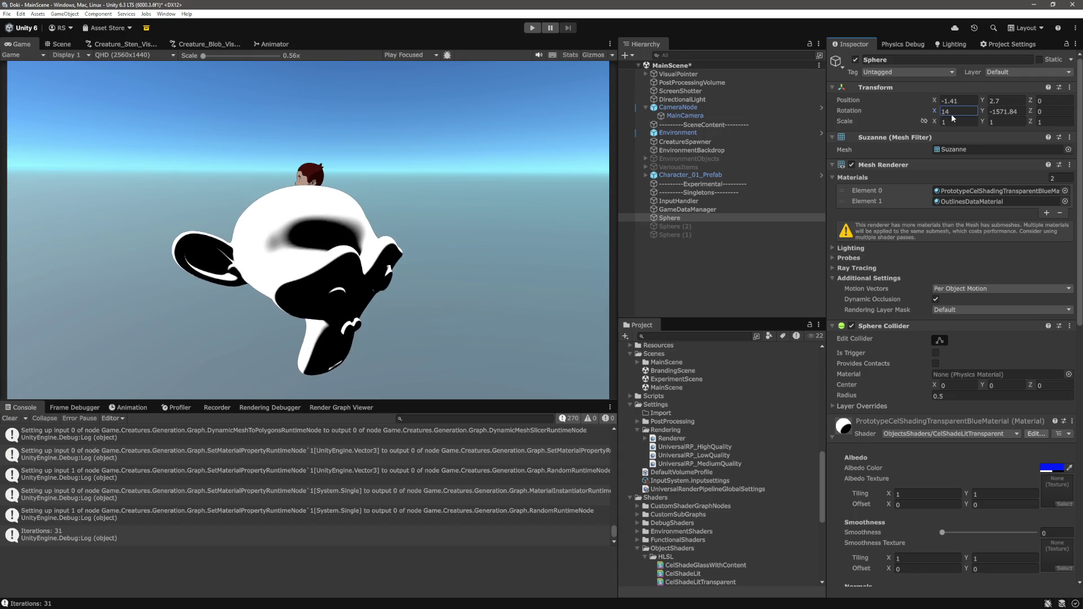
{"action": "key", "text": "BackSpace"}
{"action": "key", "text": "BackSpace"}
{"action": "key", "text": "BackSpace"}
{"action": "type", "text": "-47"}
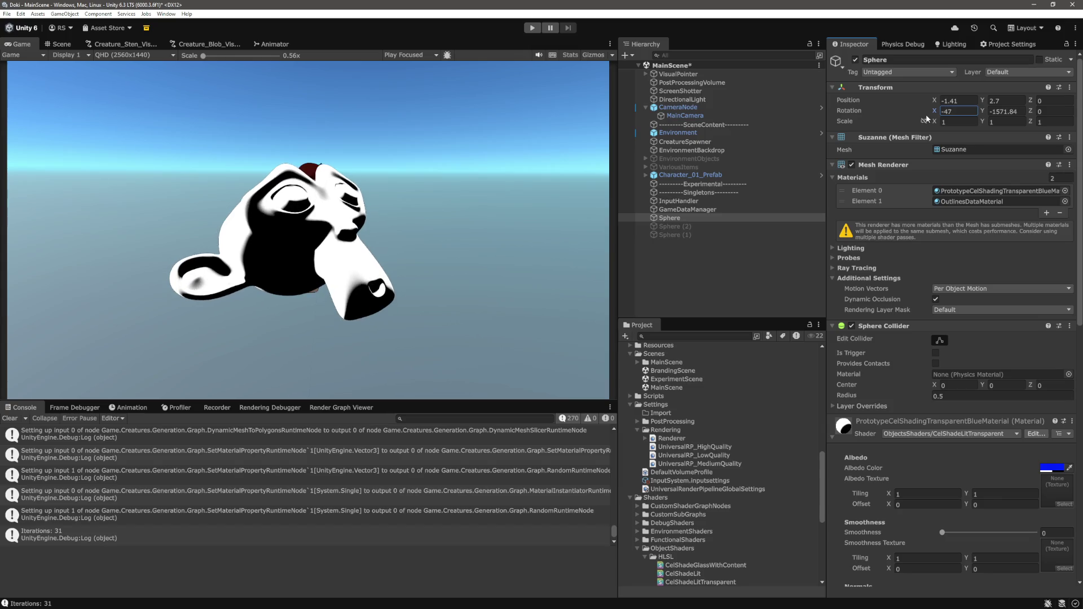
{"action": "type", "text": "10"}
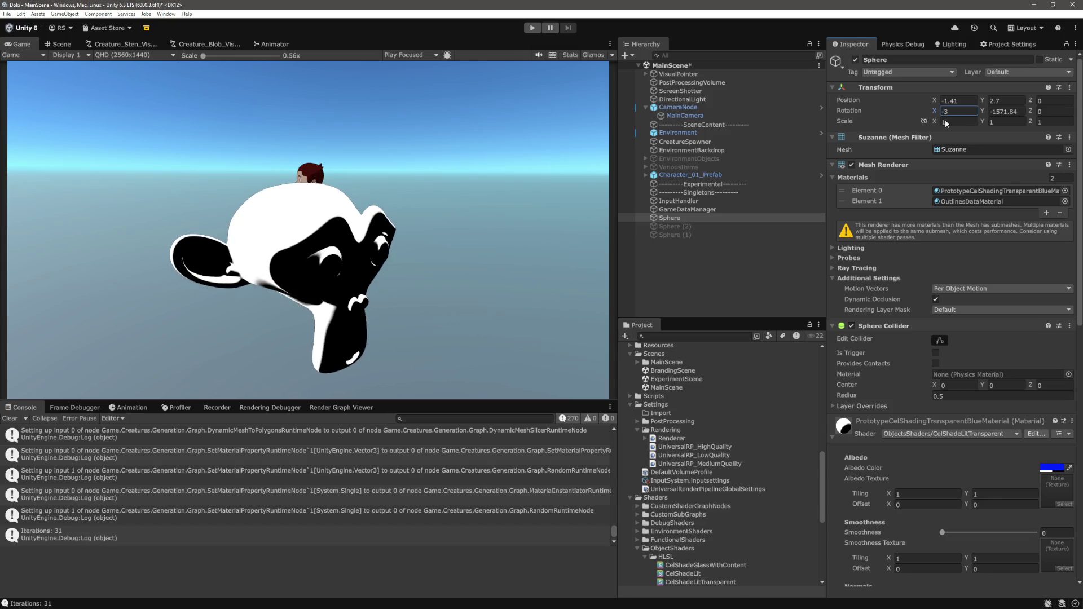
{"action": "key", "text": "BackSpace"}
{"action": "key", "text": "BackSpace"}
{"action": "type", "text": "-57"}
{"action": "key", "text": "BackSpace"}
{"action": "key", "text": "BackSpace"}
{"action": "key", "text": "BackSpace"}
{"action": "type", "text": "11"}
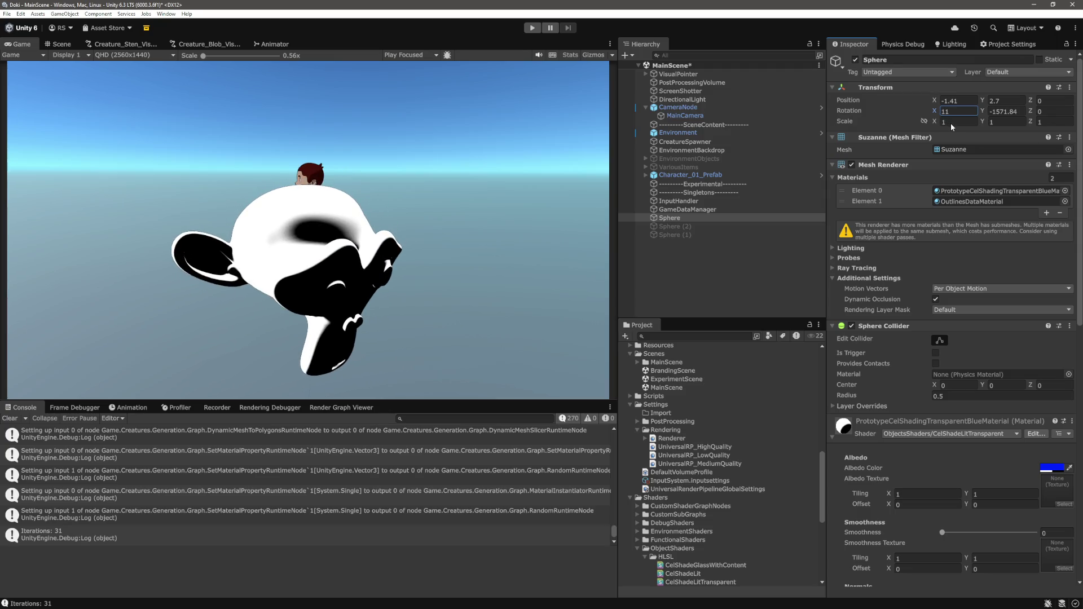
{"action": "key", "text": "BackSpace"}
{"action": "key", "text": "BackSpace"}
{"action": "type", "text": "22"}
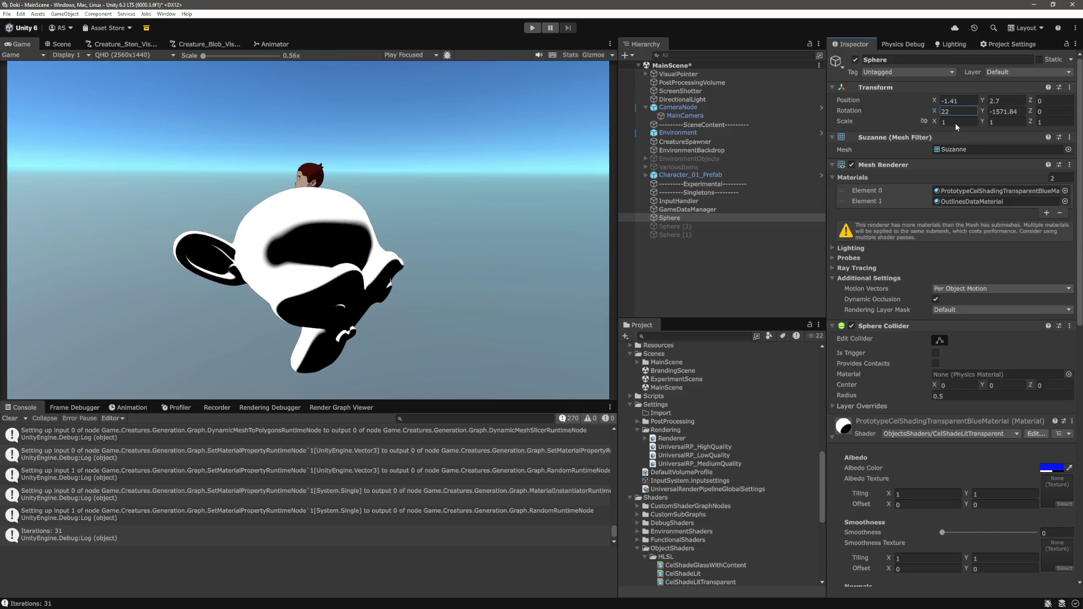
{"action": "key", "text": "BackSpace"}
{"action": "key", "text": "BackSpace"}
{"action": "type", "text": "-6"}
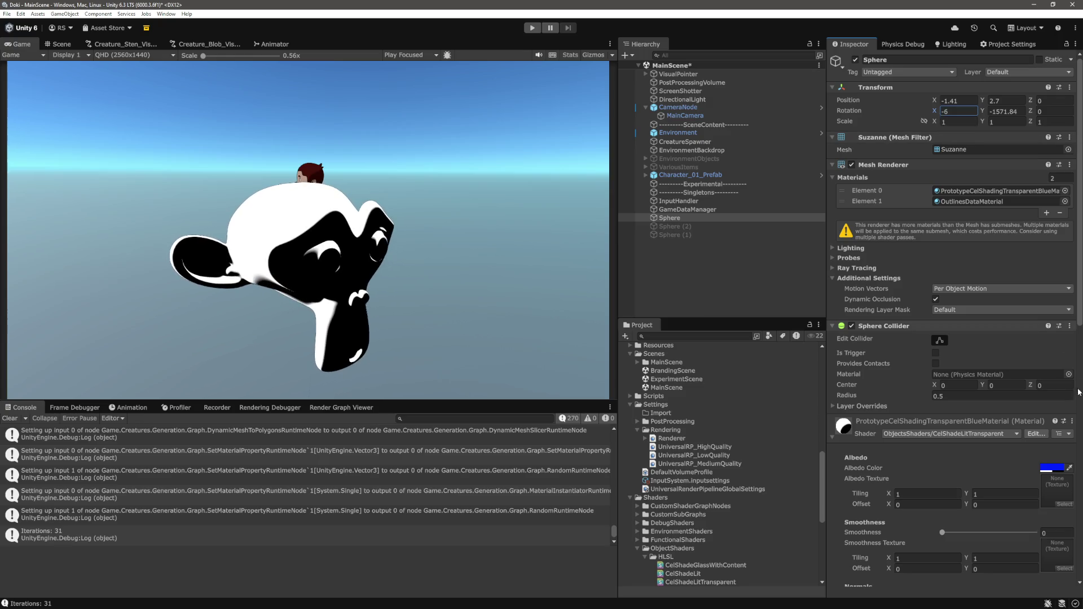
{"action": "scroll", "coordinate": [1023, 393], "scroll_direction": "down", "scroll_amount": 10}
- Set Include Rim to 1 so the monkey renders glossy black, then reselect the Sphere
{"action": "left_click", "coordinate": [1054, 457]}
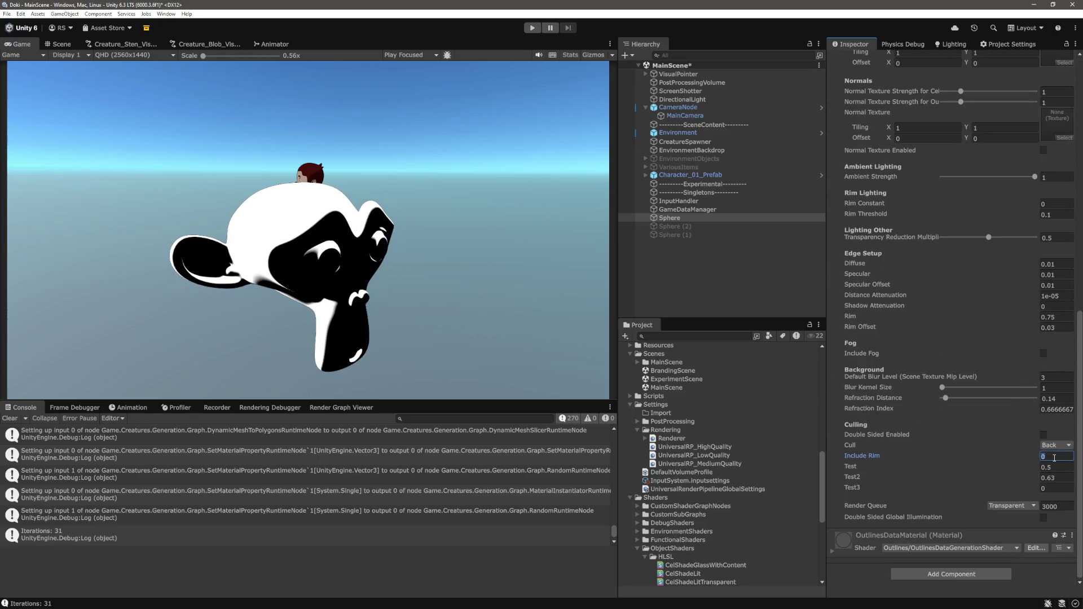
{"action": "type", "text": "1"}
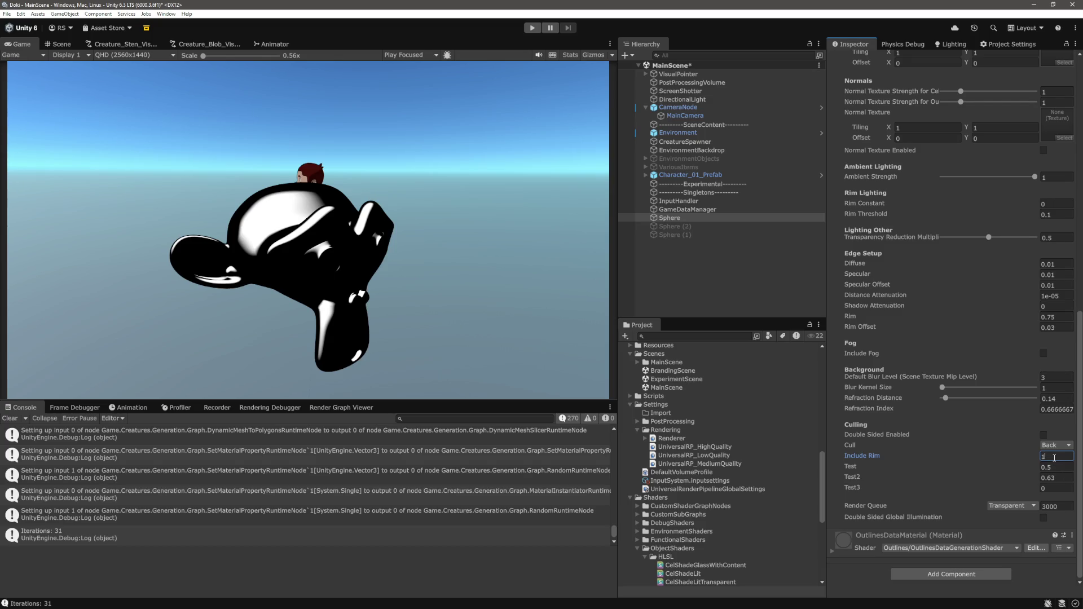
{"action": "left_click", "coordinate": [751, 298]}
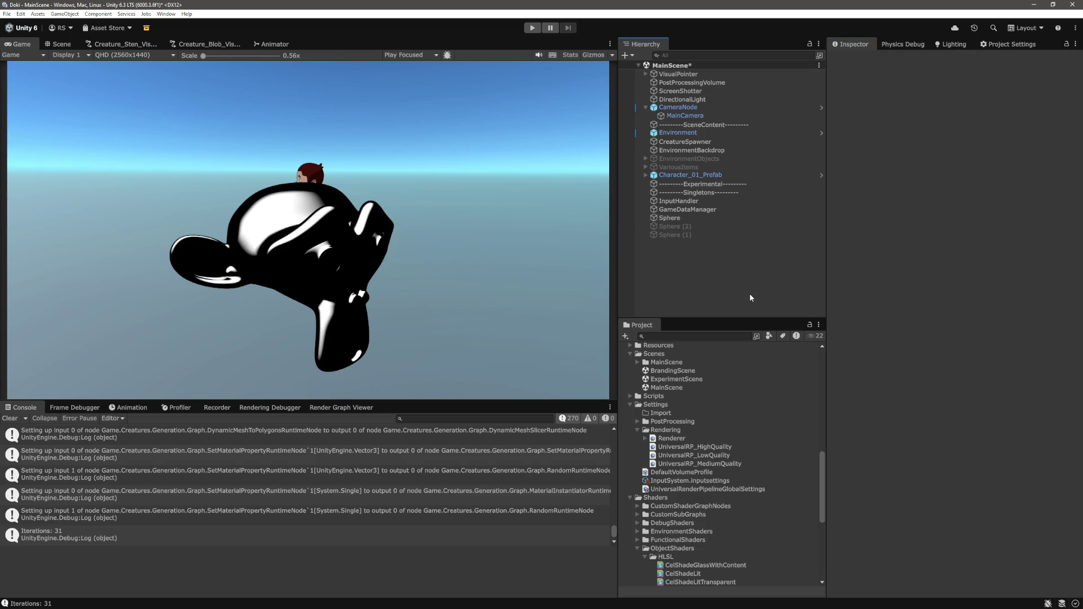
{"action": "left_click", "coordinate": [702, 218]}
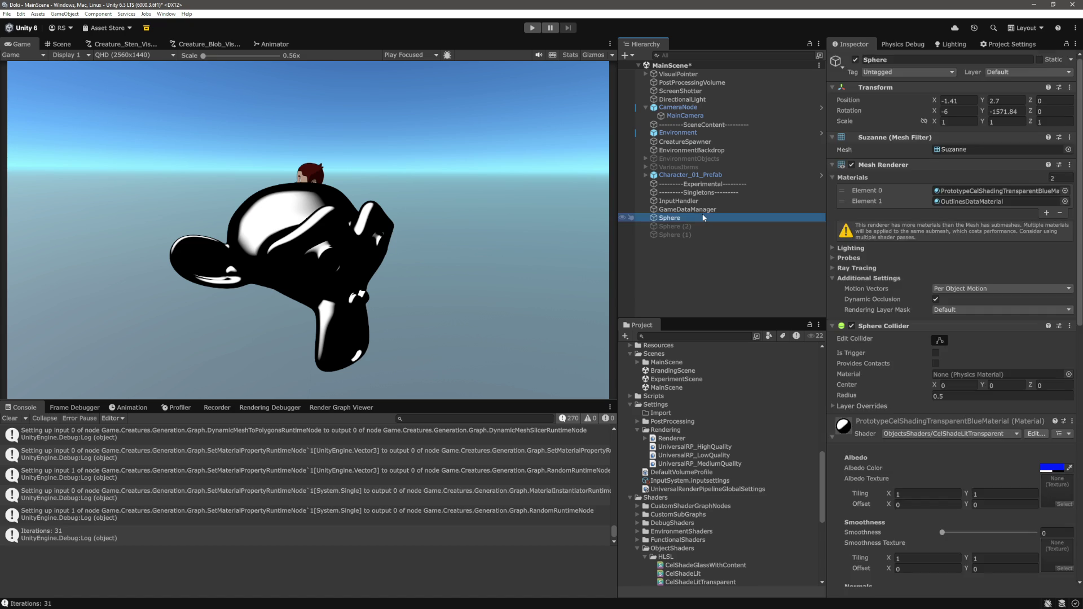
- Spin the Sphere's Rotation Y to -1920.5 and try X tilts 0 and -87, ending at 10
{"action": "left_click", "coordinate": [995, 112]}
{"action": "type", "text": "-1570"}
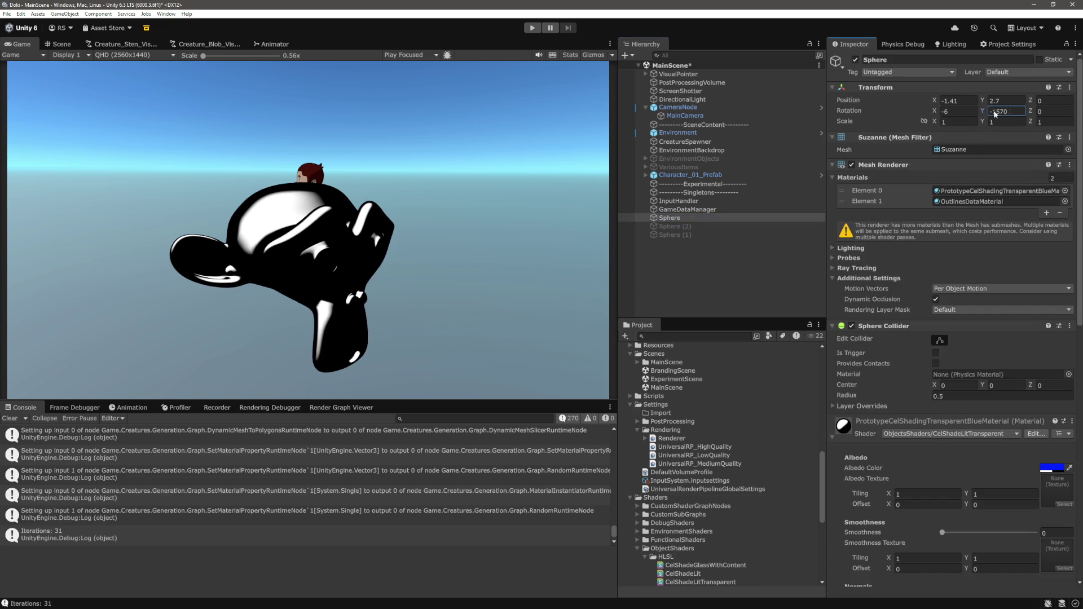
{"action": "mouse_move", "coordinate": [995, 113]}
{"action": "left_mouse_down"}
{"action": "mouse_move", "coordinate": [715, 127]}
{"action": "mouse_move", "coordinate": [386, 166]}
{"action": "mouse_move", "coordinate": [950, 175]}
{"action": "mouse_move", "coordinate": [634, 184]}
{"action": "mouse_move", "coordinate": [499, 203]}
{"action": "mouse_move", "coordinate": [534, 196]}
{"action": "left_mouse_up"}
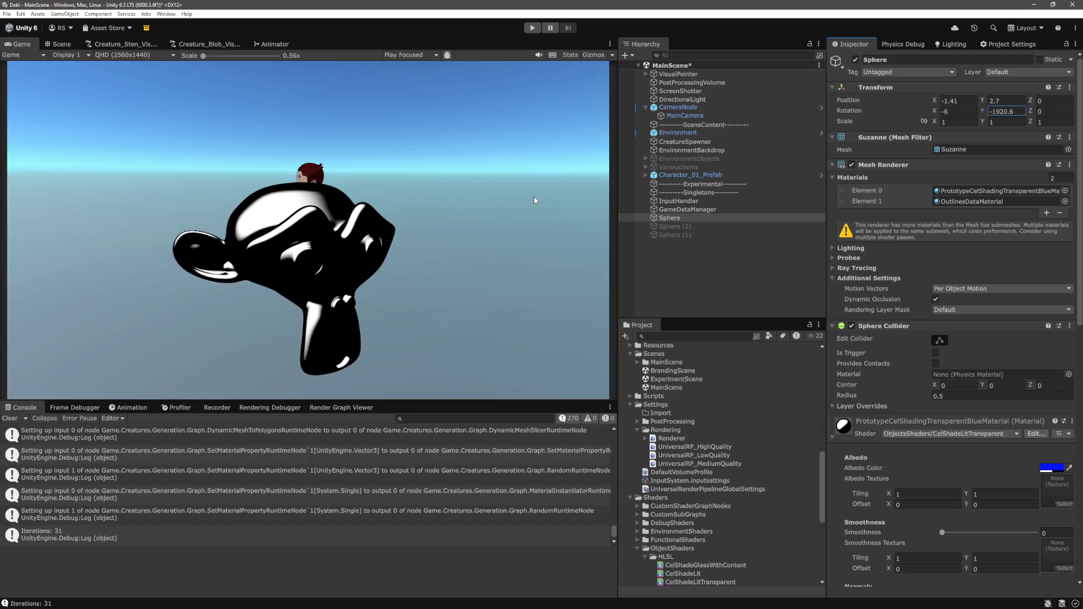
{"action": "left_click", "coordinate": [942, 111]}
{"action": "type", "text": "0"}
{"action": "key", "text": "BackSpace"}
{"action": "type", "text": "-87"}
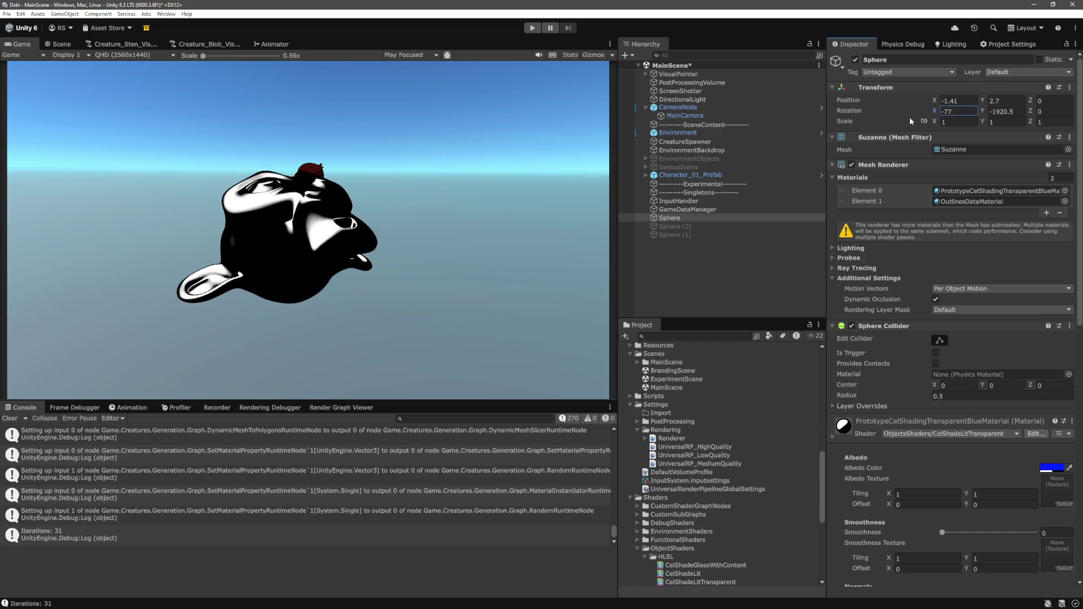
{"action": "key", "text": "BackSpace"}
{"action": "key", "text": "BackSpace"}
{"action": "type", "text": "58"}
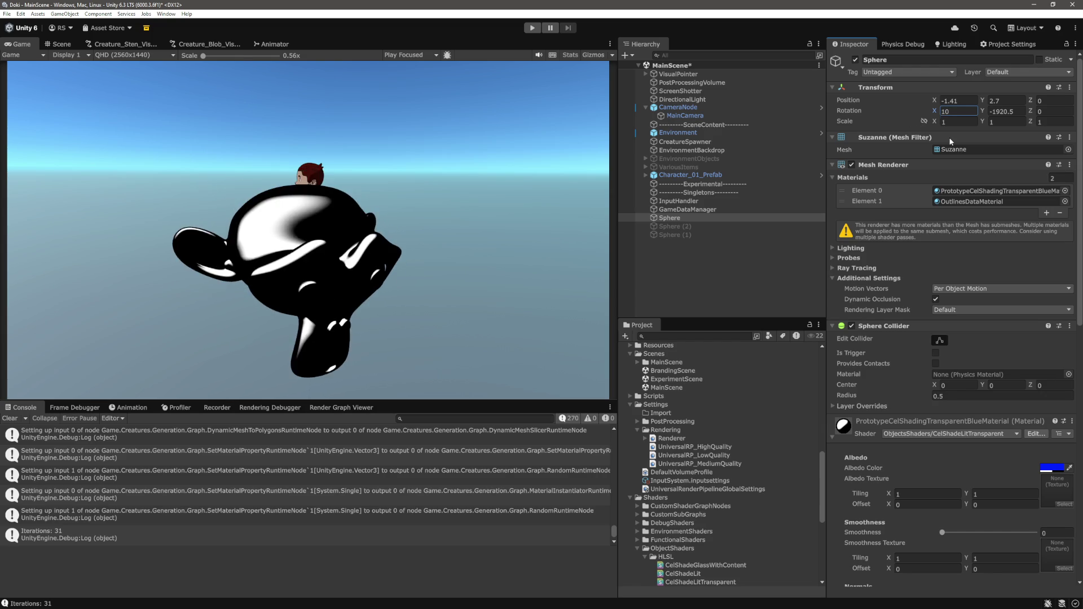
{"action": "scroll", "coordinate": [1034, 510], "scroll_direction": "down", "scroll_amount": 5}
{"action": "scroll", "coordinate": [1034, 510], "scroll_direction": "down", "scroll_amount": 5}
- Try Test/Test2 pairs of 0.1/0.2, then 0.7 with Test2 0.8 and finally 0.74
{"action": "left_click", "coordinate": [1057, 468]}
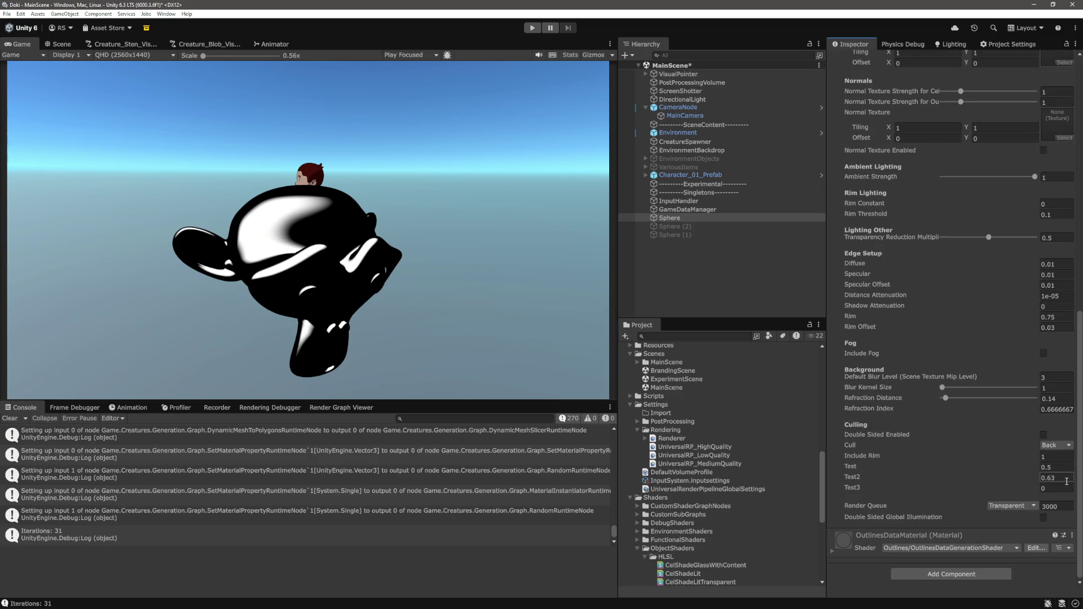
{"action": "type", "text": "0.5"}
{"action": "key", "text": "BackSpace"}
{"action": "type", "text": "1"}
{"action": "key", "text": "Tab"}
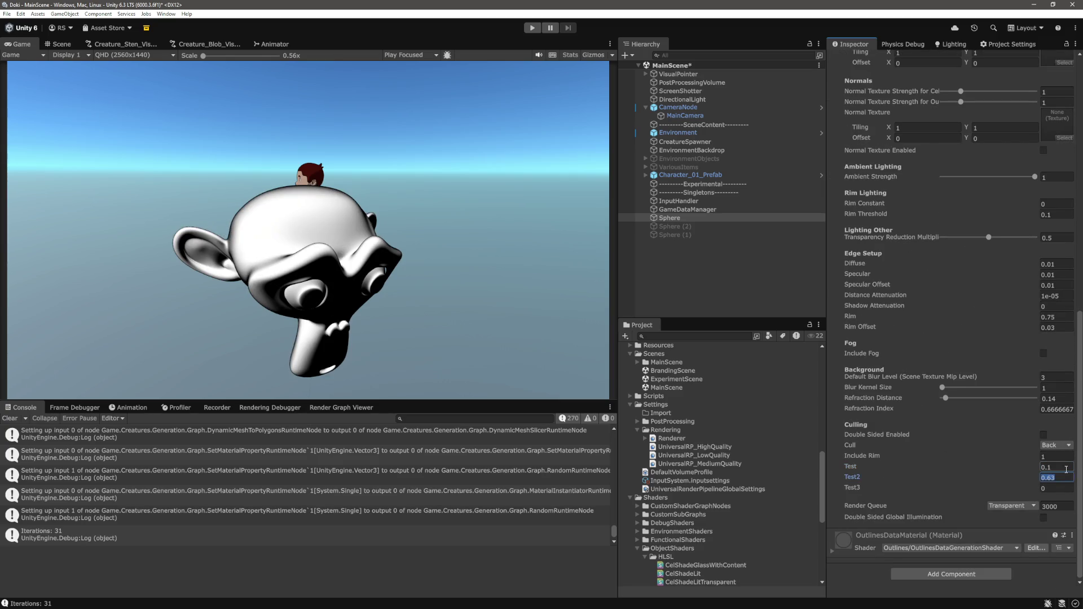
{"action": "type", "text": "0.2"}
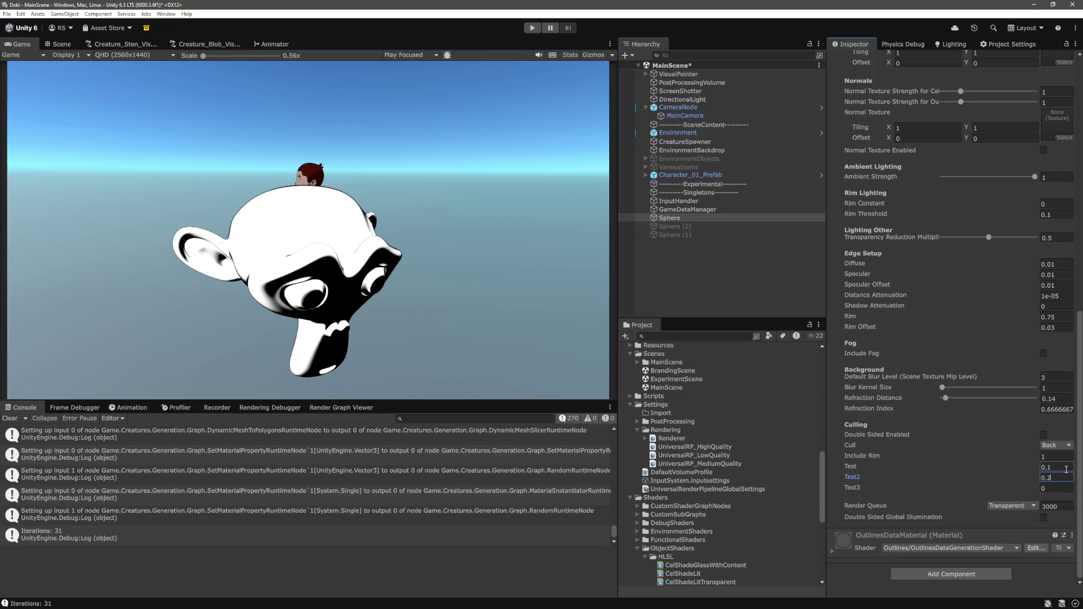
{"action": "key", "text": "Tab"}
{"action": "left_click", "coordinate": [1066, 470]}
{"action": "type", "text": "0.7"}
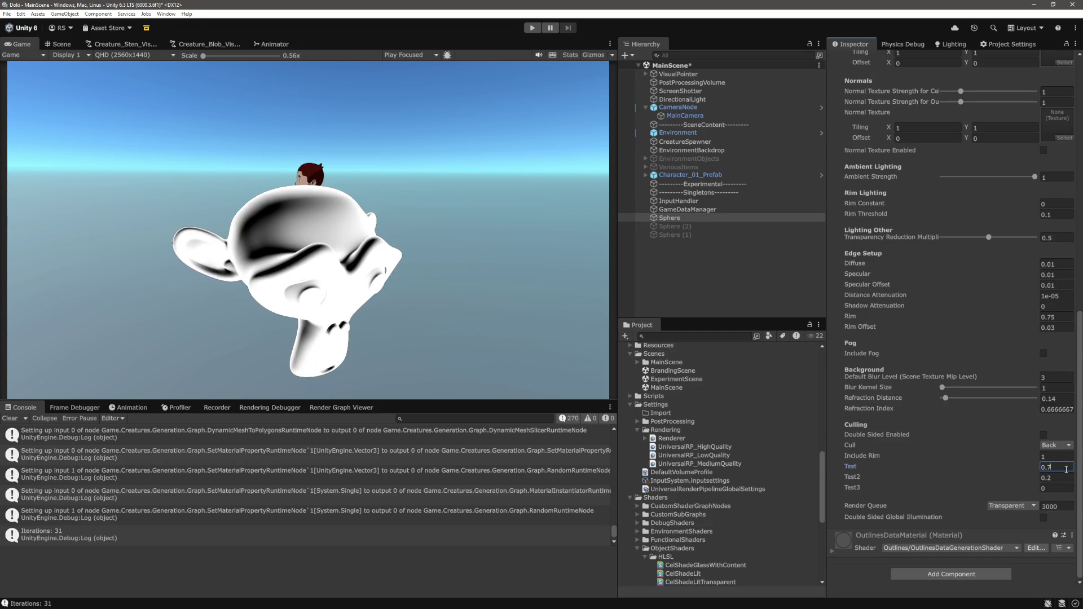
{"action": "key", "text": "Tab"}
{"action": "type", "text": "0.8"}
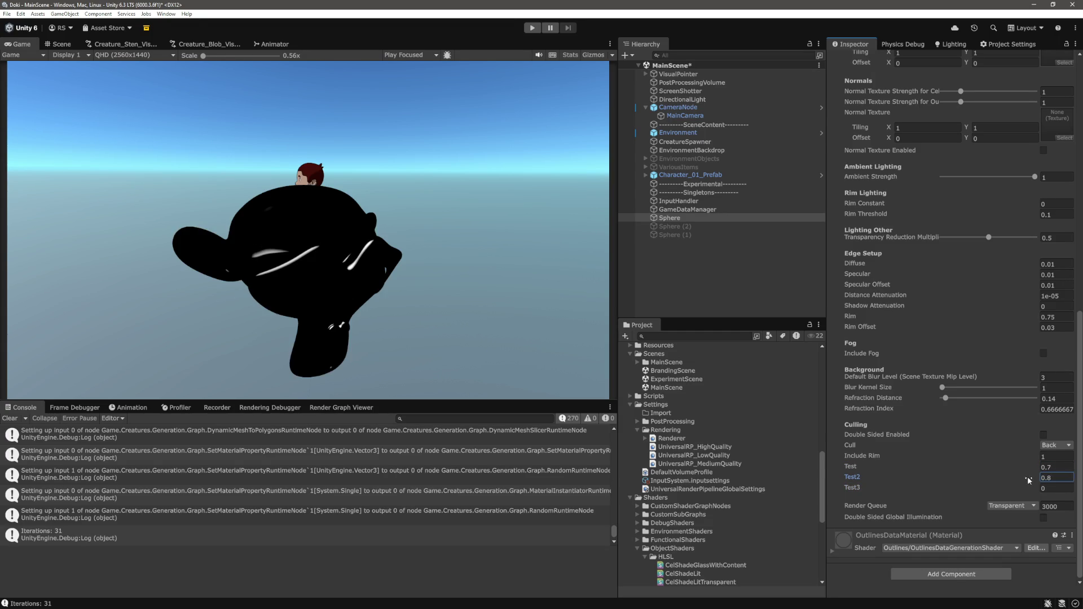
{"action": "key", "text": "BackSpace"}
{"action": "type", "text": "74"}
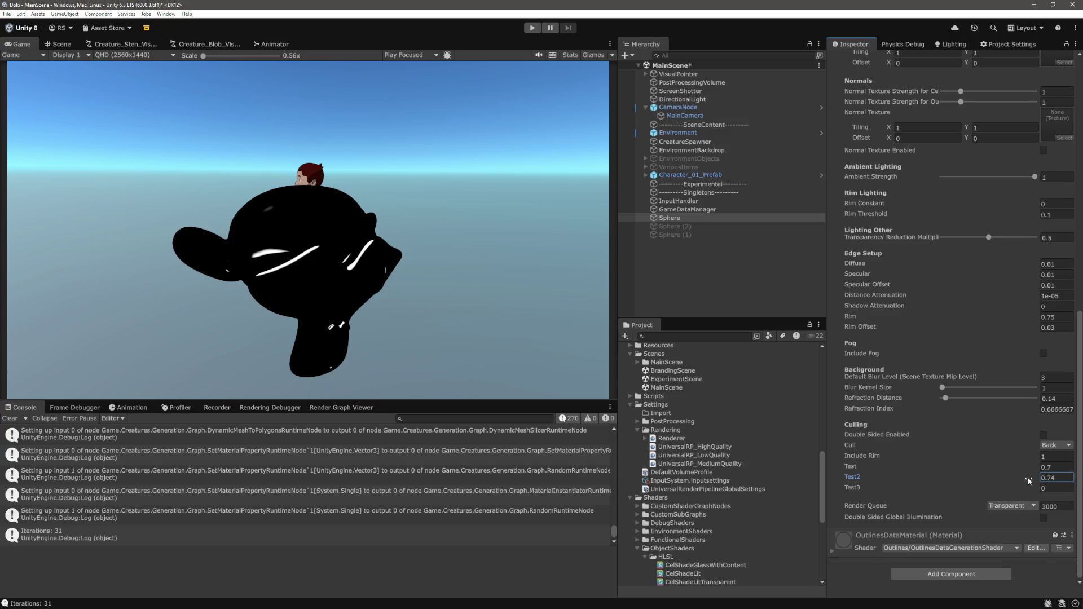
- Drag Test down to 0.09 and set Include Rim to 0
{"action": "left_click_drag", "start_coordinate": [1027, 466], "coordinate": [1013, 465]}
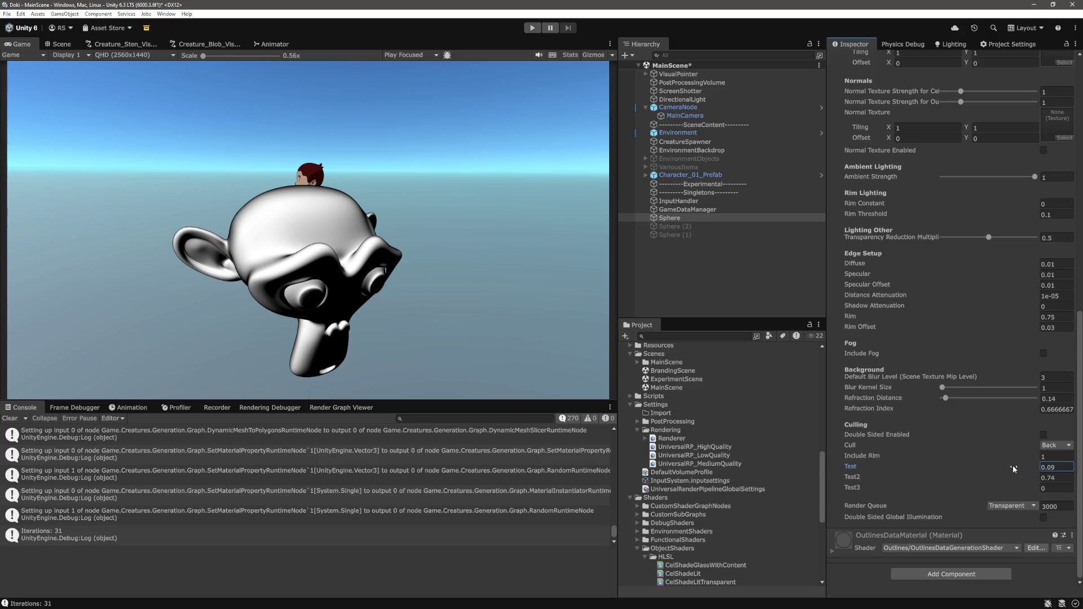
{"action": "left_click", "coordinate": [1068, 456]}
{"action": "type", "text": "0"}
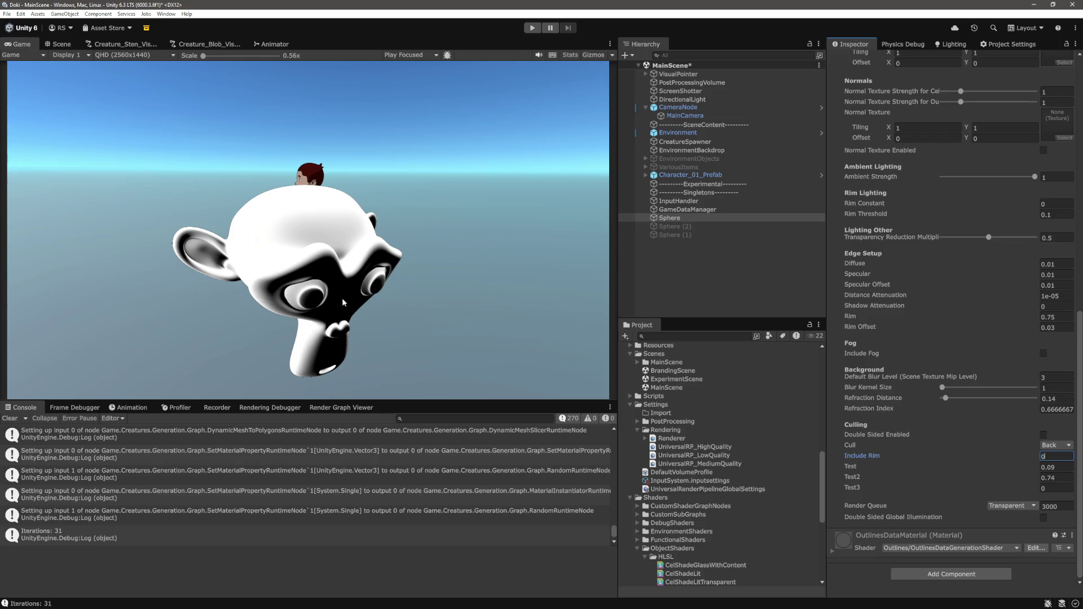
{"action": "key", "text": "alt+Tab"}
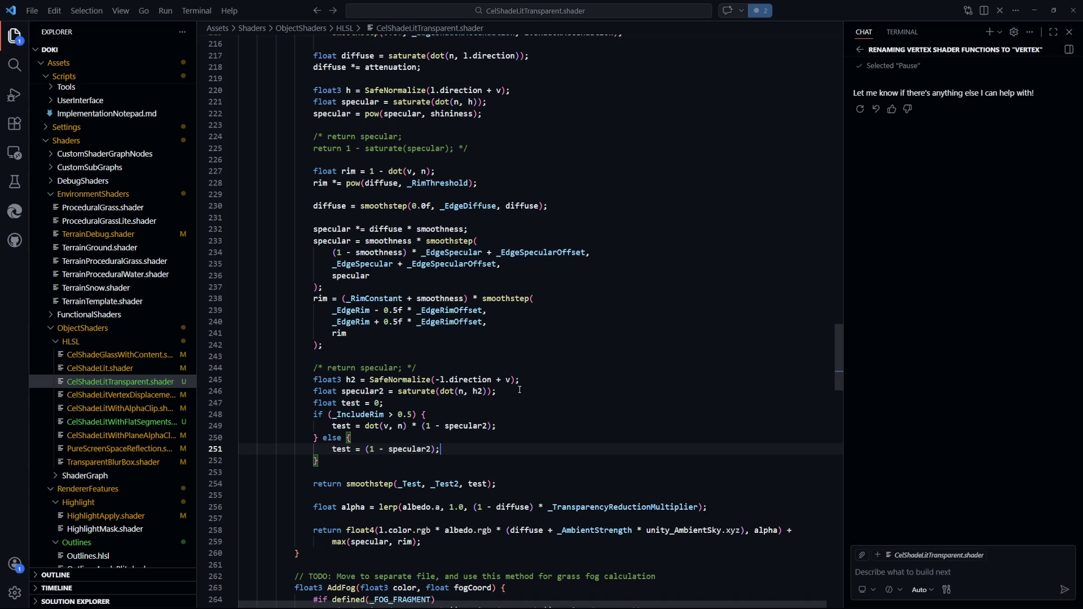
- Compare the specular2 terms on lines 249 and 251 in both Include Rim branches
{"action": "scroll", "coordinate": [538, 394], "scroll_direction": "down", "scroll_amount": 3}
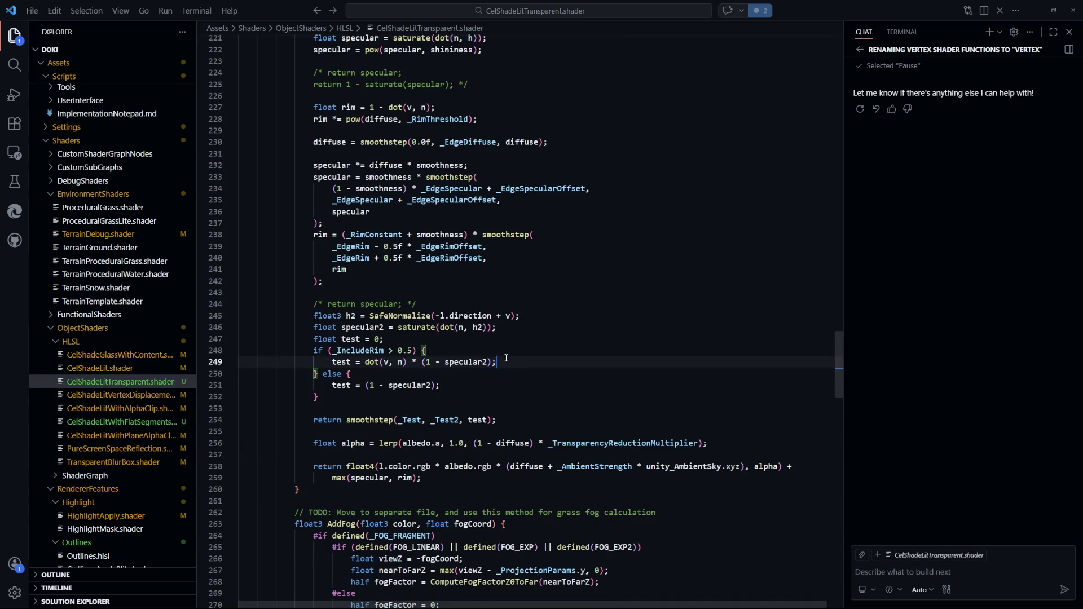
{"action": "left_click_drag", "start_coordinate": [497, 362], "coordinate": [371, 363]}
{"action": "left_click_drag", "start_coordinate": [487, 385], "coordinate": [375, 386]}
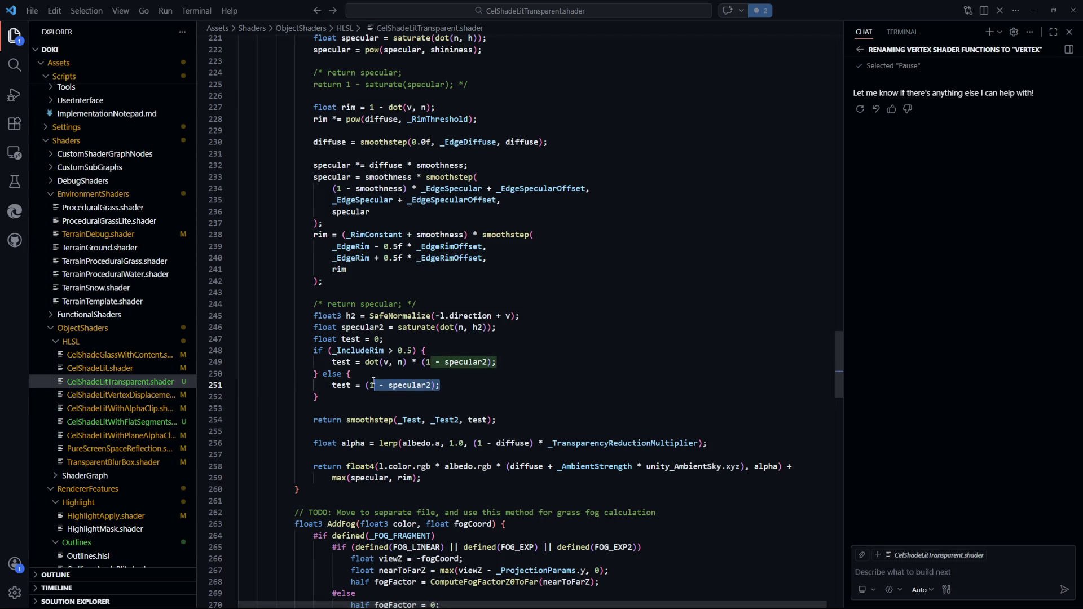
{"action": "left_click", "coordinate": [487, 384]}
{"action": "key", "text": "alt+Tab"}
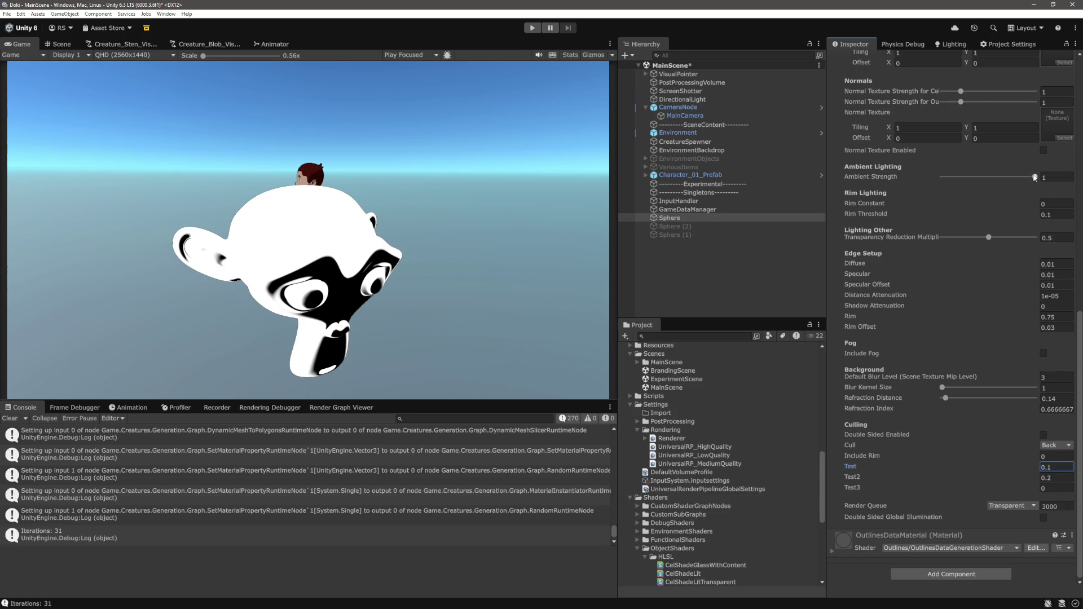
- Raise the material's Smoothness to about 0.938, then return it to 0
{"action": "scroll", "coordinate": [1006, 285], "scroll_direction": "up", "scroll_amount": 2}
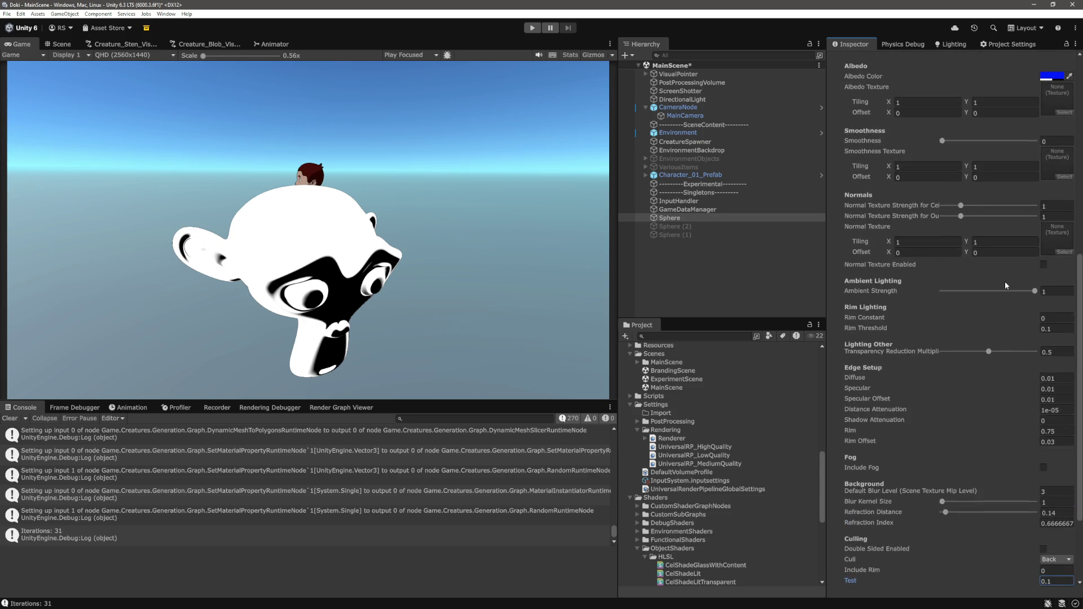
{"action": "scroll", "coordinate": [948, 248], "scroll_direction": "up", "scroll_amount": 3}
{"action": "left_click_drag", "start_coordinate": [949, 200], "coordinate": [1035, 199]}
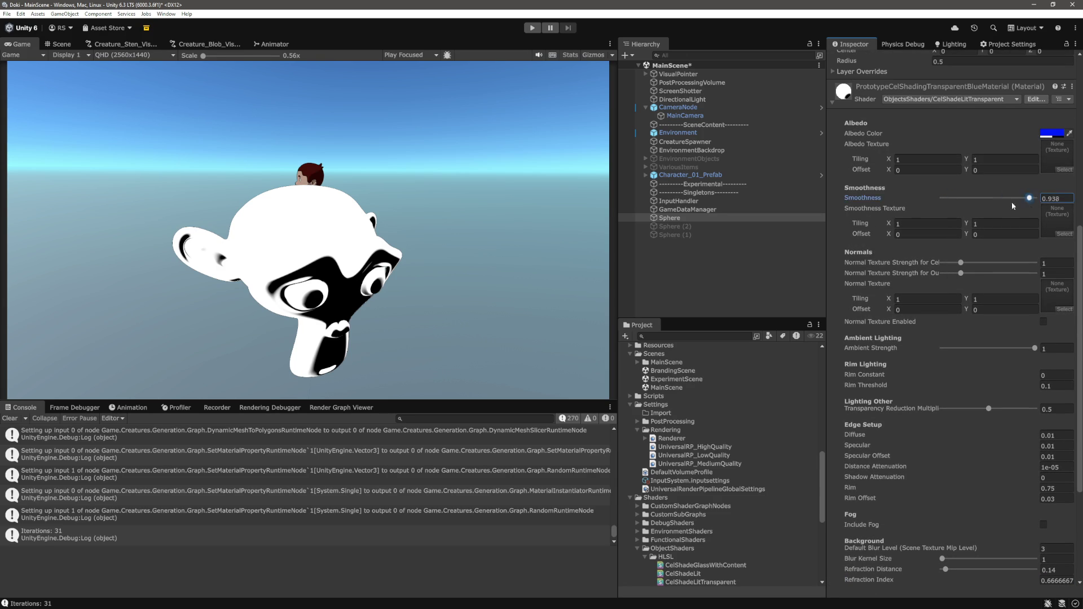
{"action": "left_click_drag", "start_coordinate": [932, 201], "coordinate": [928, 203]}
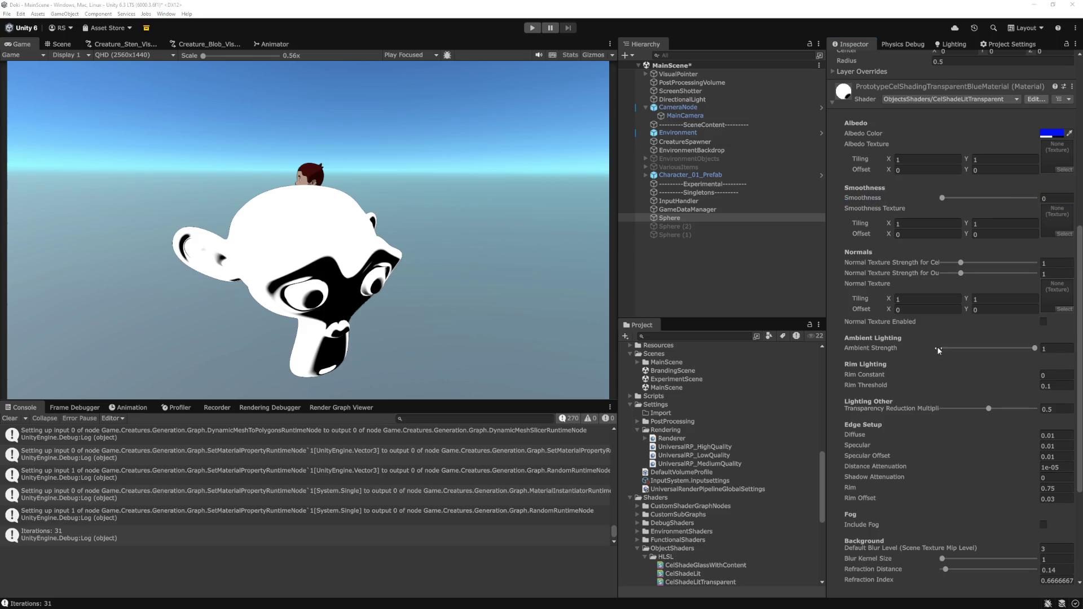
{"action": "key", "text": "alt+Tab"}
{"action": "scroll", "coordinate": [383, 189], "scroll_direction": "up", "scroll_amount": 2}
- Add 'specular2 = pow(specular2, shininess);' below the specular2 line and save the shader
{"action": "scroll", "coordinate": [546, 260], "scroll_direction": "up", "scroll_amount": 2}
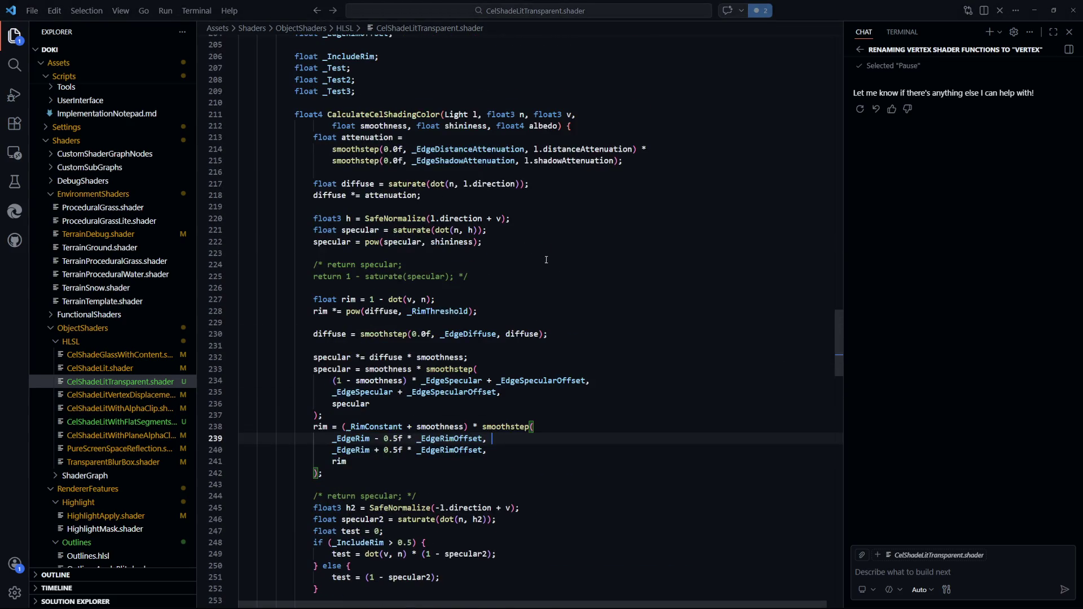
{"action": "mouse_move", "coordinate": [508, 232]}
{"action": "left_mouse_down"}
{"action": "mouse_move", "coordinate": [374, 231]}
{"action": "mouse_move", "coordinate": [484, 242]}
{"action": "mouse_move", "coordinate": [345, 243]}
{"action": "mouse_move", "coordinate": [367, 244]}
{"action": "left_mouse_up"}
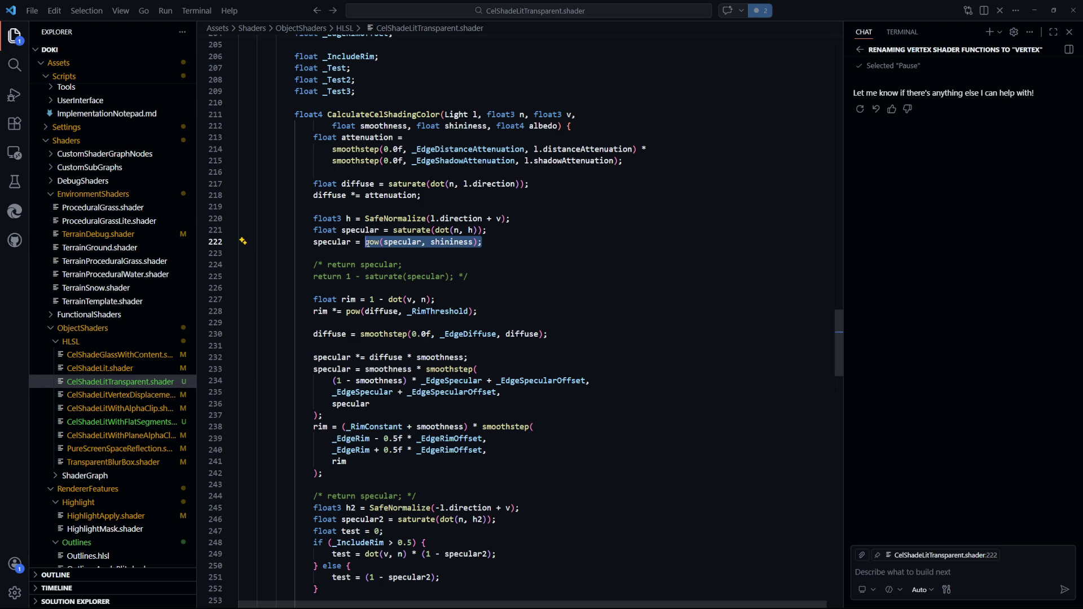
{"action": "left_click_drag", "start_coordinate": [367, 244], "coordinate": [315, 242]}
{"action": "key", "text": "ctrl+c"}
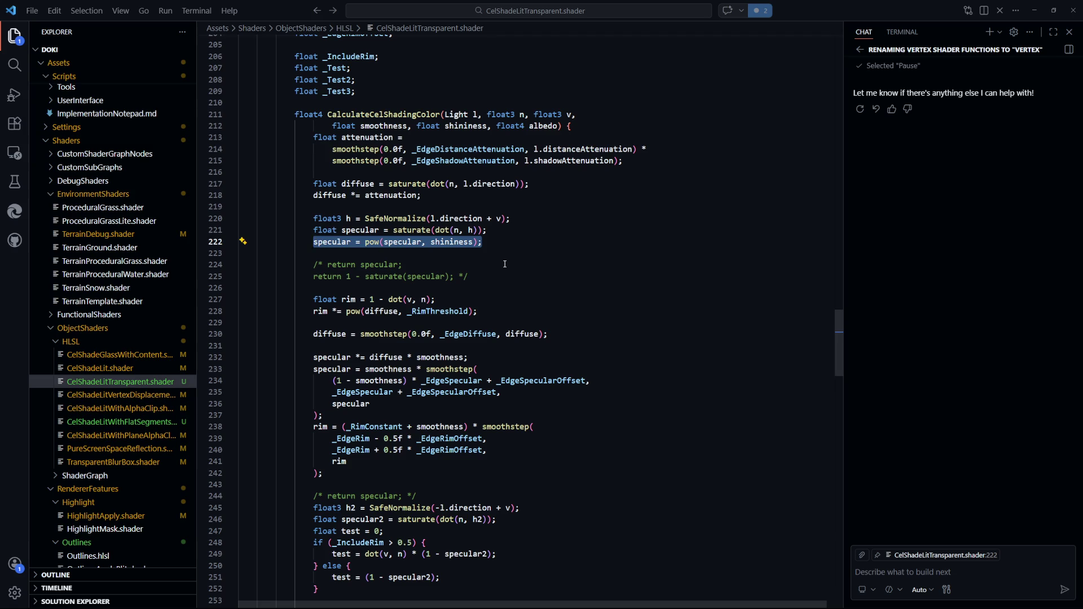
{"action": "scroll", "coordinate": [538, 285], "scroll_direction": "down", "scroll_amount": 5}
{"action": "left_click", "coordinate": [532, 330]}
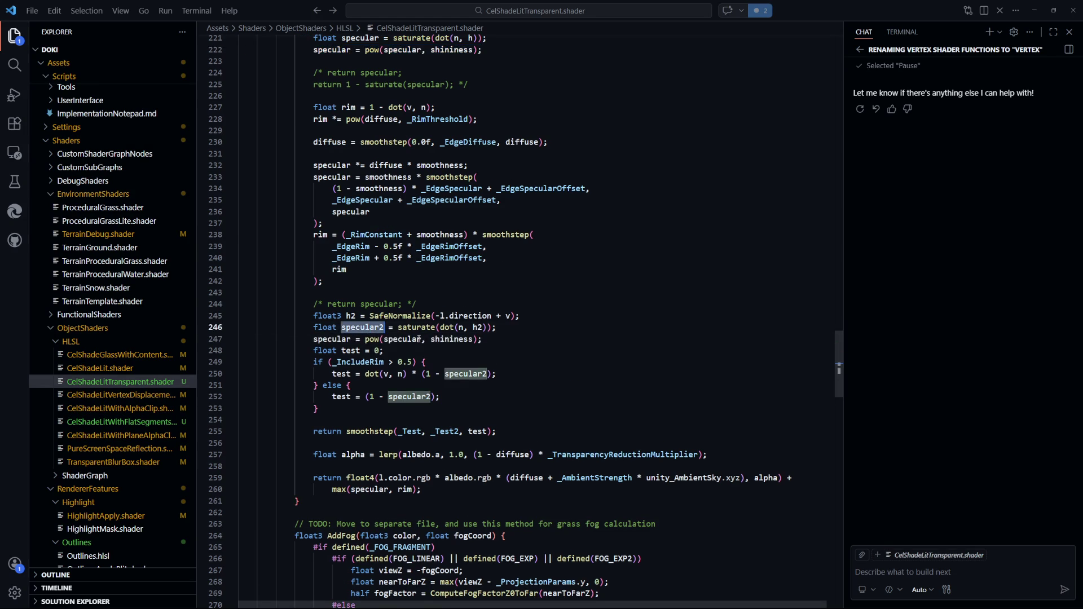
{"action": "key", "text": "Return"}
{"action": "key", "text": "ctrl+v"}
{"action": "type", "text": "2"}
{"action": "left_click", "coordinate": [542, 350]}
{"action": "key", "text": "ctrl+s"}
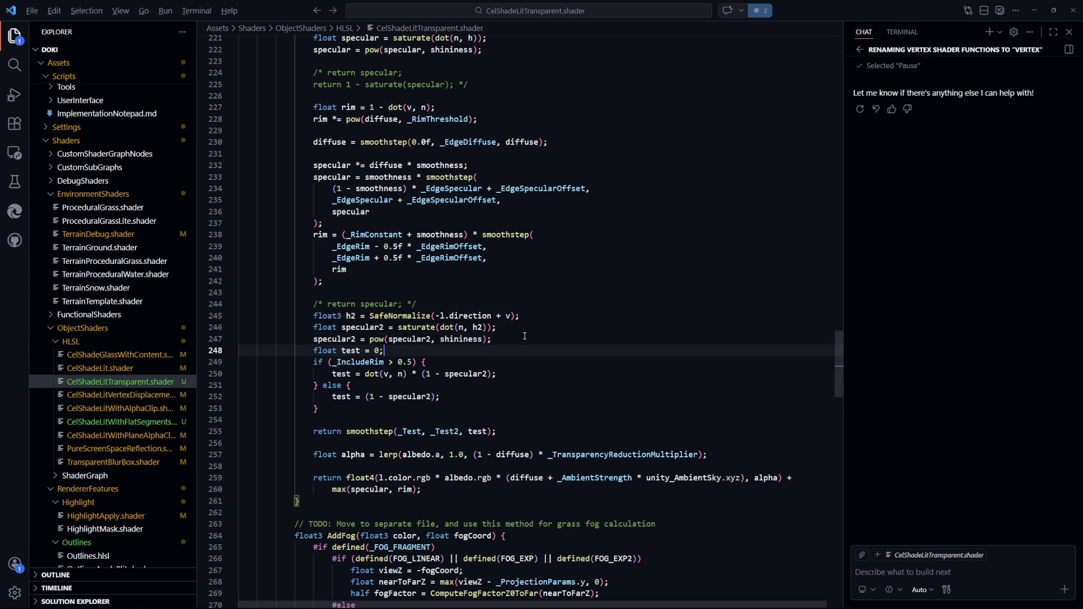
- Switch to the Unity editor to see the whiter monkey
{"action": "key", "text": "alt"}
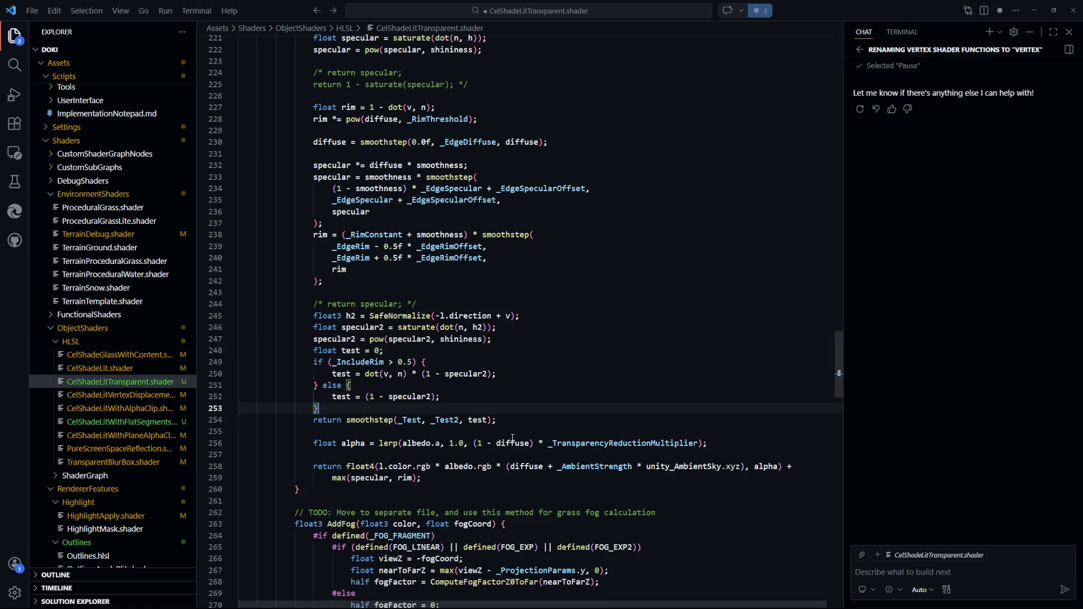
{"action": "key", "text": "alt+Tab"}
{"action": "scroll", "coordinate": [1015, 395], "scroll_direction": "down", "scroll_amount": 5}
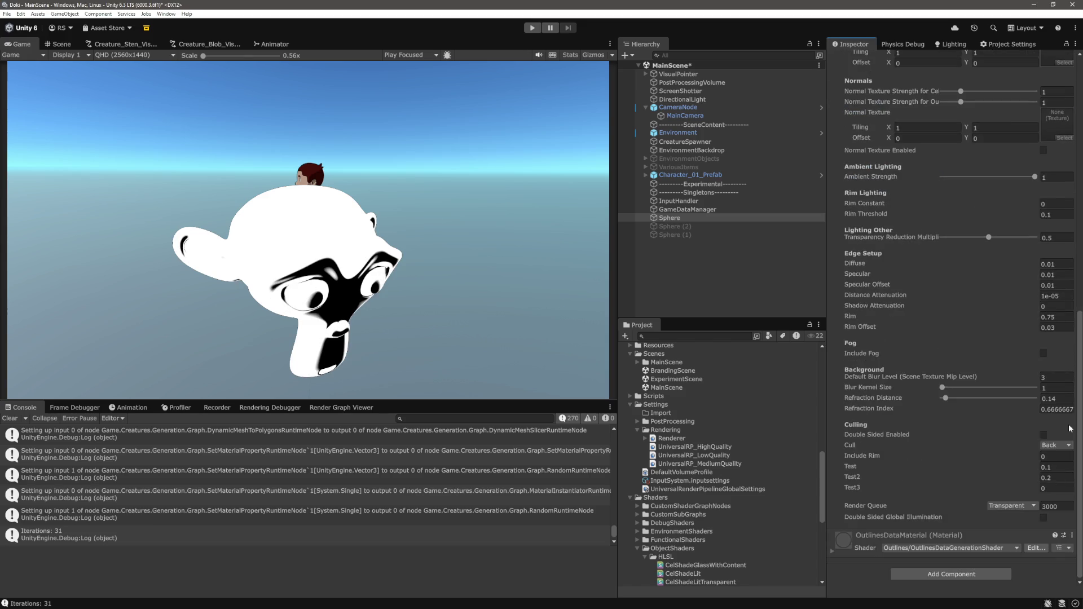
- Leave the material's Test field and deselect the Sphere by clicking empty Hierarchy space
{"action": "left_click", "coordinate": [1049, 466]}
{"action": "left_click", "coordinate": [725, 274]}
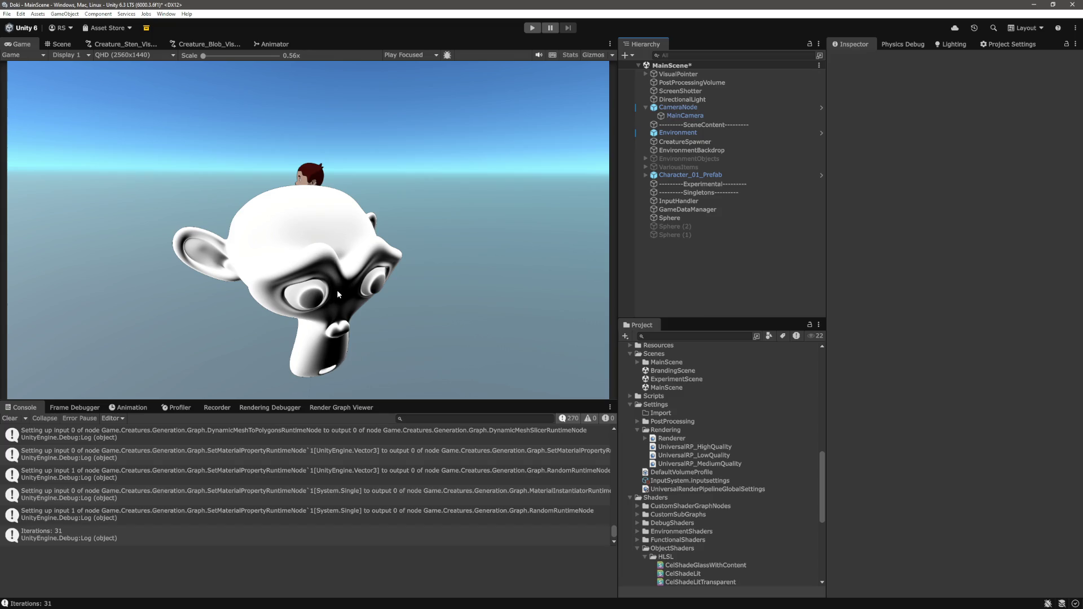
- Select the Sphere, set its material Test to 0.9, and tilt the monkey to Rotation X -40.13
{"action": "left_click", "coordinate": [698, 219]}
{"action": "scroll", "coordinate": [957, 445], "scroll_direction": "down", "scroll_amount": 10}
{"action": "left_click", "coordinate": [1059, 468]}
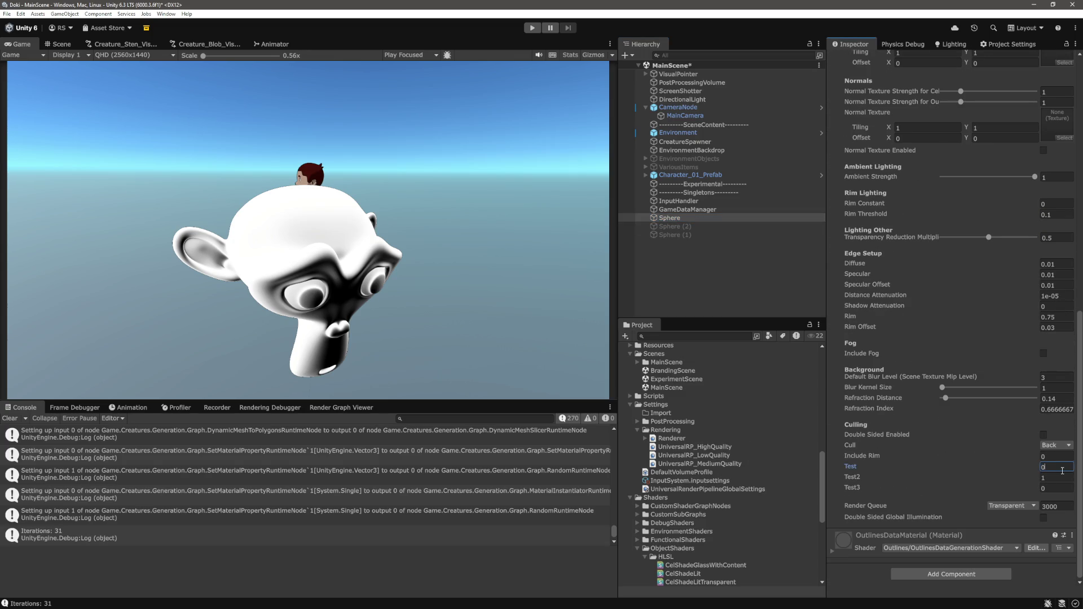
{"action": "type", "text": "0.9"}
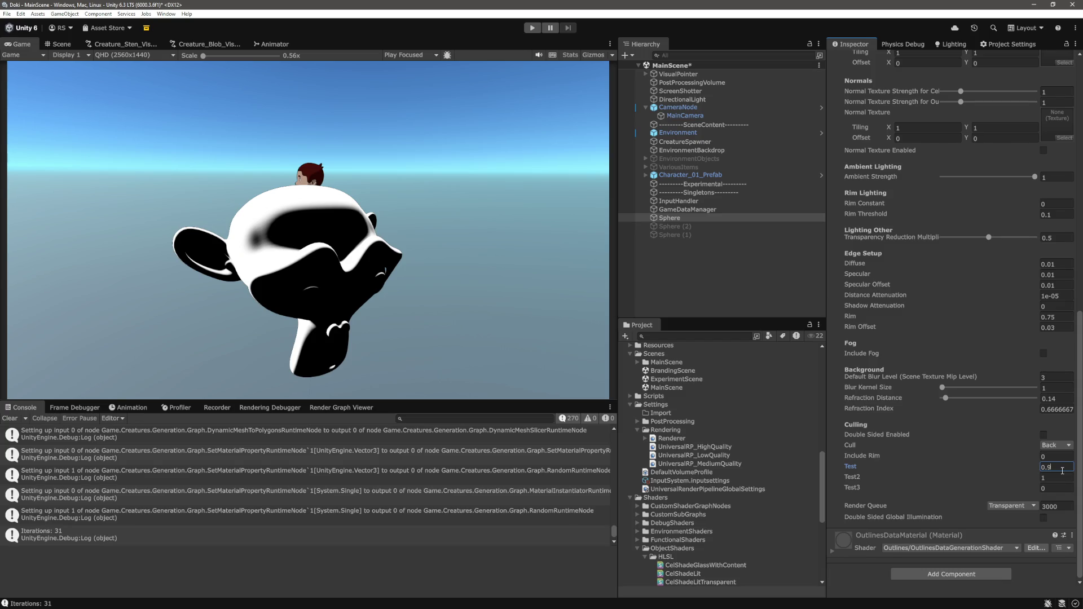
{"action": "type", "text": "5"}
{"action": "key", "text": "BackSpace"}
{"action": "key", "text": "Tab"}
{"action": "scroll", "coordinate": [965, 253], "scroll_direction": "up", "scroll_amount": 15}
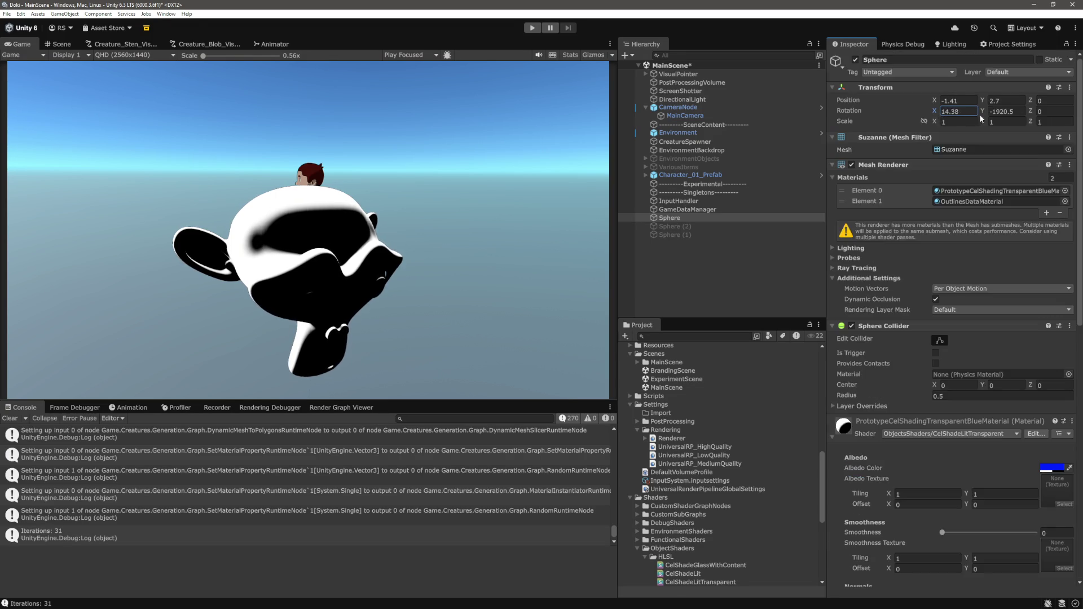
{"action": "left_click_drag", "start_coordinate": [360, 101], "coordinate": [17, 101]}
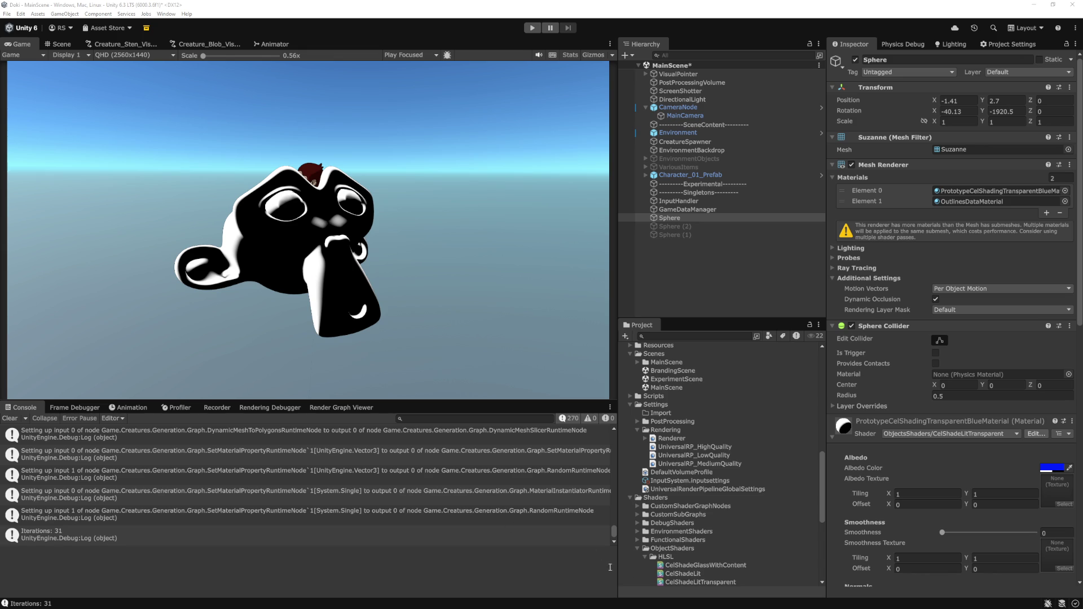
- Turn the monkey slightly around Y and bring its X rotation to about 10.1
{"action": "scroll", "coordinate": [1010, 509], "scroll_direction": "down", "scroll_amount": 15}
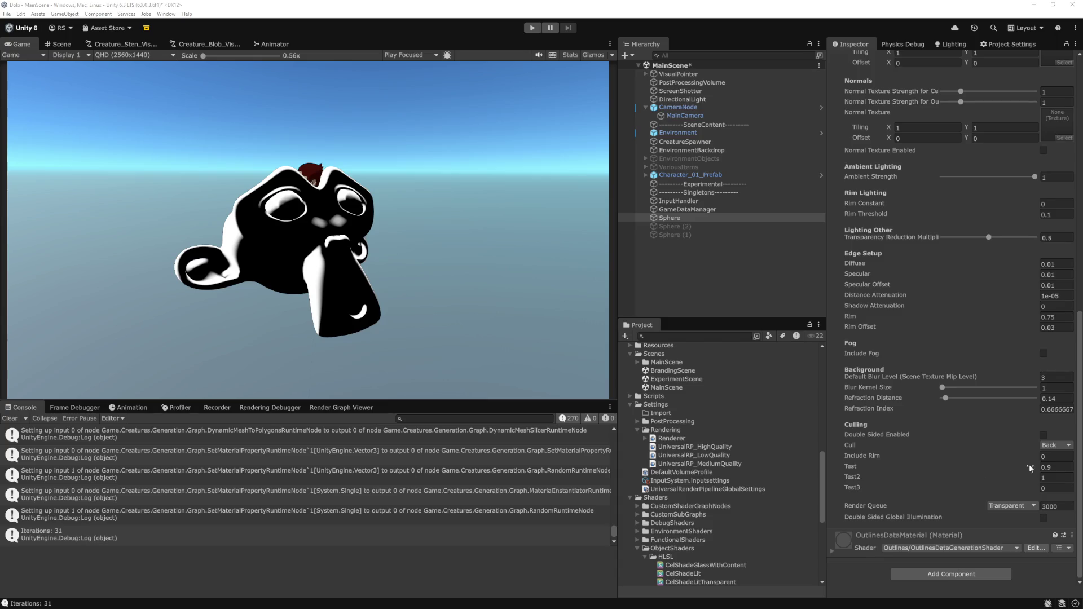
{"action": "scroll", "coordinate": [943, 368], "scroll_direction": "up", "scroll_amount": 15}
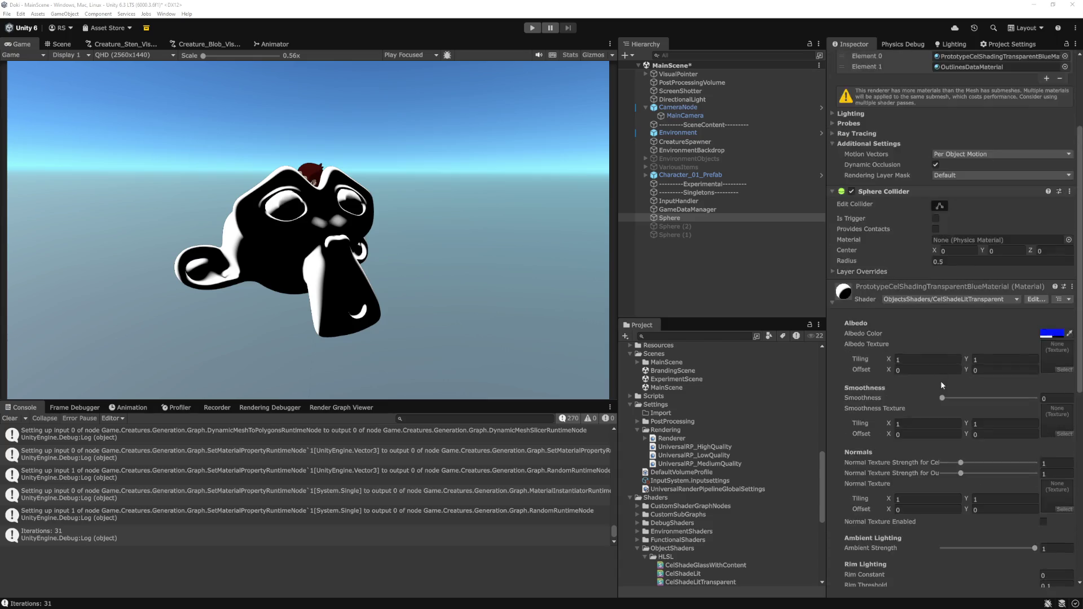
{"action": "mouse_move", "coordinate": [984, 111]}
{"action": "left_mouse_down"}
{"action": "mouse_move", "coordinate": [930, 116]}
{"action": "mouse_move", "coordinate": [899, 104]}
{"action": "mouse_move", "coordinate": [954, 125]}
{"action": "left_mouse_up"}
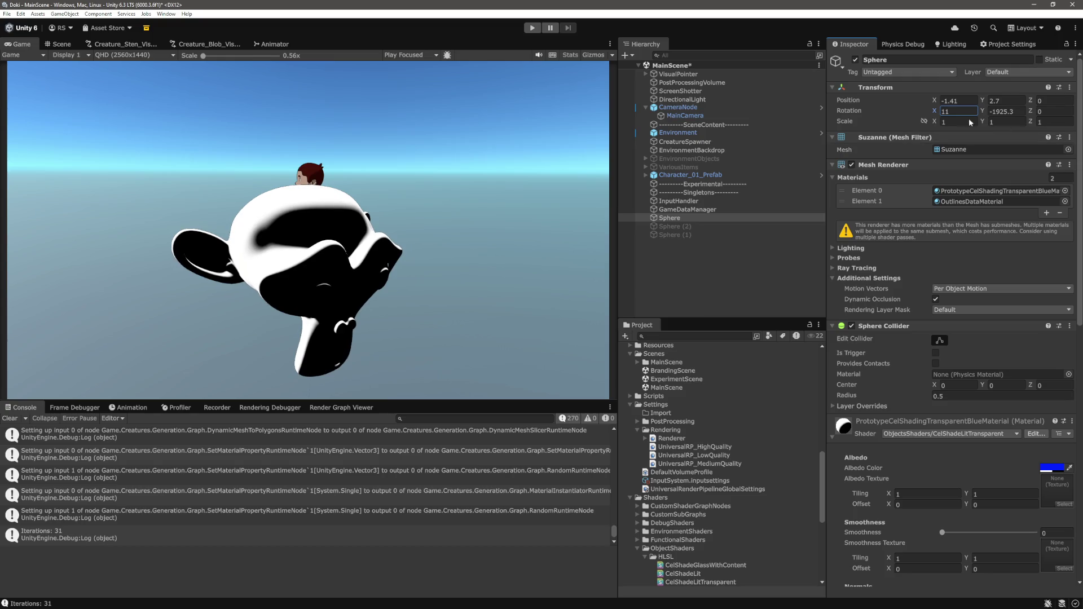
{"action": "left_click_drag", "start_coordinate": [939, 112], "coordinate": [957, 300]}
- Try material Test/Test2 values of 0.8/0.9, then 0.5/0.6
{"action": "scroll", "coordinate": [984, 459], "scroll_direction": "down", "scroll_amount": 10}
{"action": "left_click", "coordinate": [1051, 468]}
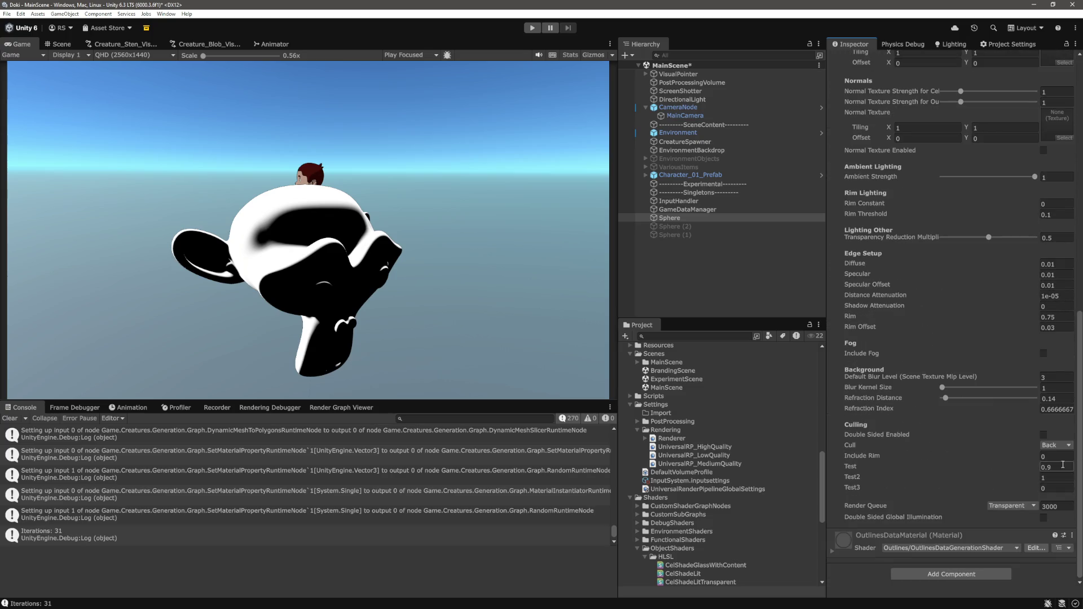
{"action": "type", "text": "0.8"}
{"action": "key", "text": "Tab"}
{"action": "type", "text": "0.9"}
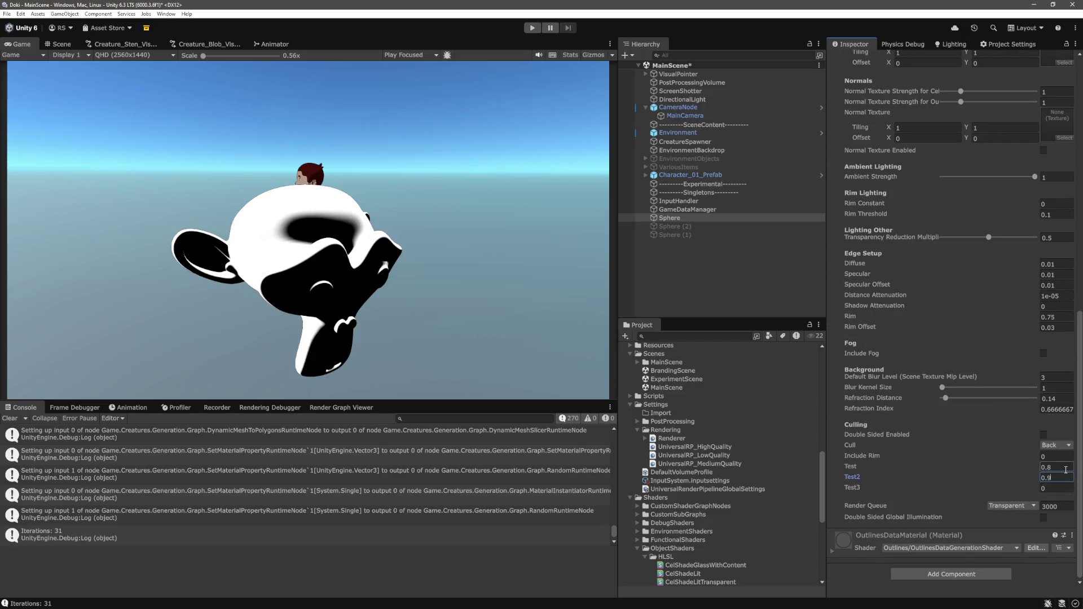
{"action": "left_click", "coordinate": [1066, 469]}
{"action": "type", "text": "0.5"}
{"action": "key", "text": "Tab"}
{"action": "type", "text": "0"}
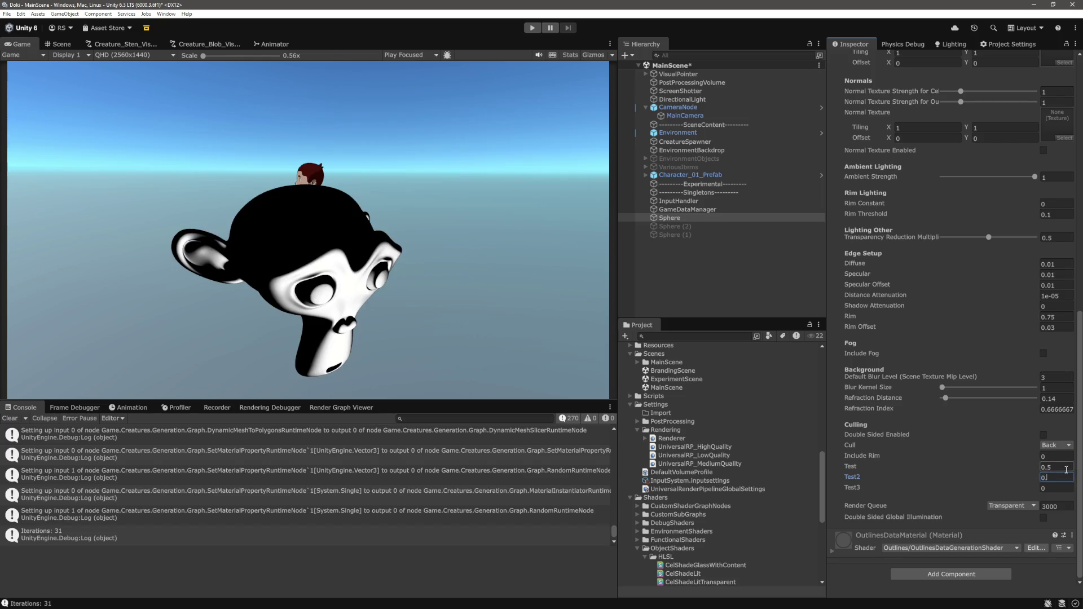
{"action": "type", "text": ".6"}
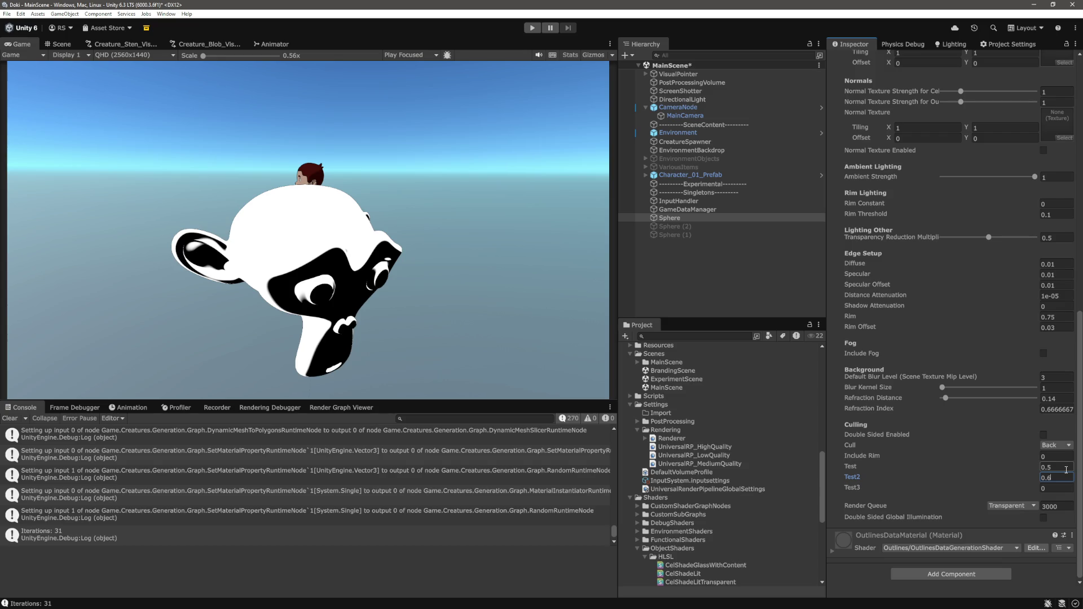
{"action": "left_click", "coordinate": [1066, 470]}
- Settle on Test 0.8 and Test2 0.9, then deselect the Sphere
{"action": "type", "text": "0"}
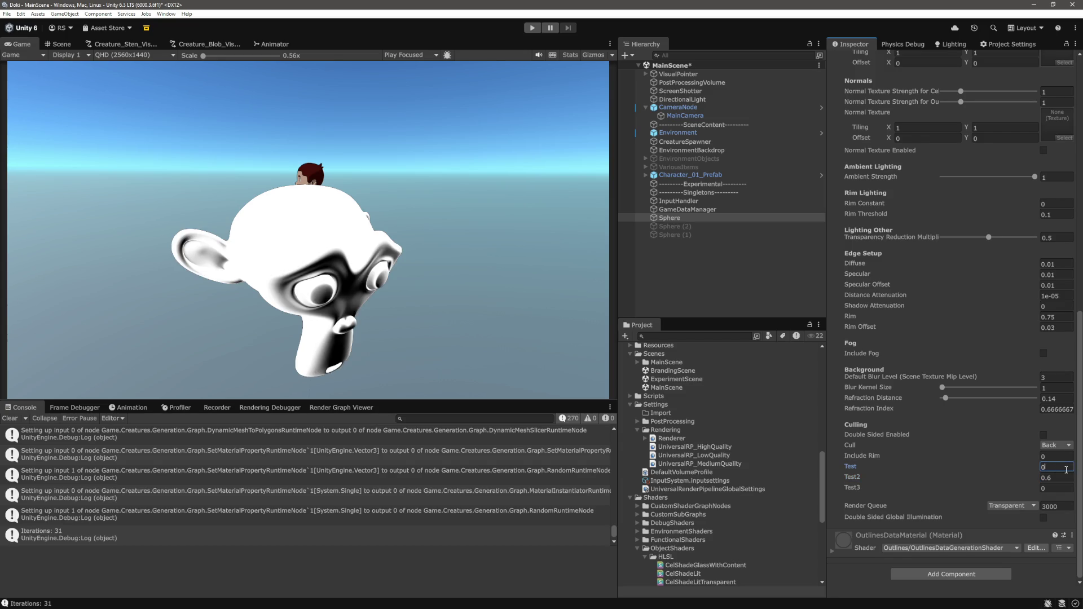
{"action": "type", "text": ".8"}
{"action": "key", "text": "Tab"}
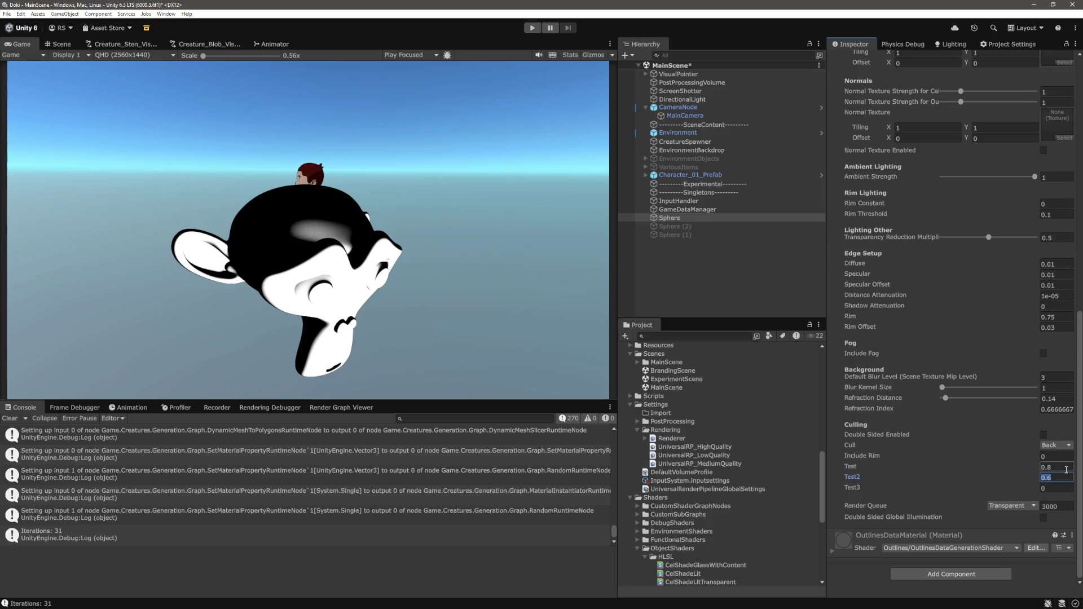
{"action": "type", "text": "0.9"}
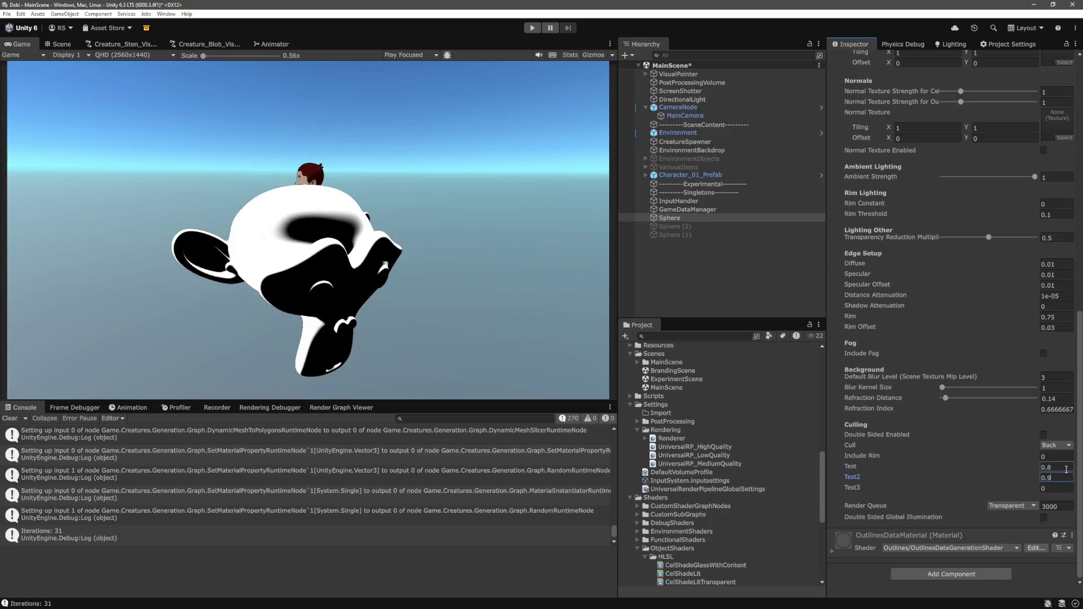
{"action": "left_click", "coordinate": [741, 280]}
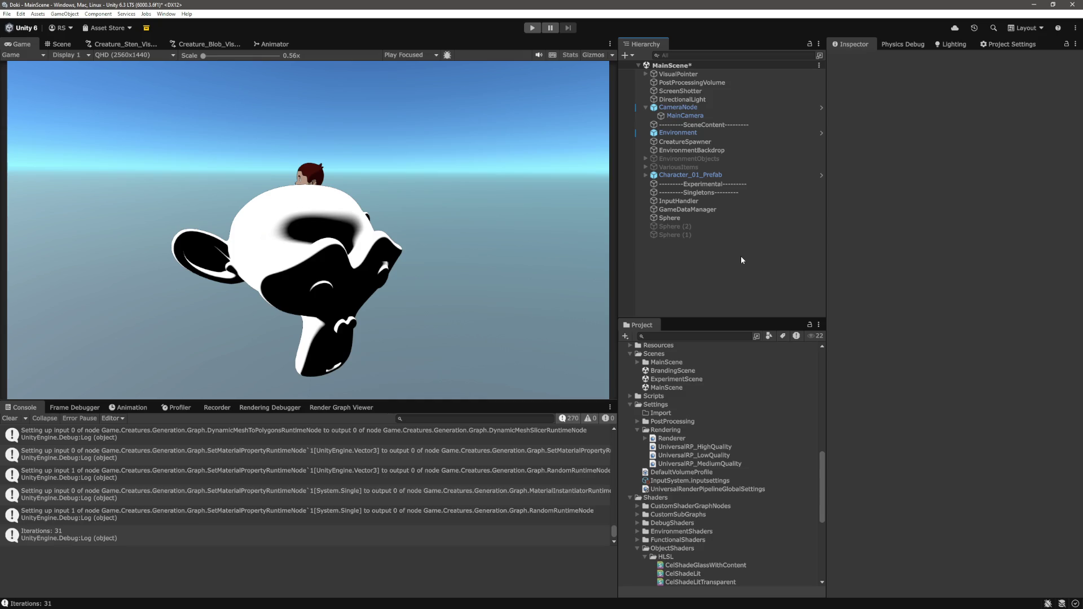
- In the shader, start a 'float test3 =' statement on line 254 with a blank line below
{"action": "key", "text": "alt+Tab"}
{"action": "scroll", "coordinate": [593, 314], "scroll_direction": "down", "scroll_amount": 5}
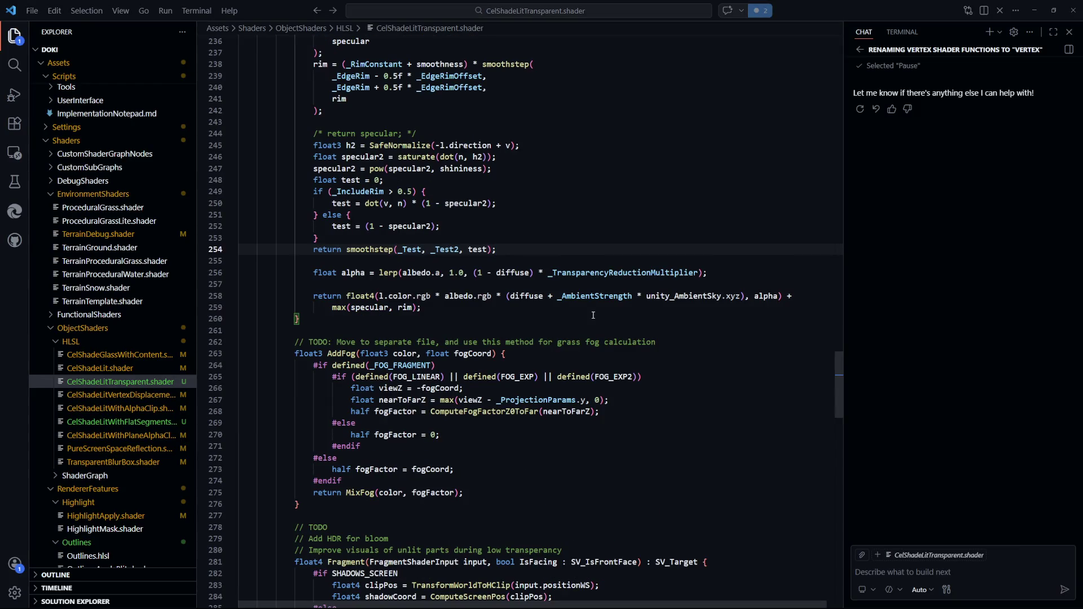
{"action": "scroll", "coordinate": [593, 315], "scroll_direction": "up", "scroll_amount": 1}
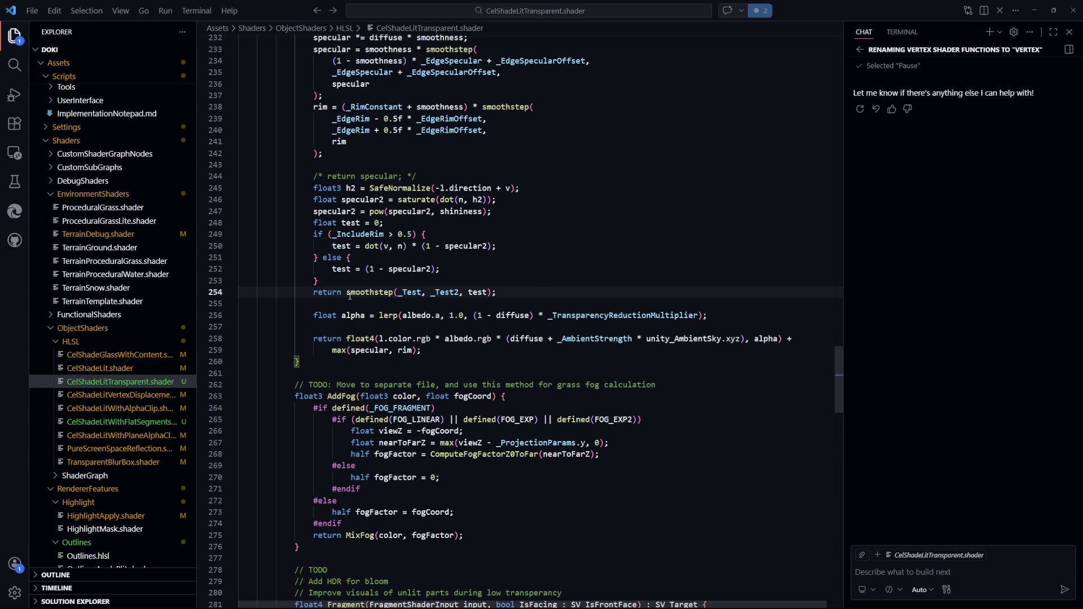
{"action": "double_click", "coordinate": [328, 292]}
{"action": "type", "text": "float test3 ="}
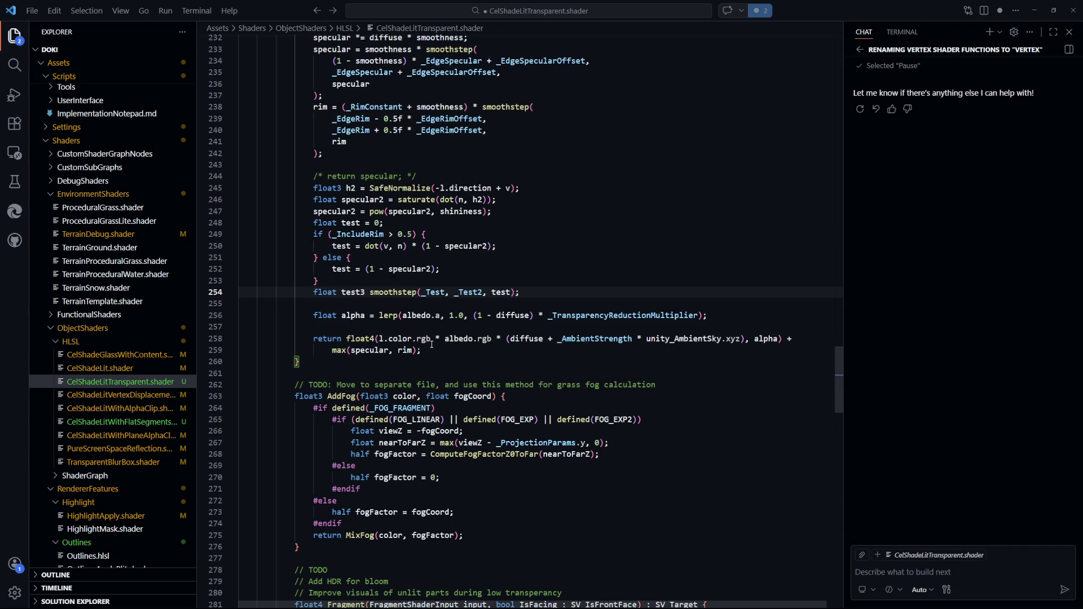
{"action": "key", "text": "Return"}
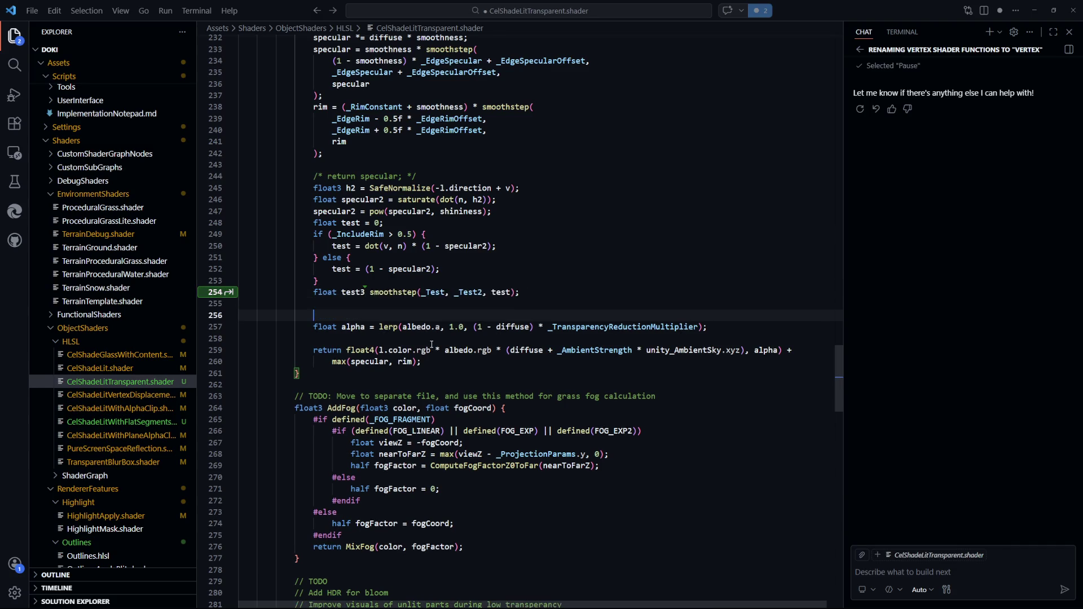
{"action": "key", "text": "Up"}
{"action": "key", "text": "Up"}
{"action": "type", "text": "="}
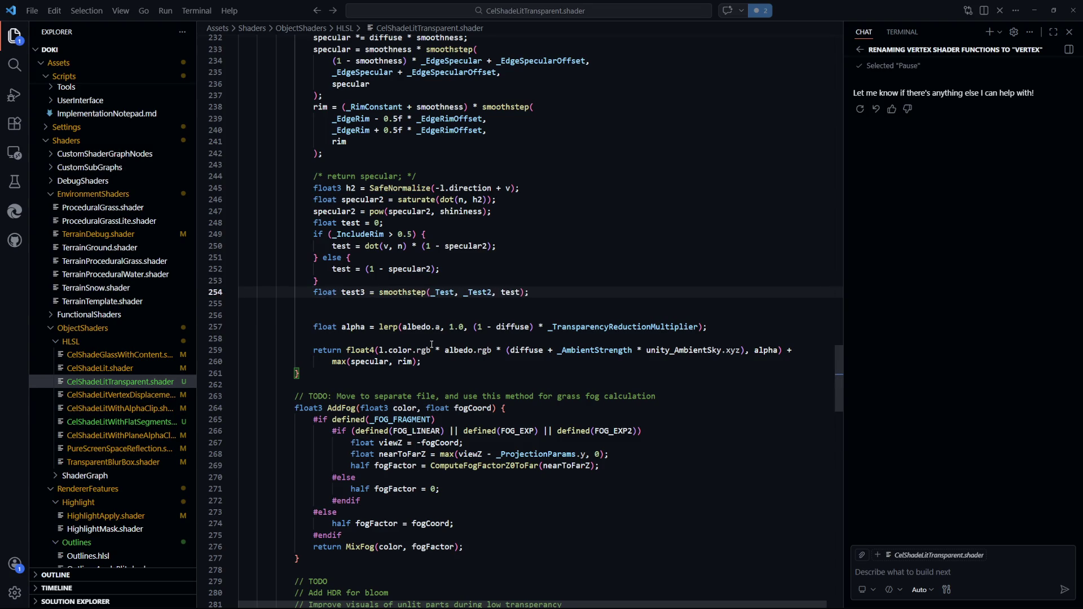
{"action": "key", "text": "Down"}
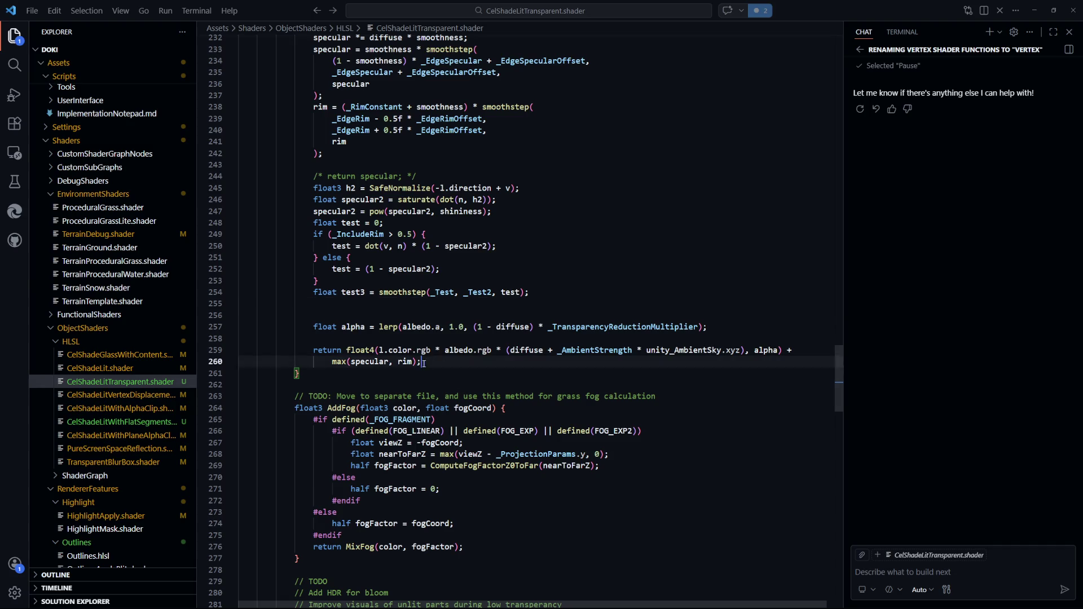
- Try splitting the float4 return arguments onto a new line, save, then undo it
{"action": "mouse_move", "coordinate": [421, 362]}
{"action": "left_mouse_down"}
{"action": "mouse_move", "coordinate": [332, 362]}
{"action": "mouse_move", "coordinate": [783, 352]}
{"action": "left_mouse_up"}
{"action": "left_click", "coordinate": [543, 386]}
{"action": "key", "text": "Down"}
{"action": "key", "text": "Down"}
{"action": "key", "text": "Down"}
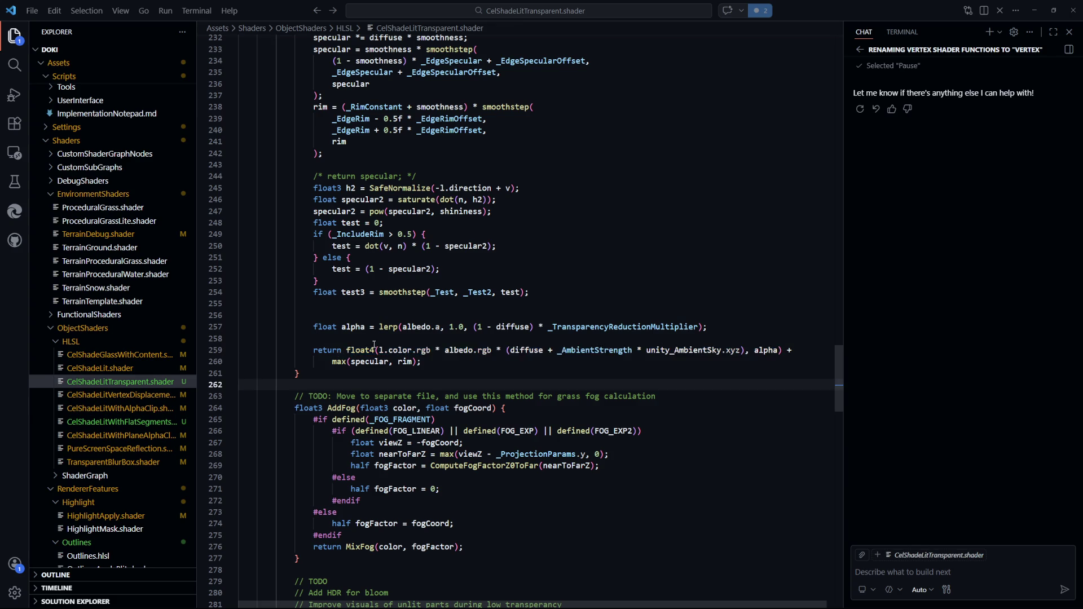
{"action": "left_click", "coordinate": [379, 350]}
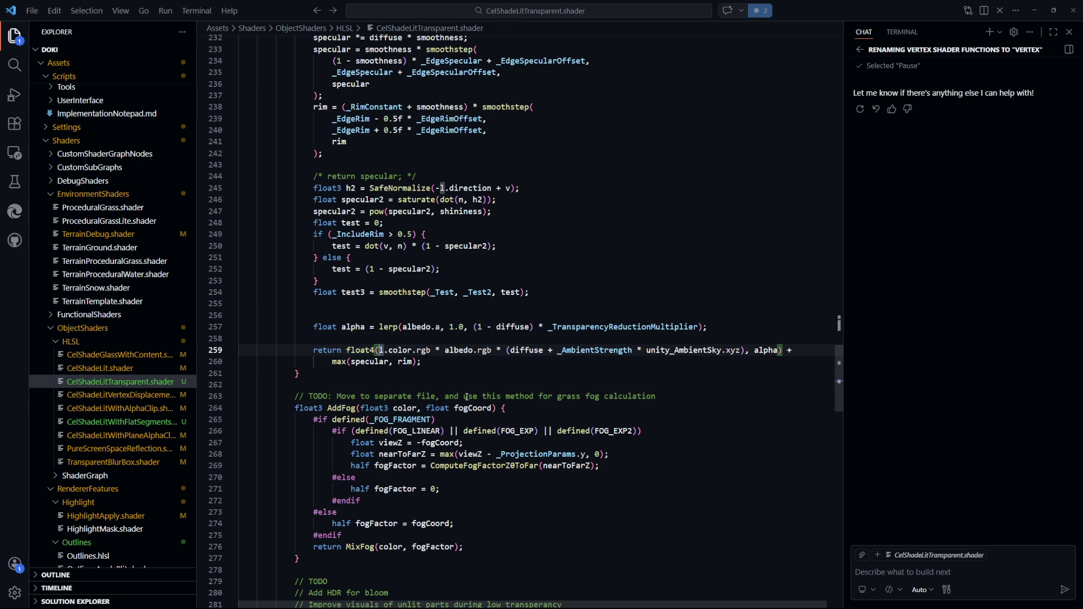
{"action": "key", "text": "Return"}
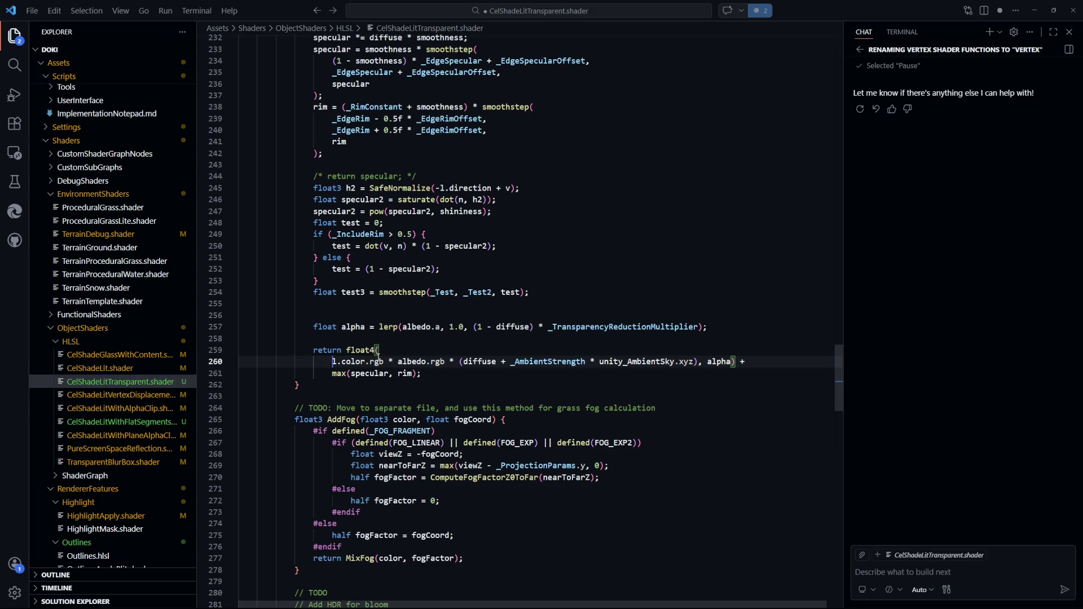
{"action": "key", "text": "ctrl+s"}
{"action": "key", "text": "ctrl+z"}
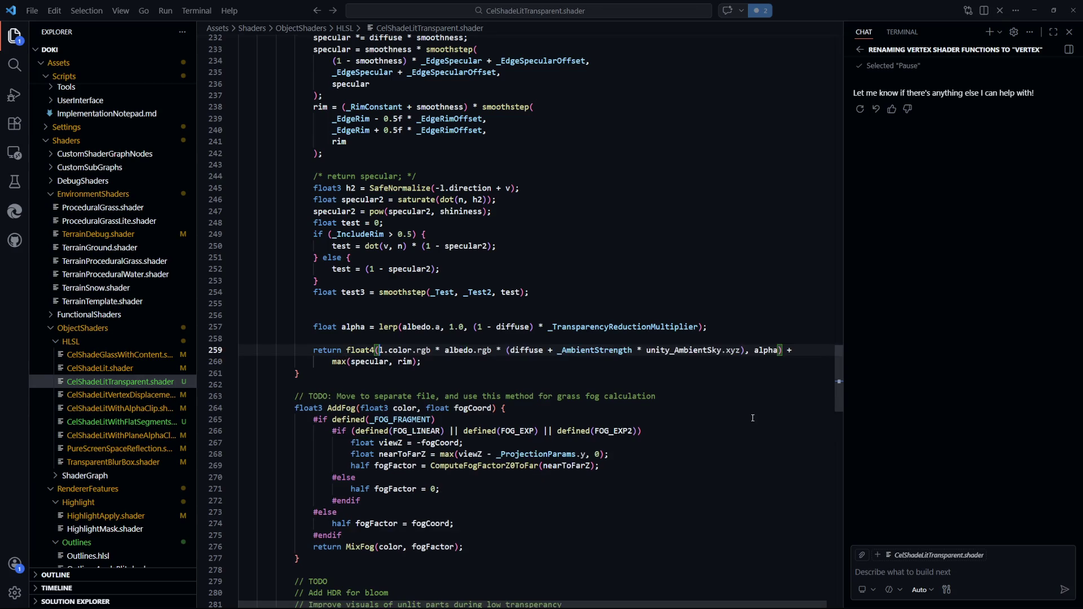
- Look up where _Test2 is declared, bringing the Properties block into view
{"action": "left_click", "coordinate": [434, 419]}
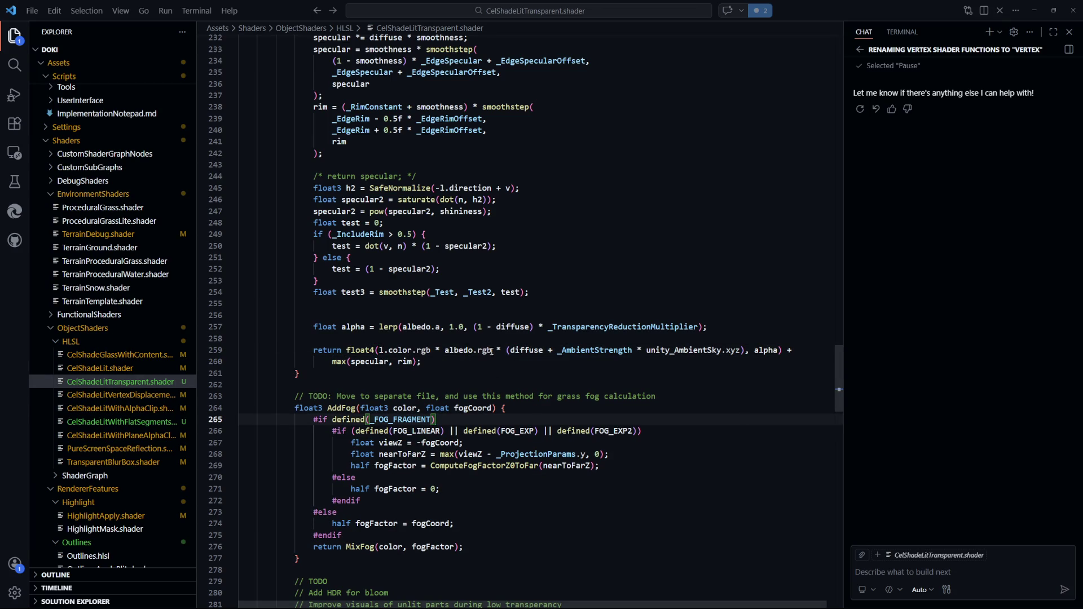
{"action": "left_click", "coordinate": [355, 294]}
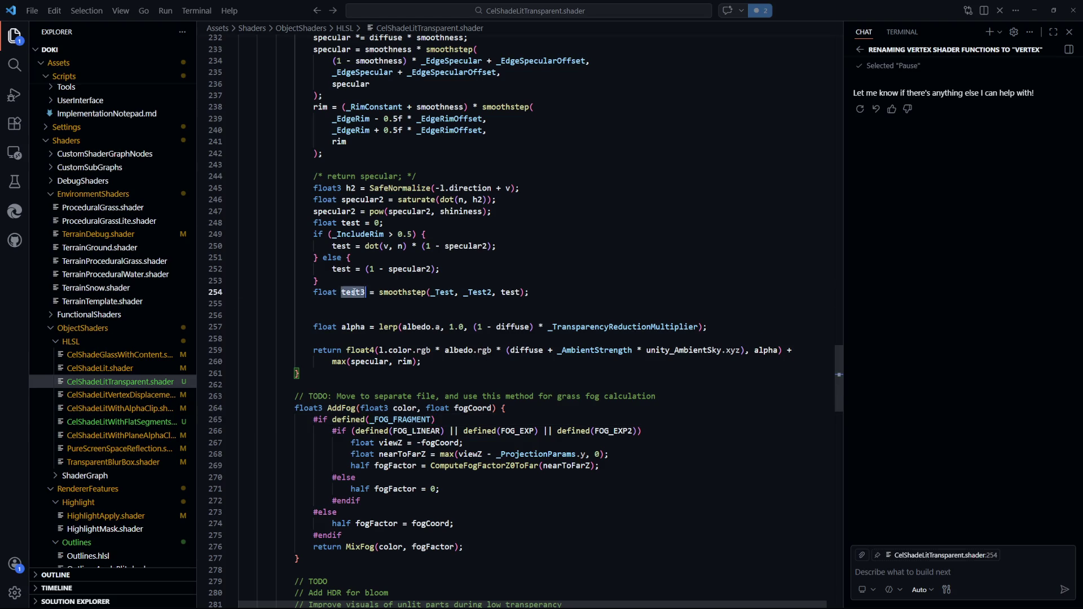
{"action": "left_click", "coordinate": [355, 300]}
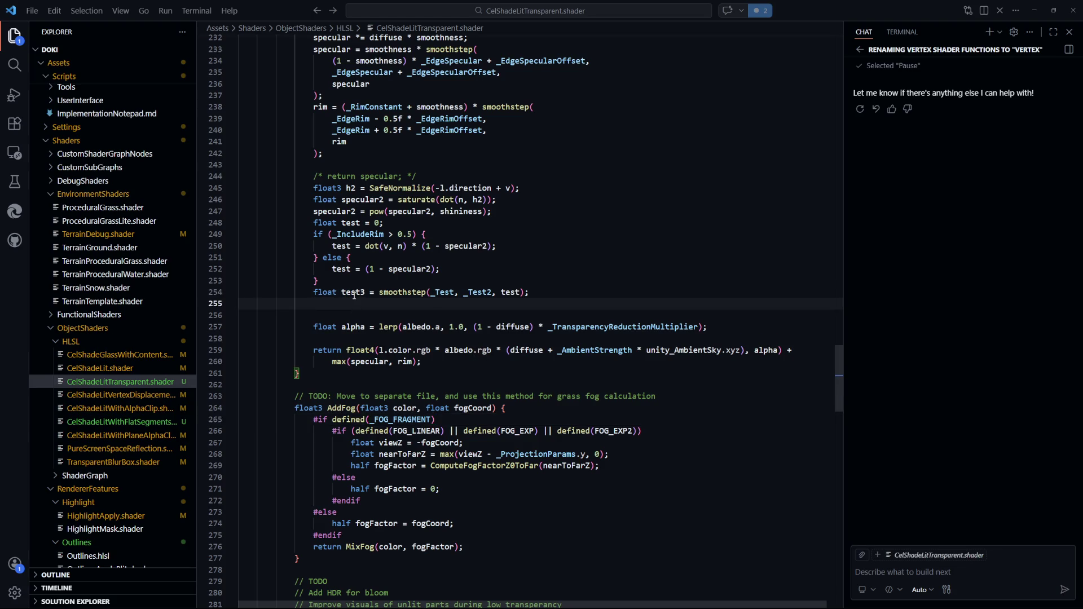
{"action": "left_click", "coordinate": [355, 295]}
{"action": "left_click", "coordinate": [353, 303]}
{"action": "left_click", "coordinate": [474, 292]}
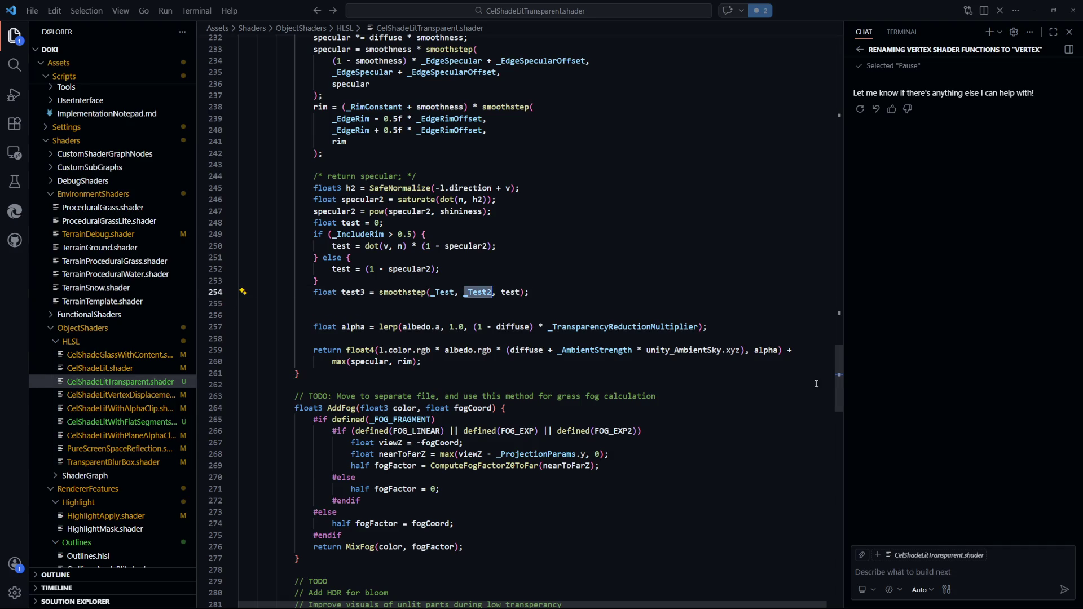
{"action": "mouse_move", "coordinate": [839, 372]}
{"action": "left_mouse_down"}
{"action": "mouse_move", "coordinate": [839, 99]}
{"action": "mouse_move", "coordinate": [828, 155]}
{"action": "left_mouse_up"}
- Change the _Test3 property's type from Float to Vector on line 63
{"action": "scroll", "coordinate": [828, 154], "scroll_direction": "up", "scroll_amount": 3}
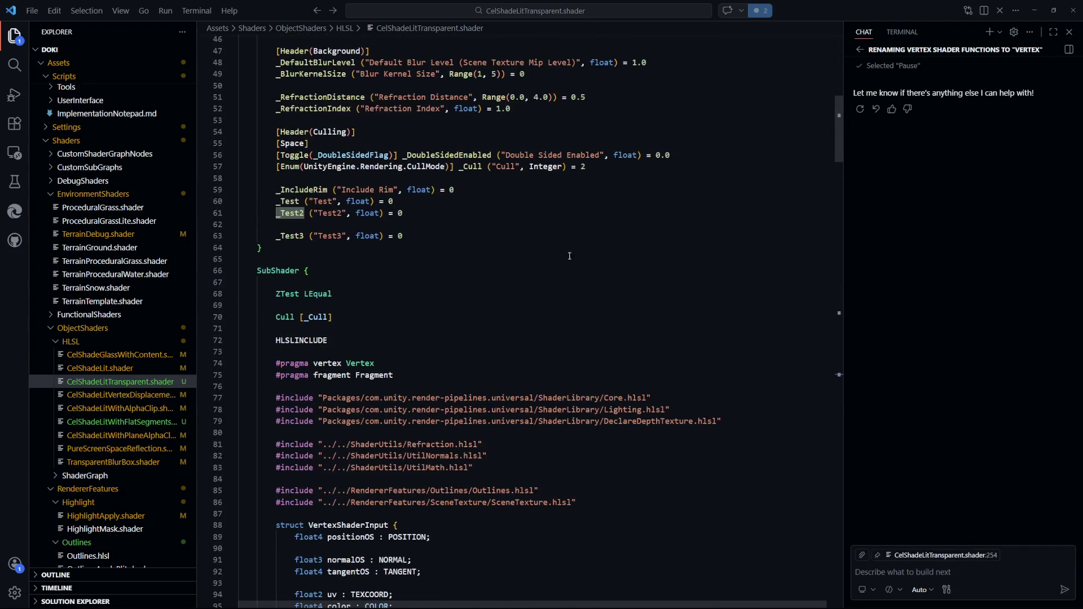
{"action": "left_click", "coordinate": [367, 235]}
{"action": "type", "text": "Vector"}
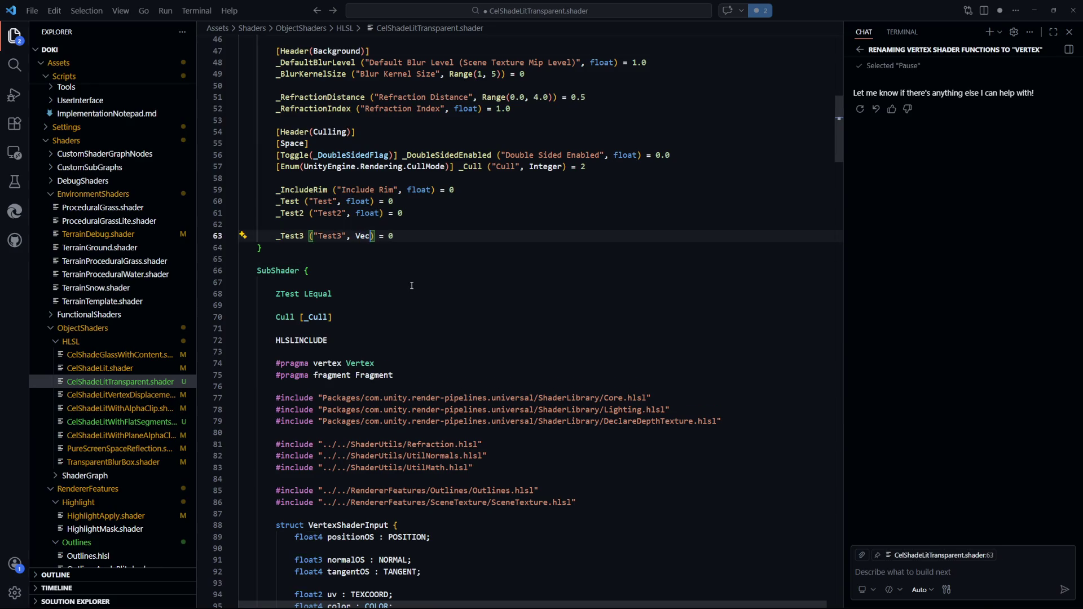
{"action": "left_click", "coordinate": [412, 294]}
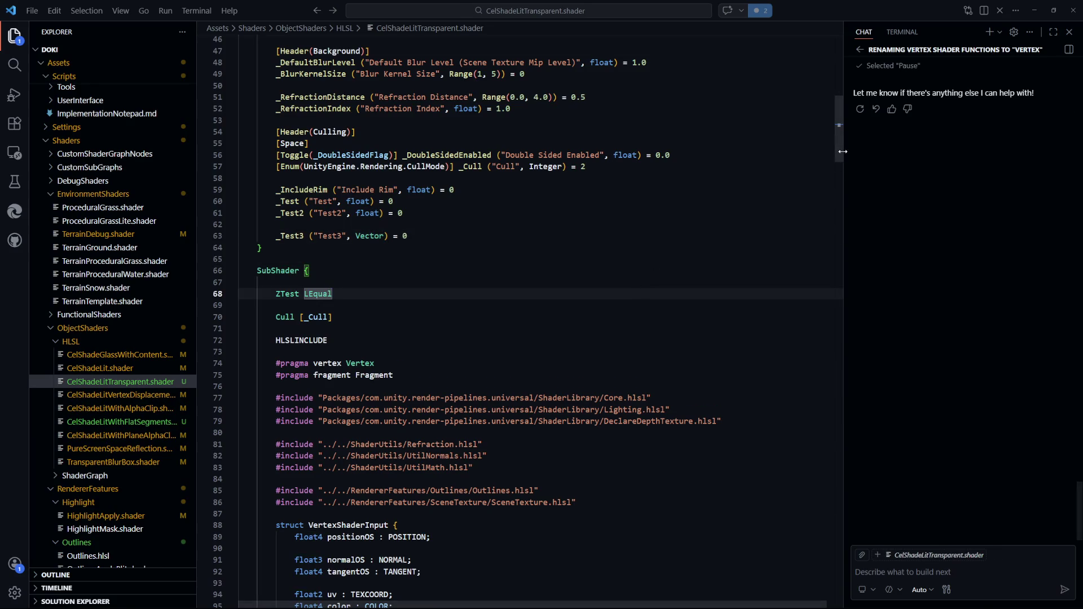
{"action": "left_click_drag", "start_coordinate": [838, 151], "coordinate": [861, 333]}
- Declare the _Test3 shader variable as float4 on line 209
{"action": "left_click", "coordinate": [324, 341]}
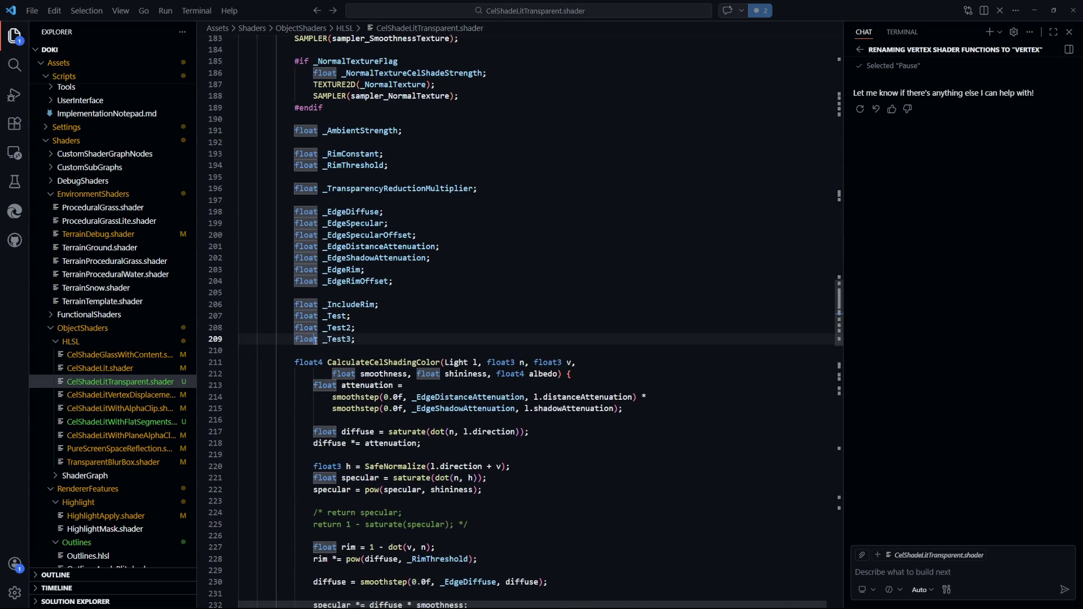
{"action": "type", "text": "4"}
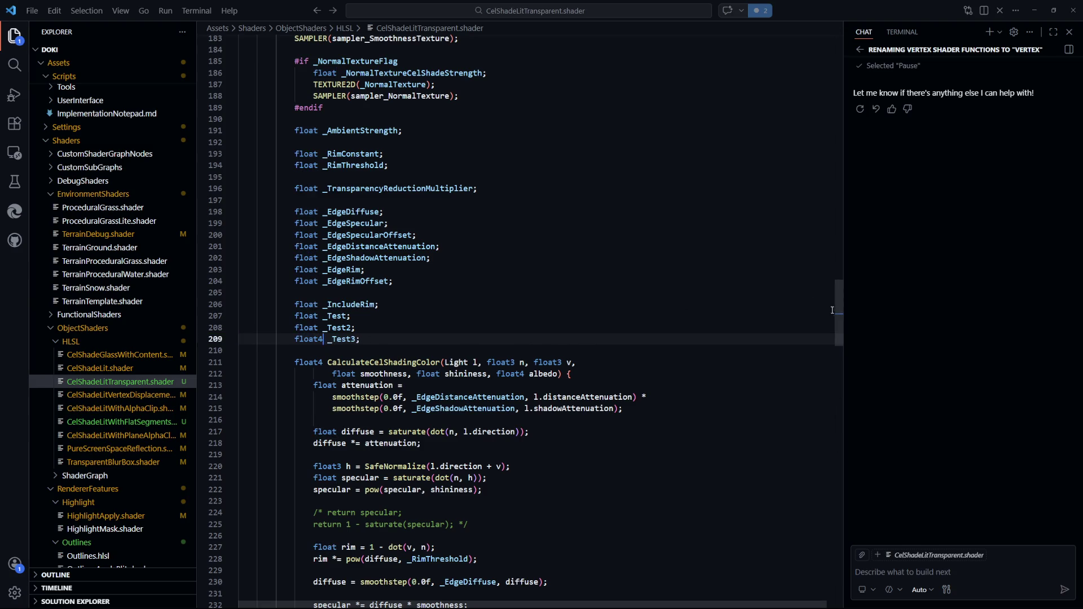
{"action": "mouse_move", "coordinate": [840, 322]}
{"action": "left_mouse_down"}
{"action": "mouse_move", "coordinate": [855, 486]}
{"action": "mouse_move", "coordinate": [855, 379]}
{"action": "left_mouse_up"}
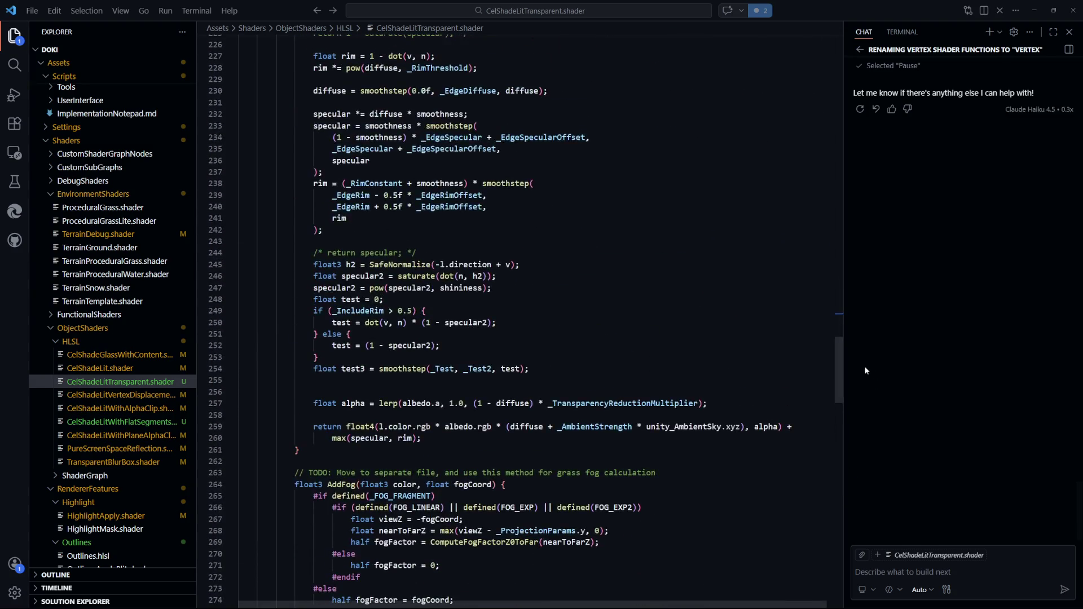
{"action": "left_click", "coordinate": [424, 346]}
{"action": "scroll", "coordinate": [424, 305], "scroll_direction": "down", "scroll_amount": 3}
- Add 'float test4 = lerp(_Test3.x, _Test3.y, test3);' below test3 and save
{"action": "key", "text": "Down"}
{"action": "key", "text": "Down"}
{"action": "key", "text": "Down"}
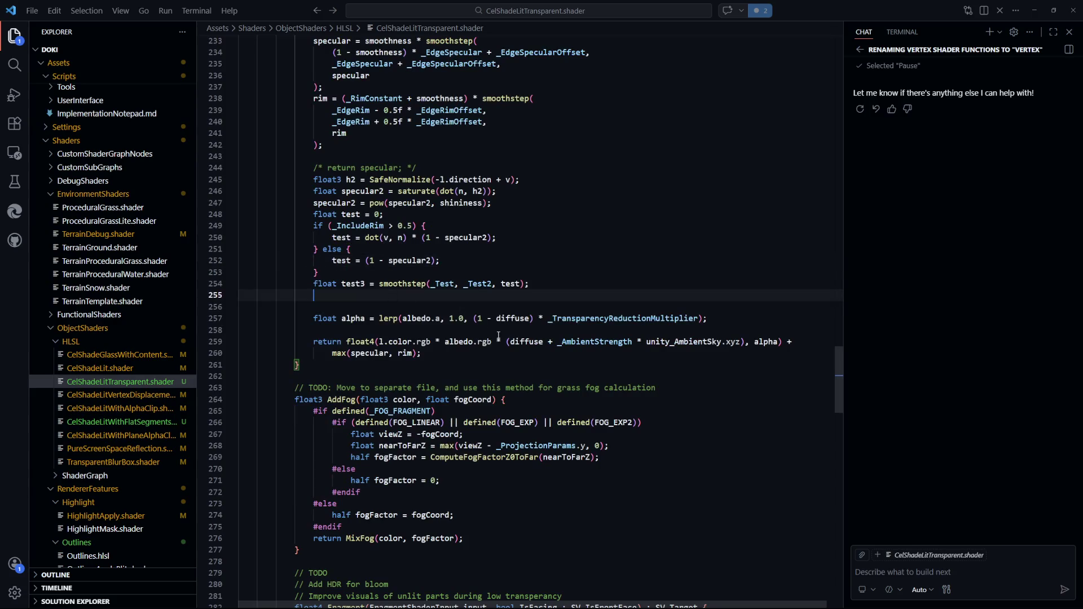
{"action": "type", "text": "float test"}
{"action": "type", "text": "4 ="}
{"action": "key", "text": "ctrl+s"}
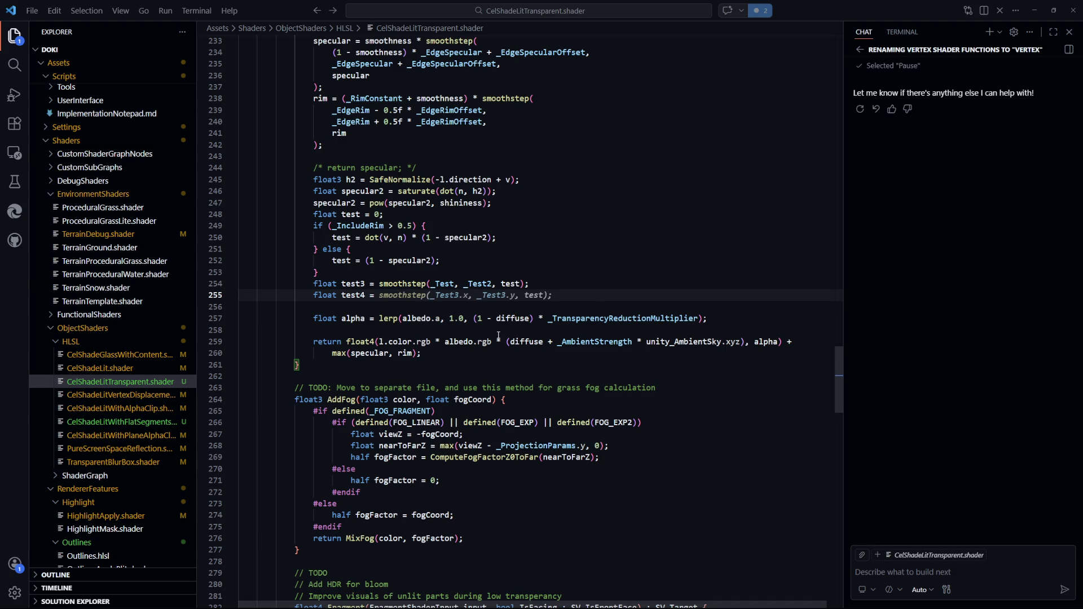
{"action": "type", "text": "lerp(_Test3."}
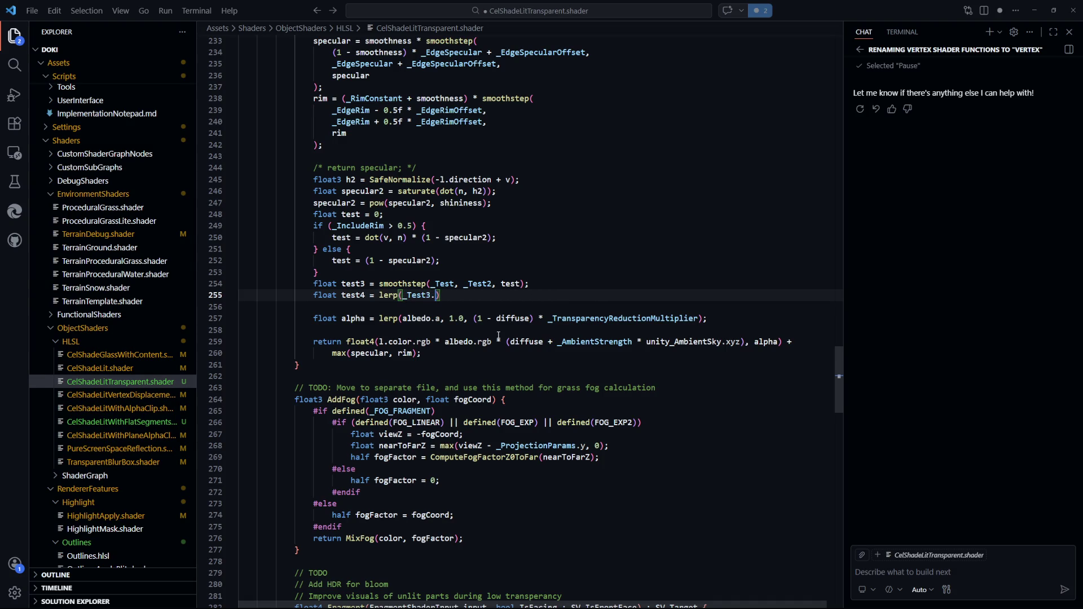
{"action": "key", "text": "Tab"}
{"action": "key", "text": "Escape"}
{"action": "key", "text": "Left"}
{"action": "key", "text": "Left"}
{"action": "key", "text": "ctrl+s"}
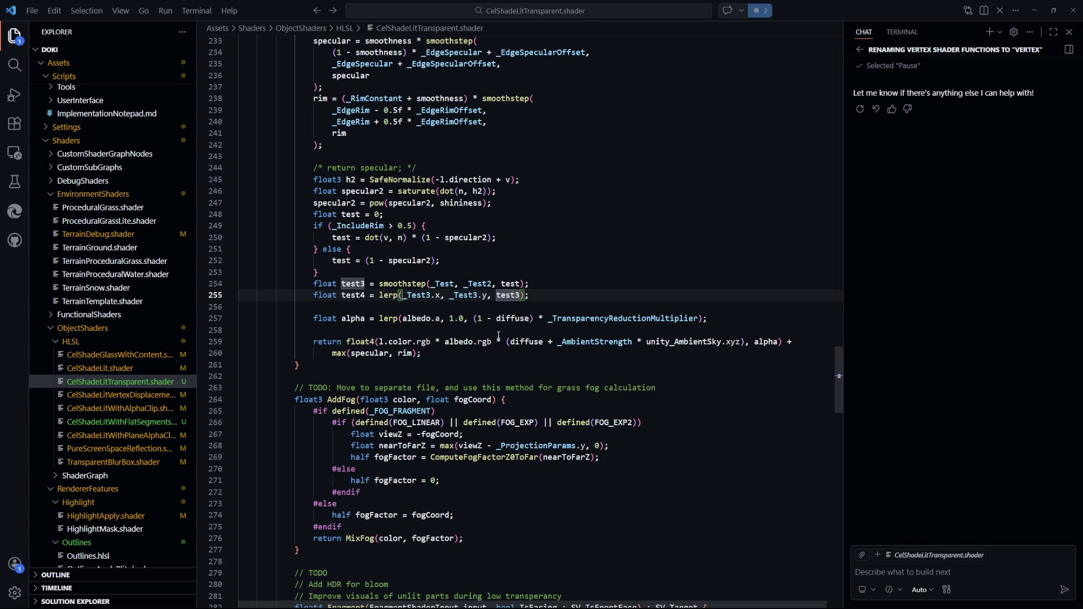
- Prefix the returned colour with 'test4 *' and save the shader
{"action": "left_click", "coordinate": [591, 279]}
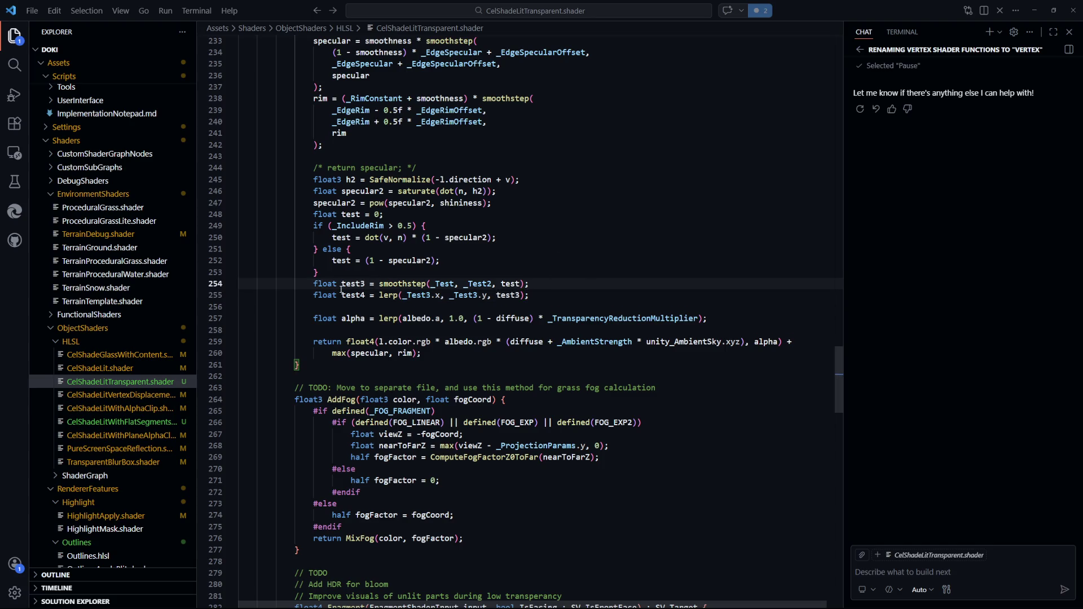
{"action": "left_click", "coordinate": [364, 296]}
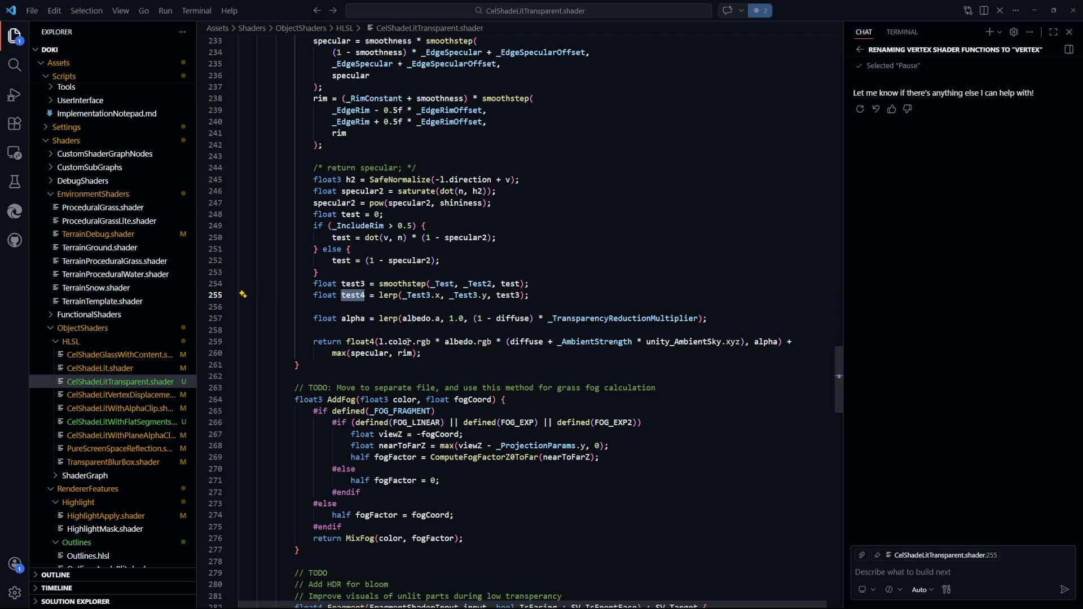
{"action": "left_click", "coordinate": [380, 341]}
{"action": "type", "text": "test4 *"}
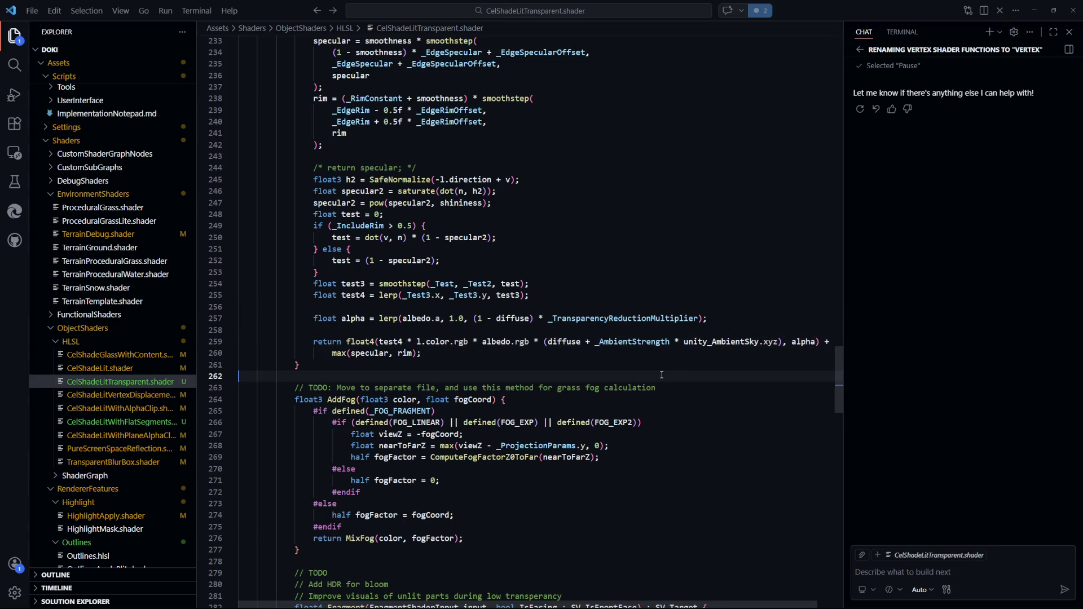
{"action": "key", "text": "ctrl+s"}
{"action": "key", "text": "alt+Tab"}
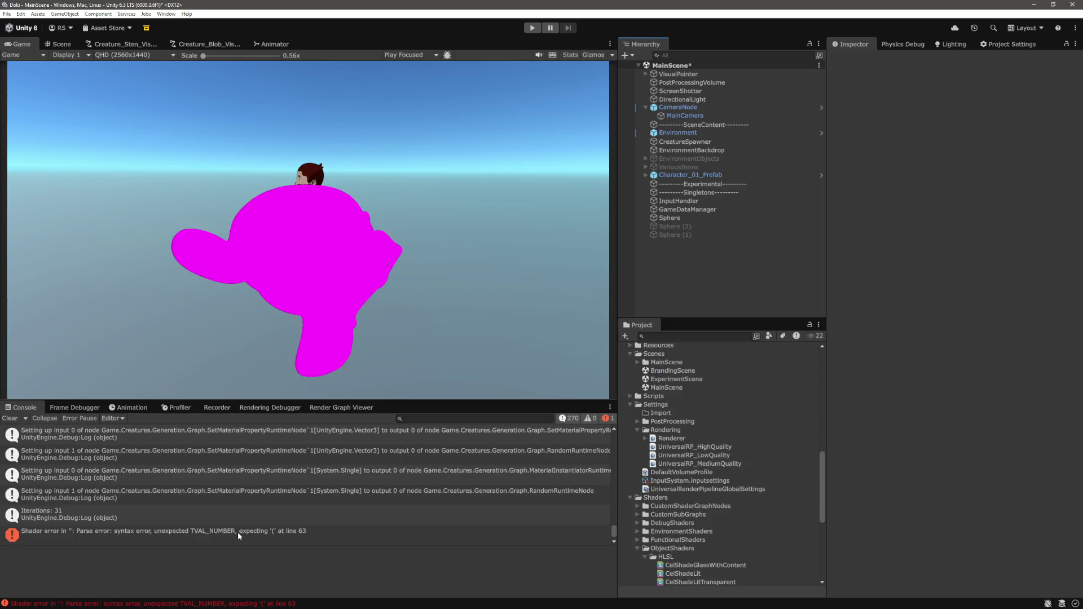
- Open the shader parse error from Unity's Console at its source line
{"action": "key", "text": "alt+Tab"}
{"action": "key", "text": "alt+Tab"}
{"action": "left_click", "coordinate": [268, 533]}
{"action": "double_click", "coordinate": [269, 533]}
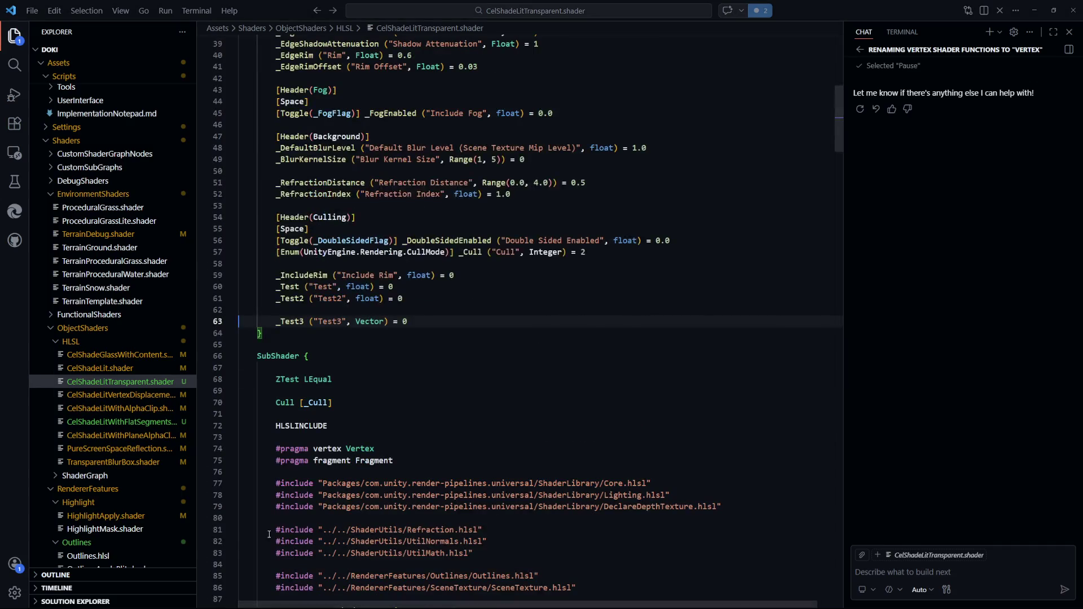
- Give _Test3 the default value (0, 1, 0, 0) on line 63 and save
{"action": "left_click", "coordinate": [442, 322]}
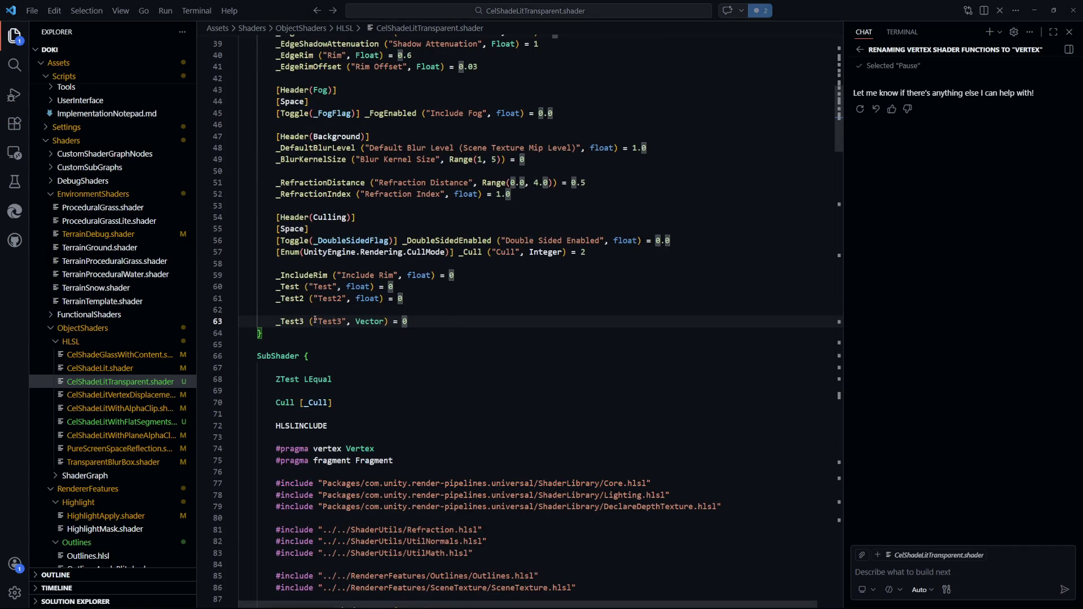
{"action": "scroll", "coordinate": [369, 320], "scroll_direction": "up", "scroll_amount": 5}
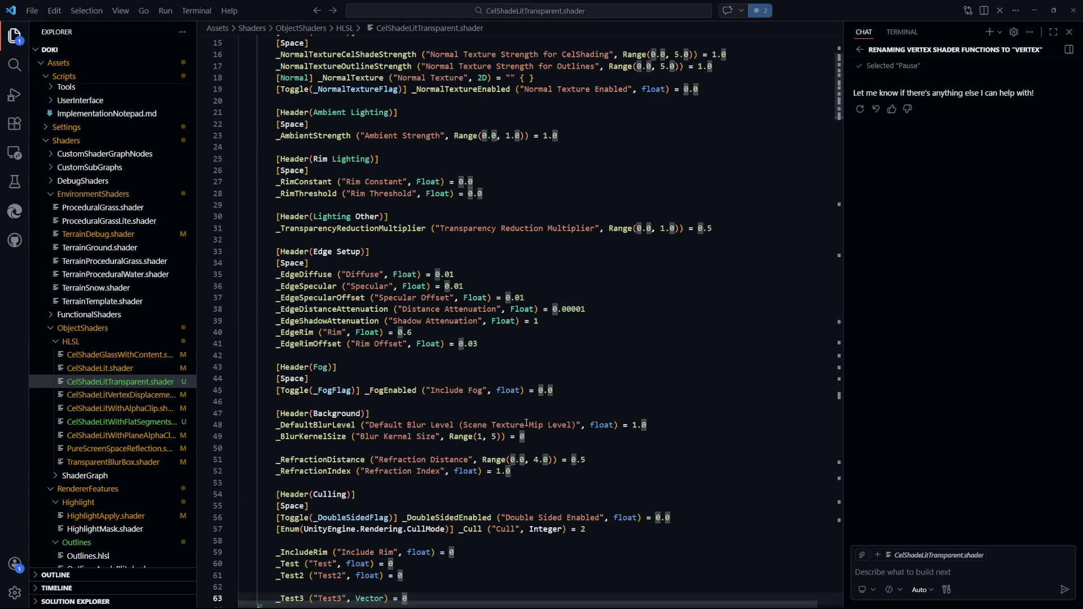
{"action": "scroll", "coordinate": [526, 423], "scroll_direction": "up", "scroll_amount": 3}
{"action": "scroll", "coordinate": [527, 422], "scroll_direction": "down", "scroll_amount": 8}
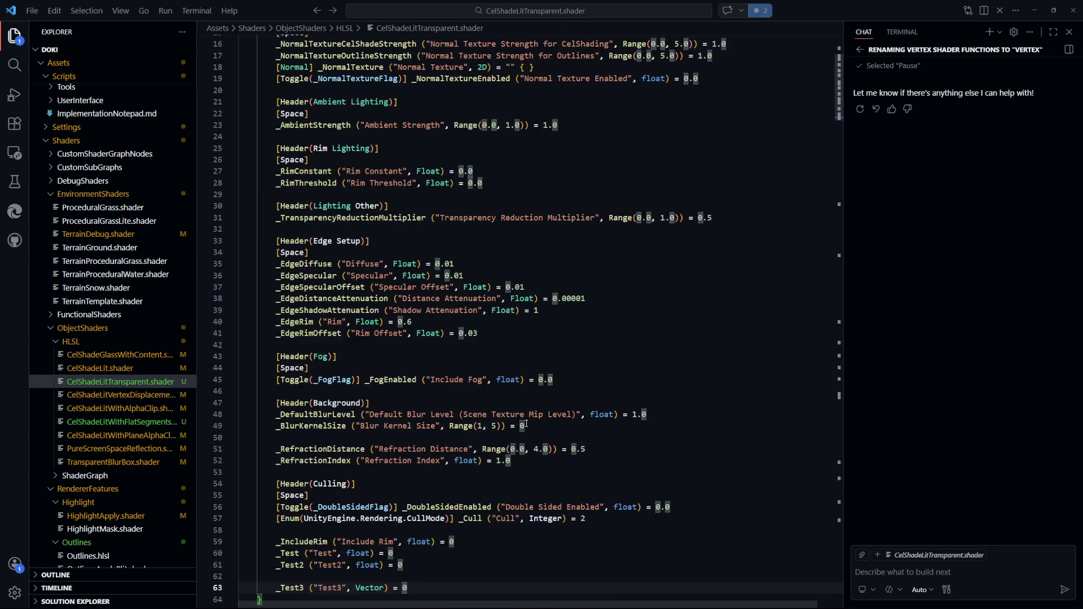
{"action": "scroll", "coordinate": [435, 315], "scroll_direction": "down", "scroll_amount": 1}
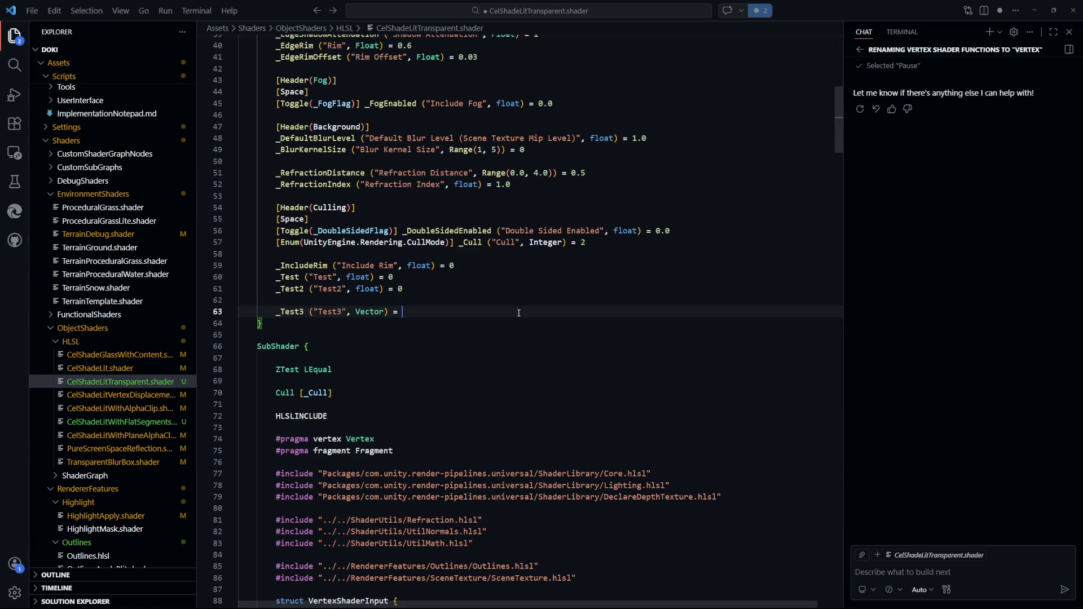
{"action": "type", "text": "(0, 1, 0, 0)"}
{"action": "key", "text": "ctrl+s"}
{"action": "key", "text": "alt+Tab"}
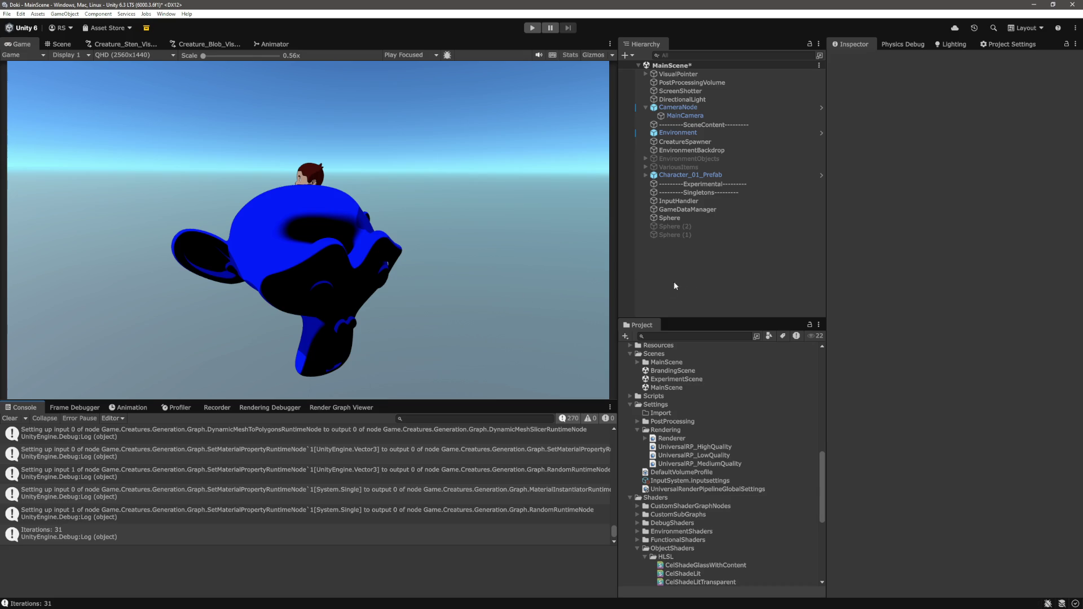
- Select the Sphere and enter 1 in its material's Test3 X field
{"action": "left_click", "coordinate": [679, 221]}
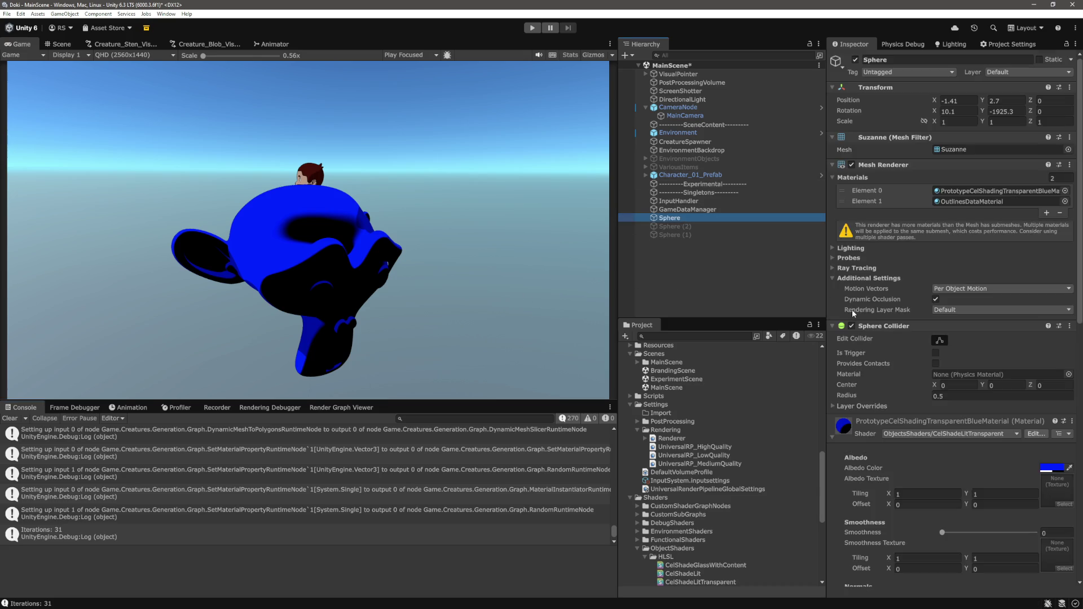
{"action": "scroll", "coordinate": [970, 466], "scroll_direction": "down", "scroll_amount": 10}
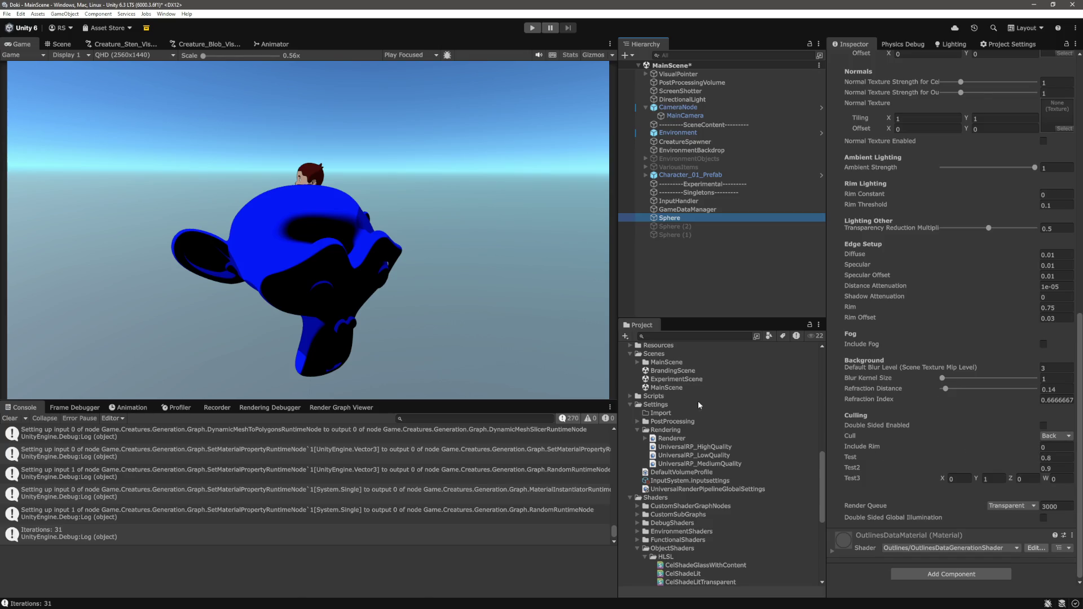
{"action": "key", "text": "alt+Tab"}
{"action": "key", "text": "alt+Tab"}
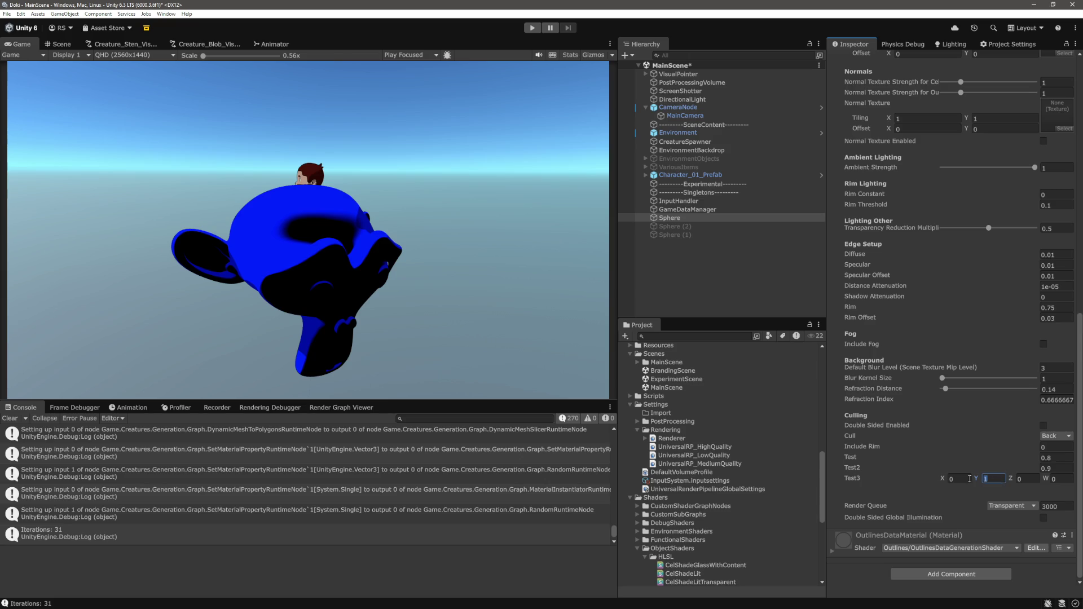
{"action": "left_click", "coordinate": [956, 479]}
{"action": "type", "text": "1"}
{"action": "key", "text": "alt+Tab"}
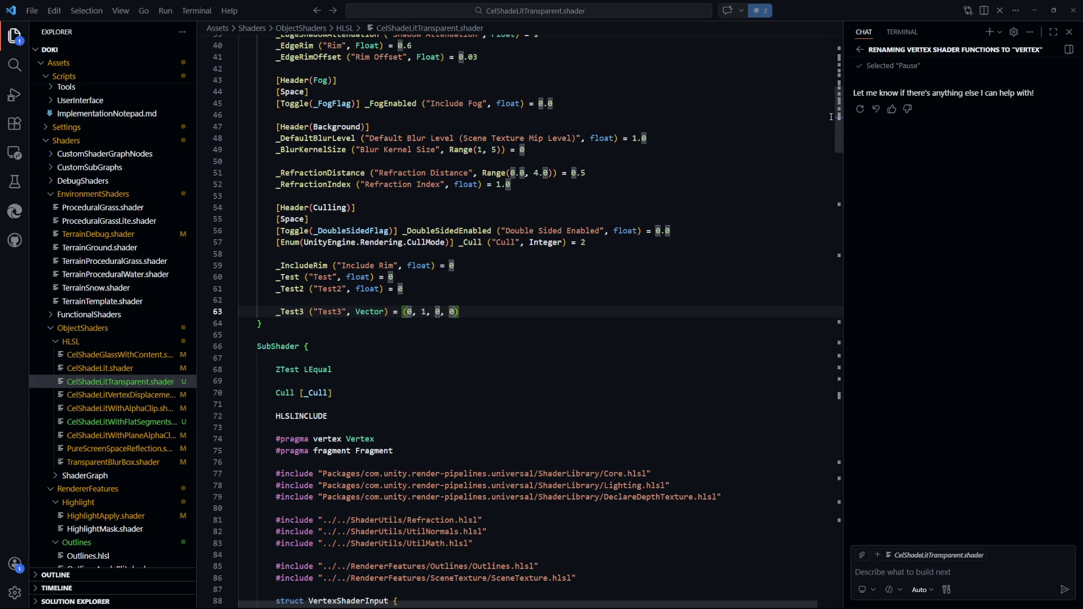
- Block-comment the temporary 'return color;' on line 317 and save the shader
{"action": "mouse_move", "coordinate": [831, 117]}
{"action": "left_mouse_down"}
{"action": "mouse_move", "coordinate": [814, 480]}
{"action": "mouse_move", "coordinate": [822, 377]}
{"action": "left_mouse_up"}
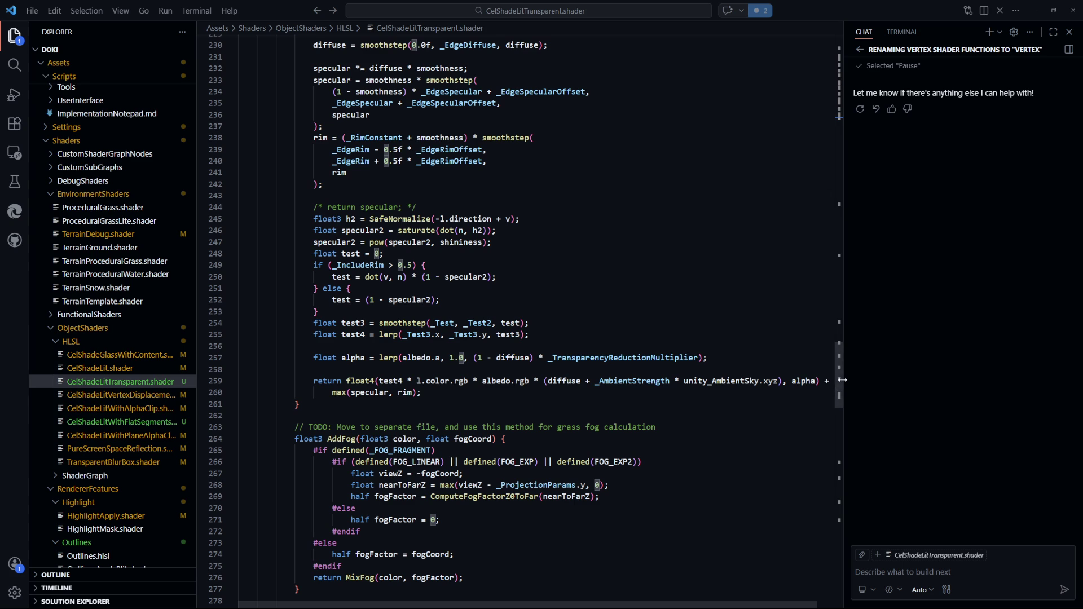
{"action": "left_click_drag", "start_coordinate": [842, 380], "coordinate": [838, 473]}
{"action": "left_click_drag", "start_coordinate": [412, 275], "coordinate": [314, 275]}
{"action": "key", "text": "shift+alt+a"}
{"action": "key", "text": "ctrl+s"}
{"action": "key", "text": "alt+Tab"}
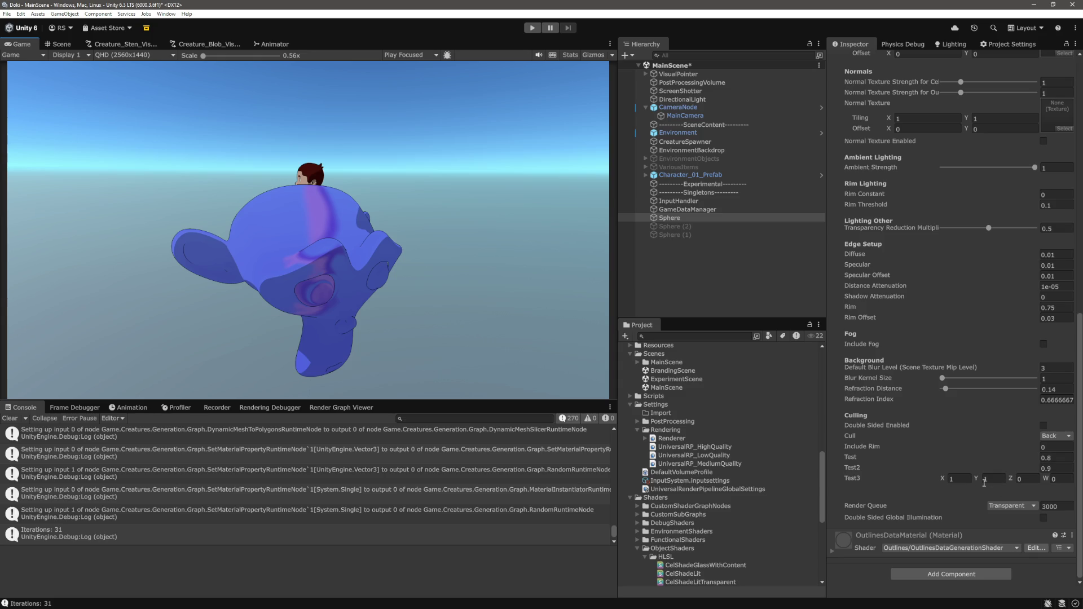
- Remove the test4 multiplier from the returned colour and save the shader
{"action": "left_click", "coordinate": [965, 483]}
{"action": "key", "text": "alt+Tab"}
{"action": "scroll", "coordinate": [640, 421], "scroll_direction": "up", "scroll_amount": 15}
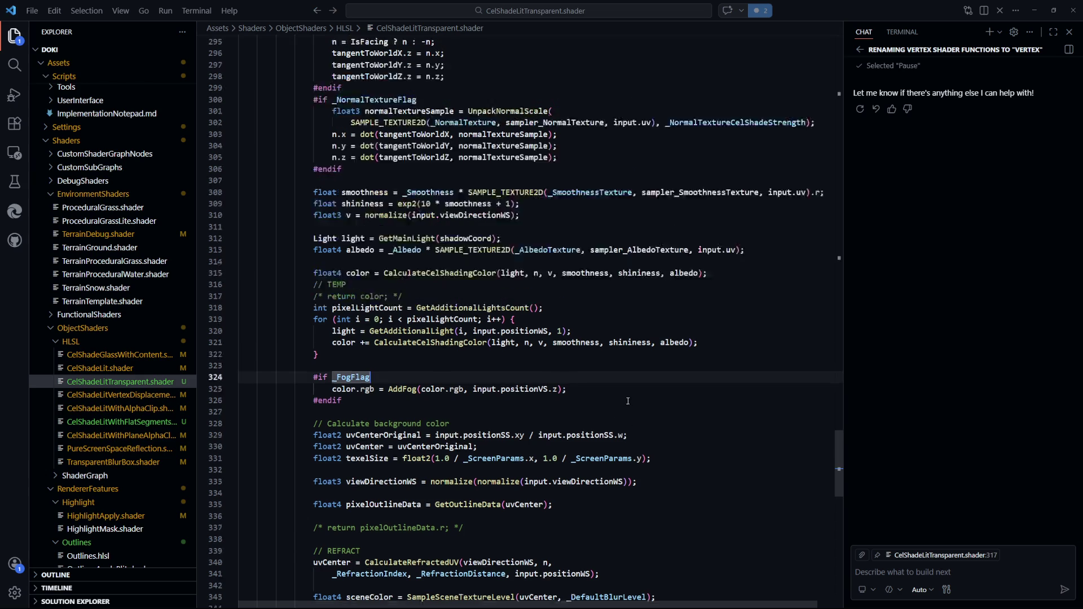
{"action": "scroll", "coordinate": [640, 421], "scroll_direction": "up", "scroll_amount": 1}
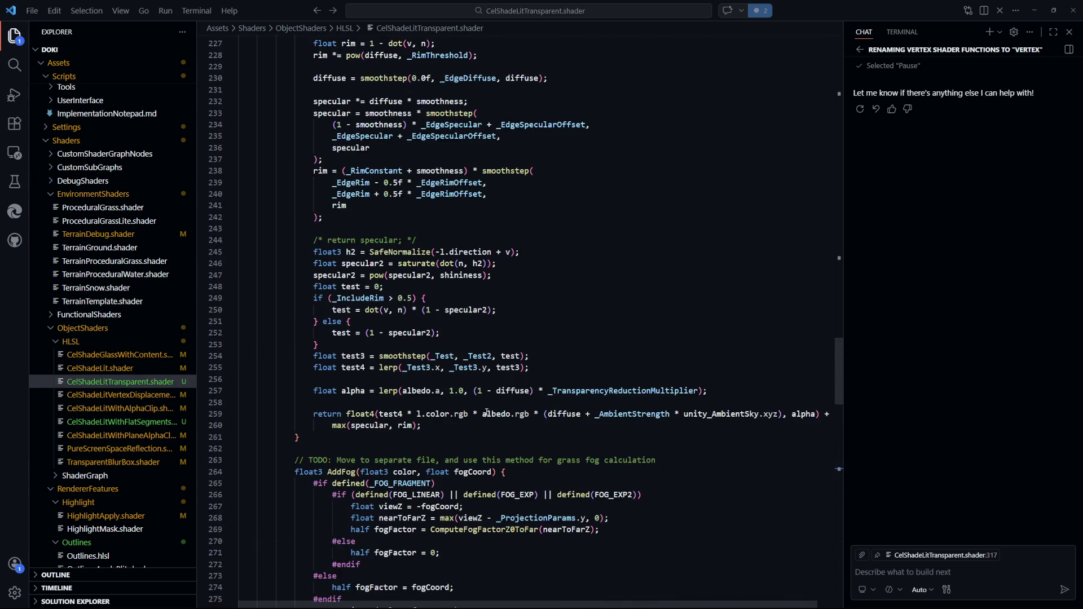
{"action": "double_click", "coordinate": [497, 414]}
{"action": "left_click_drag", "start_coordinate": [417, 414], "coordinate": [384, 416]}
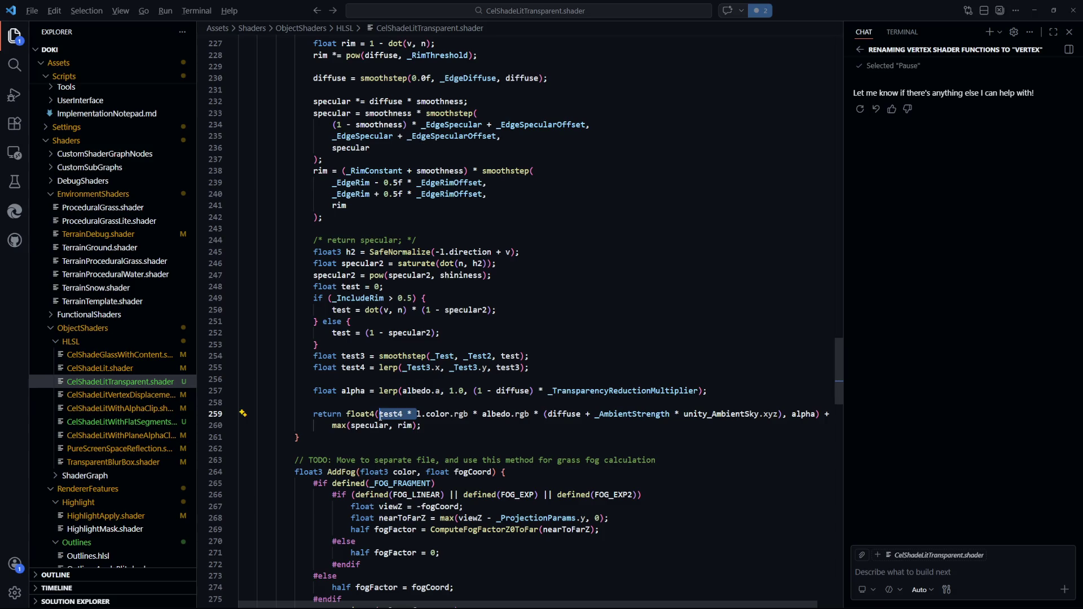
{"action": "key", "text": "BackSpace"}
{"action": "key", "text": "ctrl+s"}
{"action": "key", "text": "alt+Tab"}
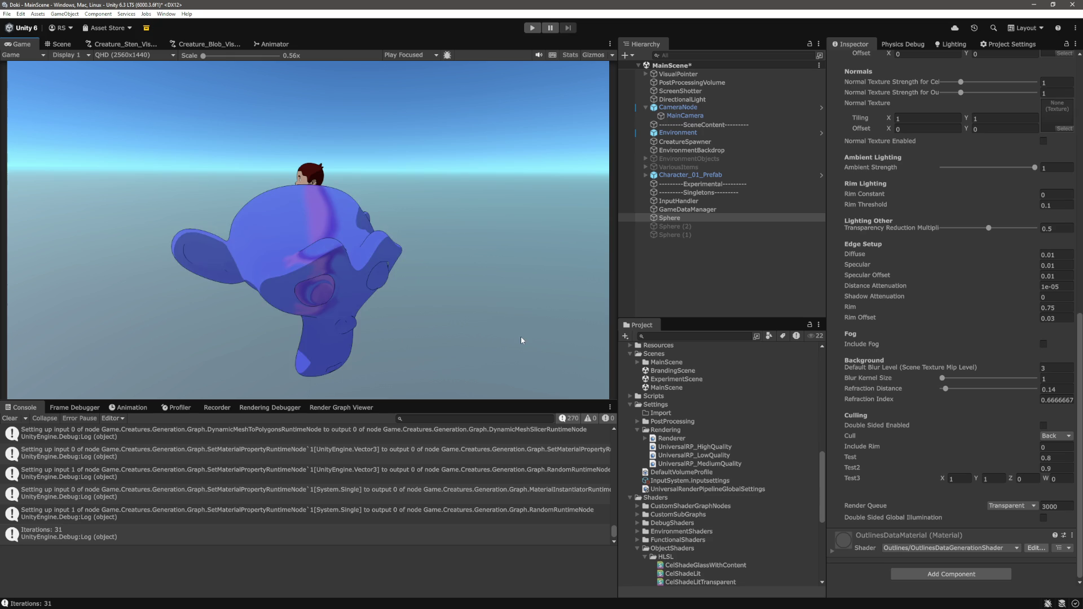
- Scrub Test3 X through values like 0.03, then clear it back to 0
{"action": "left_click", "coordinate": [948, 479]}
{"action": "left_click_drag", "start_coordinate": [946, 483], "coordinate": [942, 481]}
{"action": "type", "text": "0.05"}
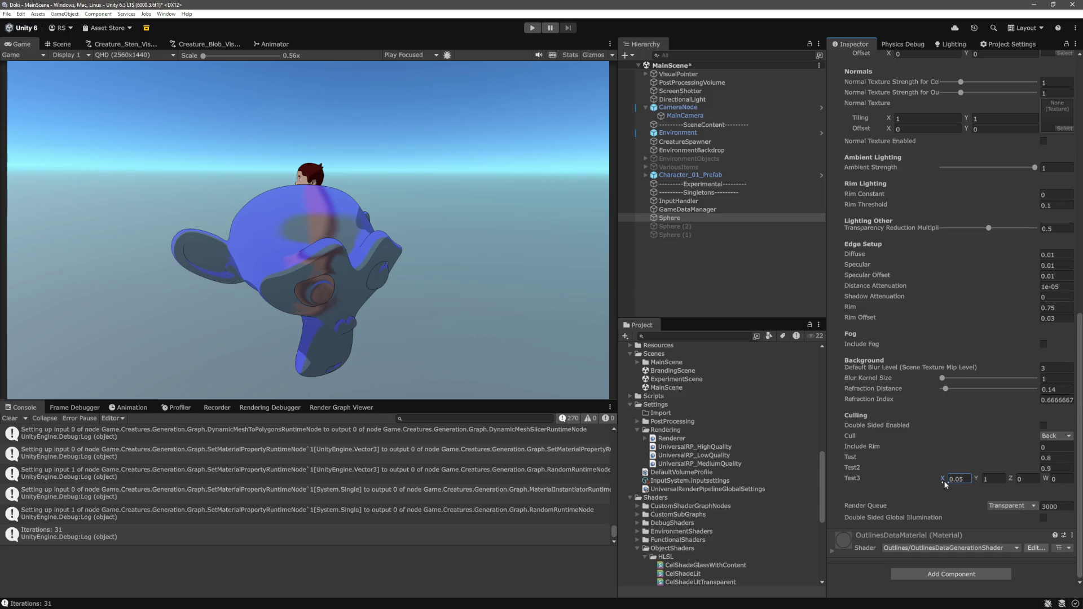
{"action": "left_click_drag", "start_coordinate": [943, 483], "coordinate": [940, 480]}
{"action": "left_click_drag", "start_coordinate": [941, 483], "coordinate": [948, 484]}
{"action": "key", "text": "Return"}
{"action": "key", "text": "BackSpace"}
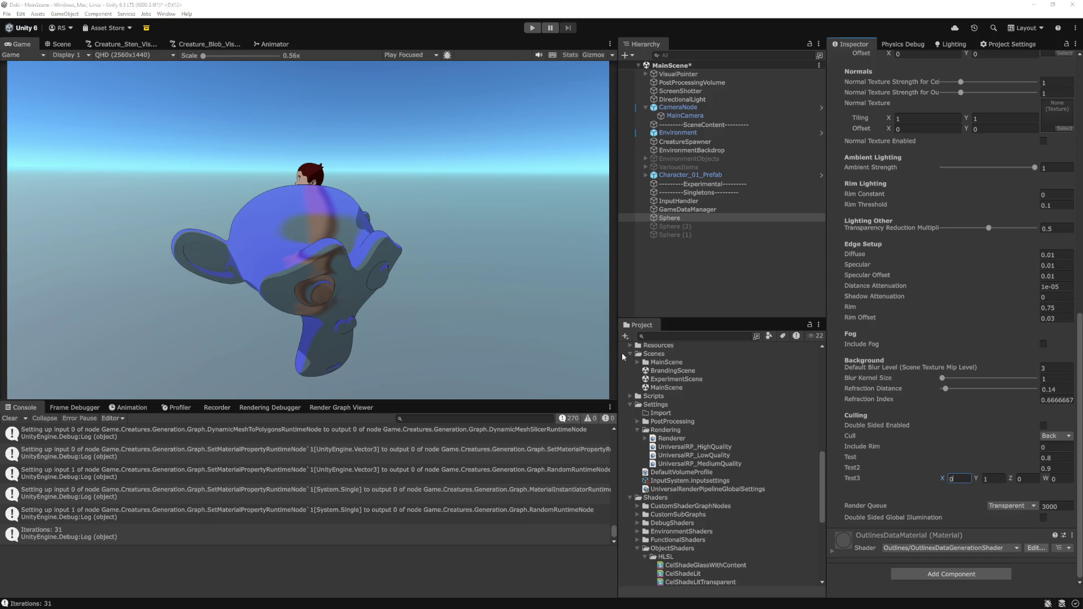
{"action": "key", "text": "alt+Tab"}
- Add a 'return test4;' line right after the test4 calculation in the shader
{"action": "scroll", "coordinate": [479, 445], "scroll_direction": "down", "scroll_amount": 7}
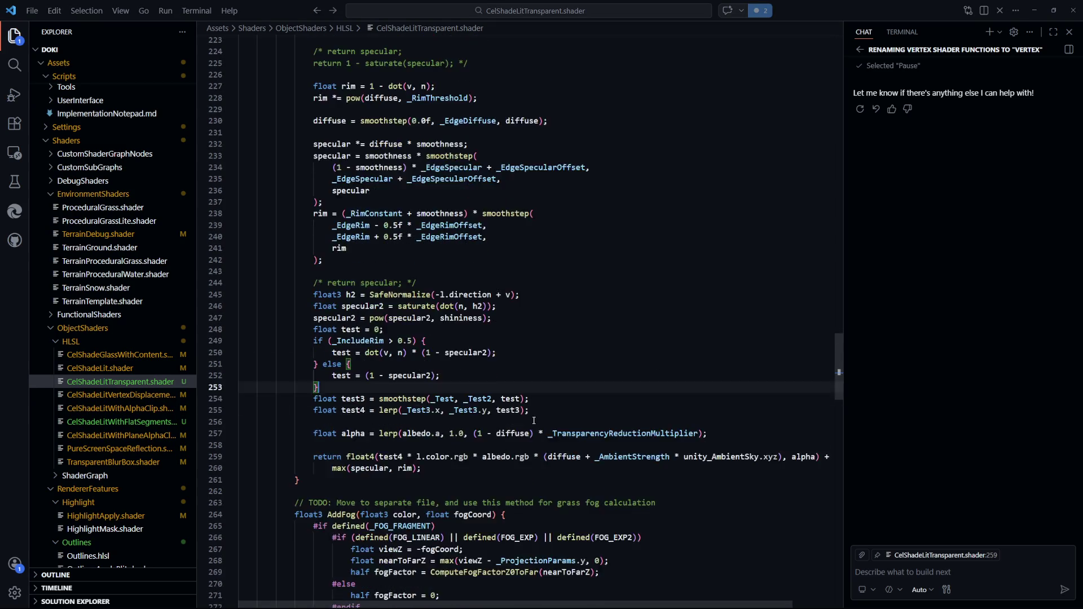
{"action": "scroll", "coordinate": [600, 408], "scroll_direction": "down", "scroll_amount": 15}
{"action": "left_click_drag", "start_coordinate": [313, 342], "coordinate": [387, 342]}
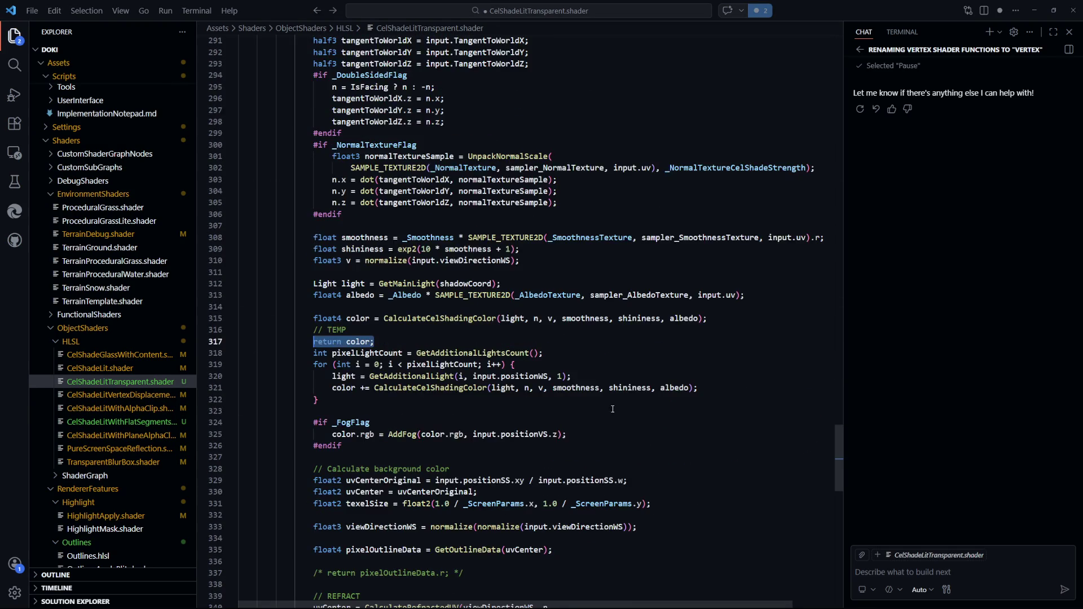
{"action": "scroll", "coordinate": [655, 440], "scroll_direction": "up", "scroll_amount": 14}
{"action": "scroll", "coordinate": [656, 440], "scroll_direction": "up", "scroll_amount": 8}
{"action": "left_click", "coordinate": [577, 394]}
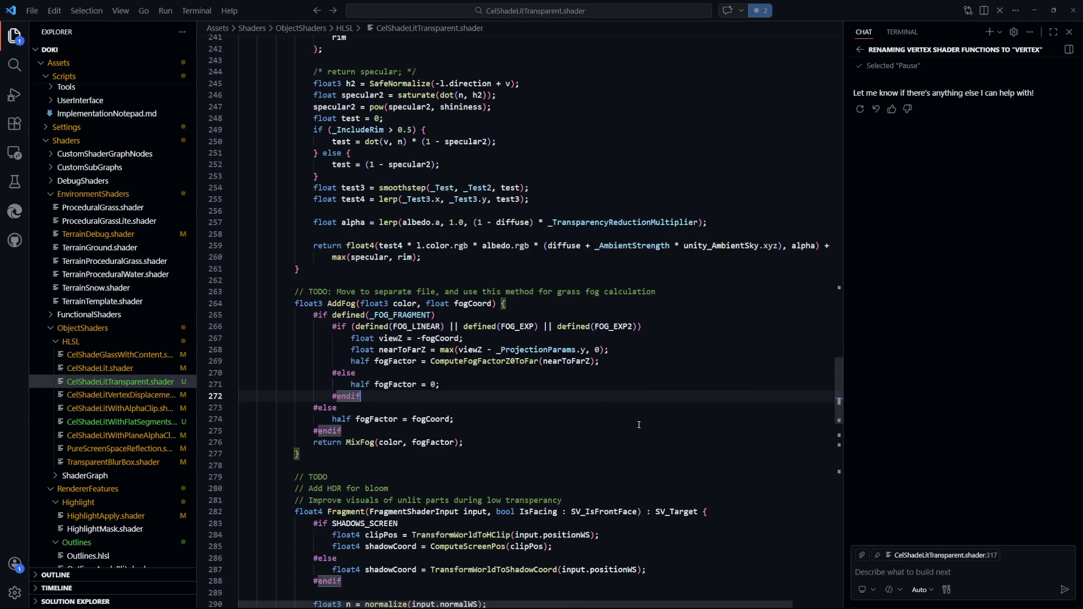
{"action": "key", "text": "Return"}
{"action": "type", "text": "return test"}
- In Unity, try Test 0.4 then 0.1, Test2 0.2, and Test3 X 0 while watching the shading
{"action": "key", "text": "alt+Tab"}
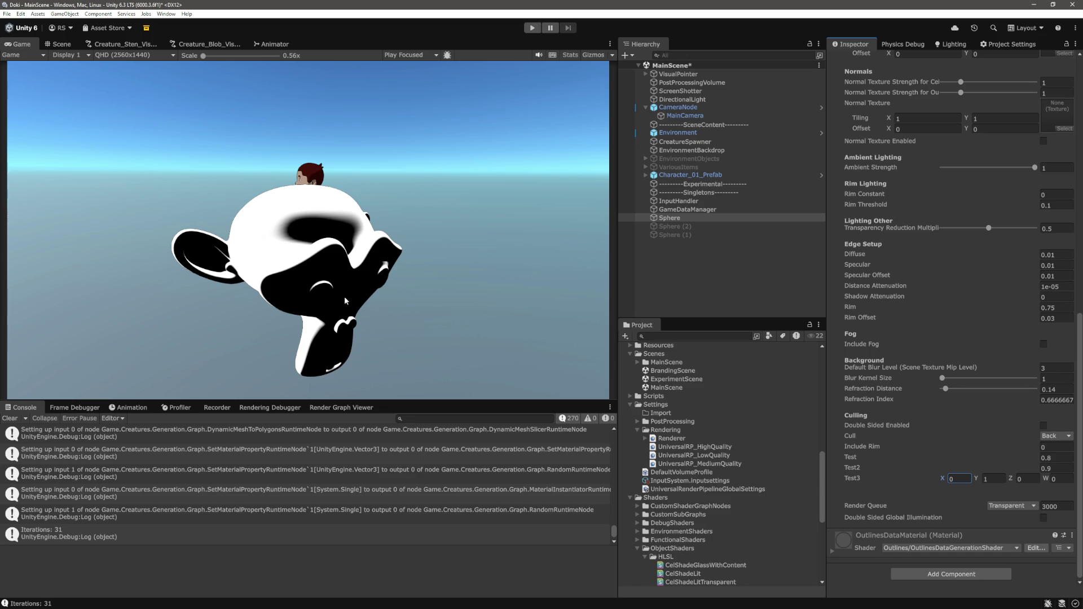
{"action": "left_click", "coordinate": [1059, 457]}
{"action": "type", "text": "0.4"}
{"action": "key", "text": "Tab"}
{"action": "type", "text": "0.5"}
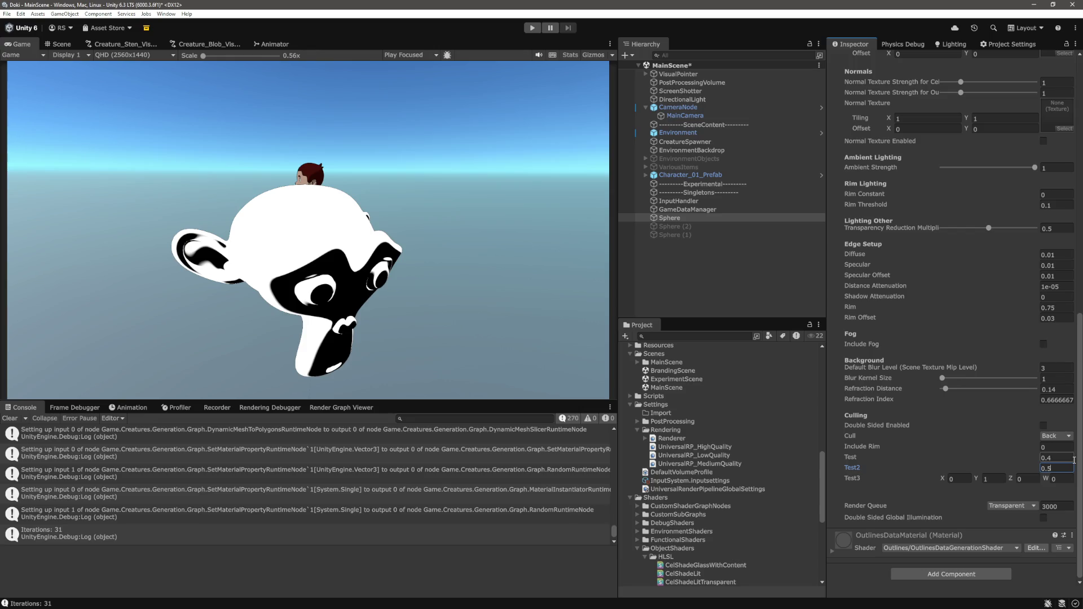
{"action": "key", "text": "BackSpace"}
{"action": "type", "text": "2"}
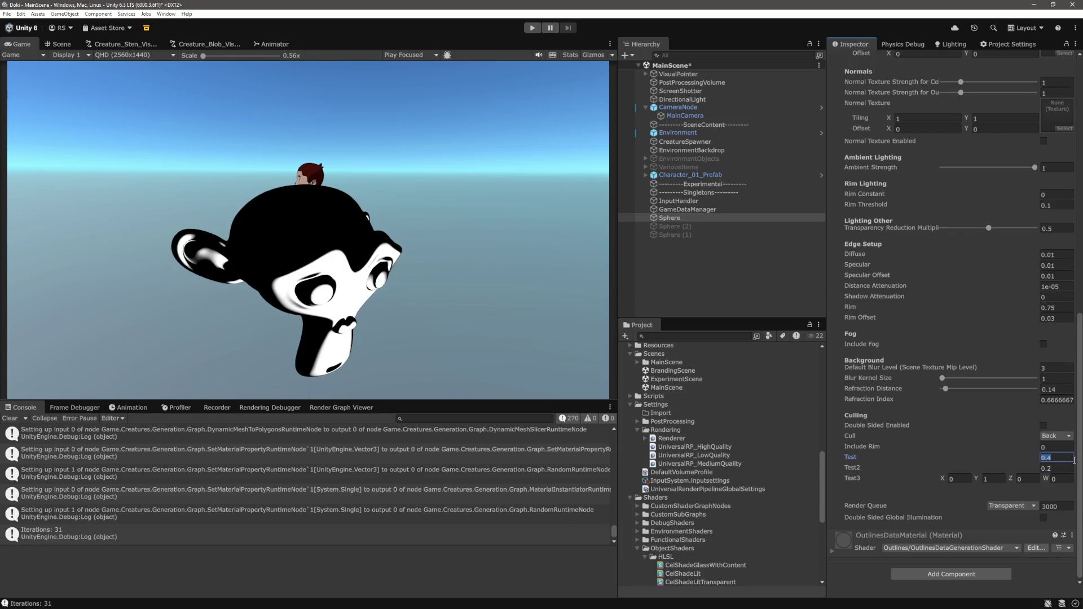
{"action": "key", "text": "shift+Tab"}
{"action": "type", "text": "0.1"}
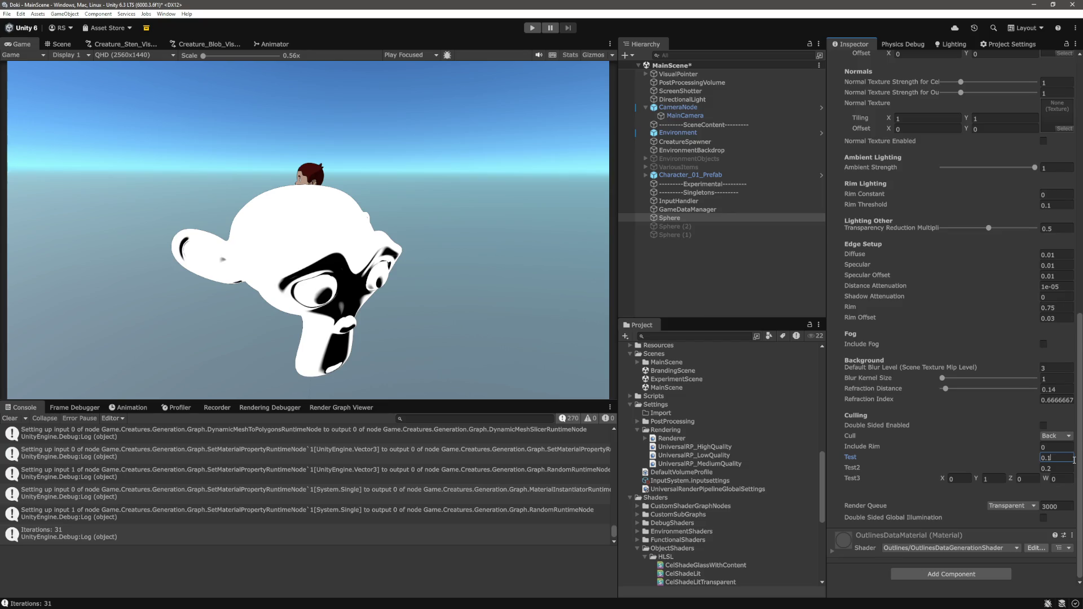
{"action": "mouse_move", "coordinate": [944, 479]}
{"action": "left_mouse_down"}
{"action": "mouse_move", "coordinate": [973, 480]}
{"action": "mouse_move", "coordinate": [973, 503]}
{"action": "mouse_move", "coordinate": [929, 481]}
{"action": "left_mouse_up"}
{"action": "left_click", "coordinate": [971, 479]}
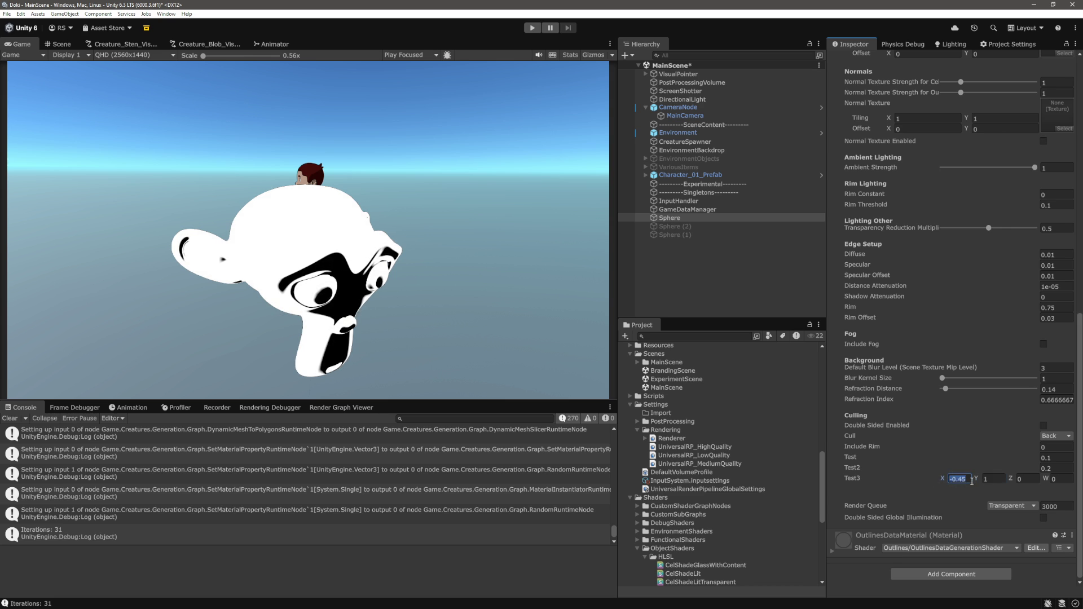
{"action": "type", "text": "0"}
- Set the material's Include Rim to 1, Test to 0.2 and Test2 to 0.3
{"action": "left_click", "coordinate": [1055, 448]}
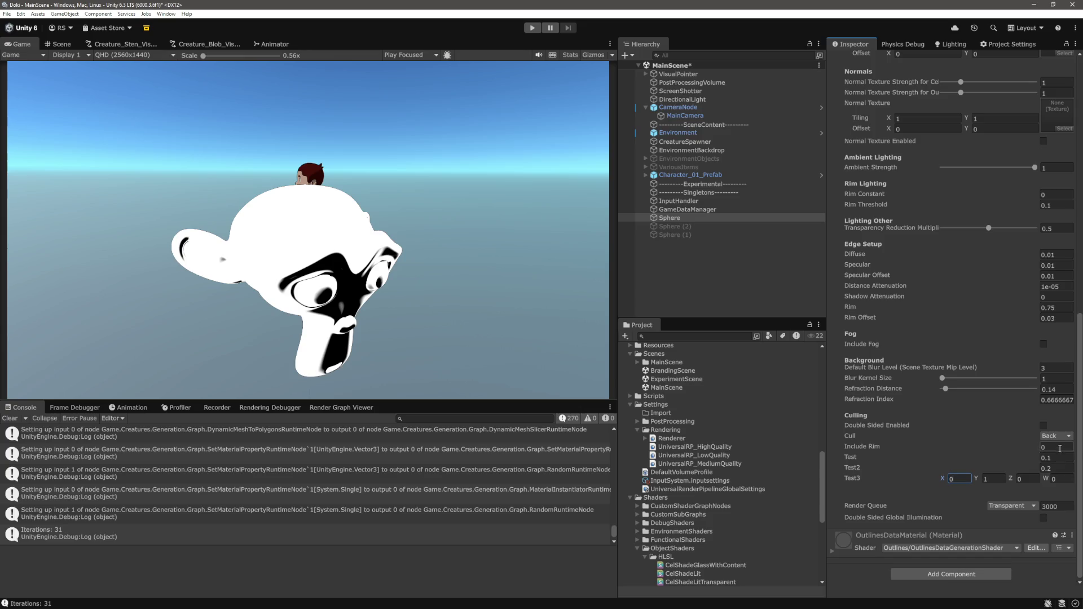
{"action": "type", "text": "1"}
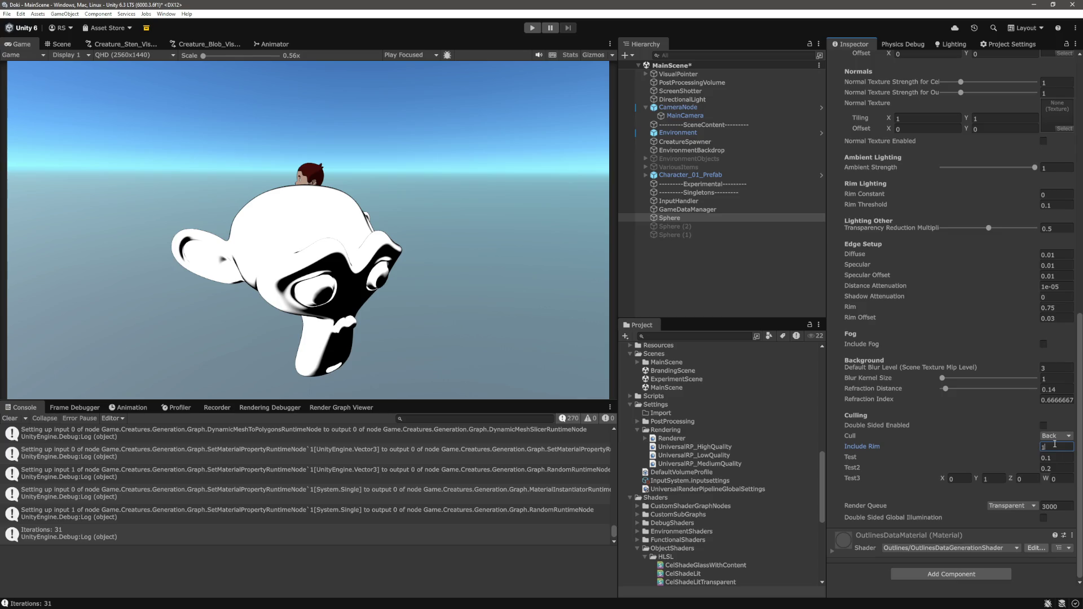
{"action": "left_click", "coordinate": [1062, 457]}
{"action": "type", "text": "0.2"}
{"action": "key", "text": "Tab"}
{"action": "type", "text": "0.3"}
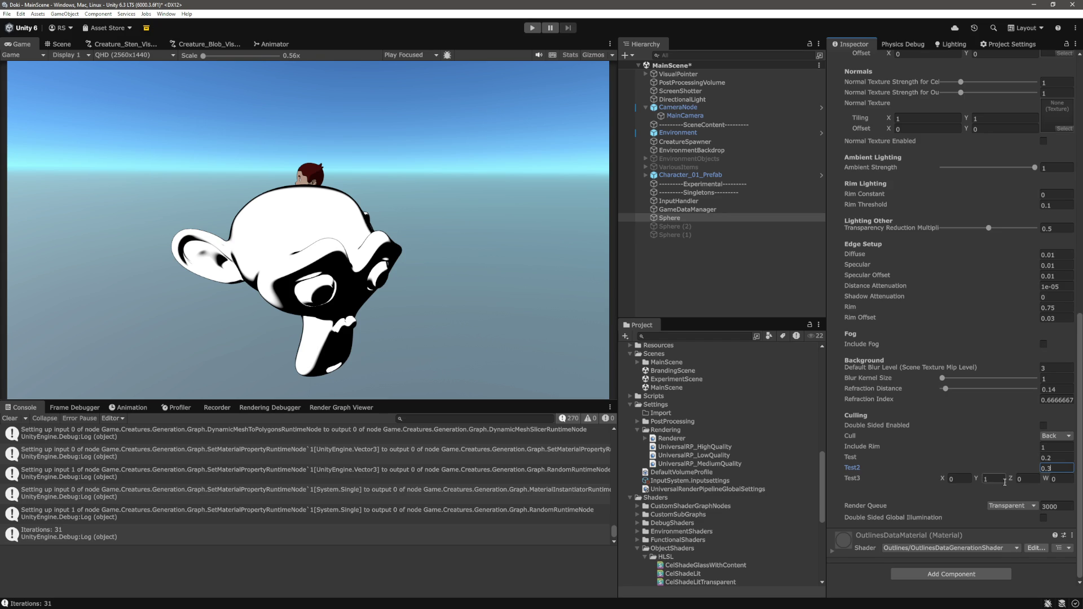
- Confirm Test2 at 0.3, then comment out the temporary 'return test4;' line in the shader
{"action": "key", "text": "Return"}
{"action": "key", "text": "alt+Tab"}
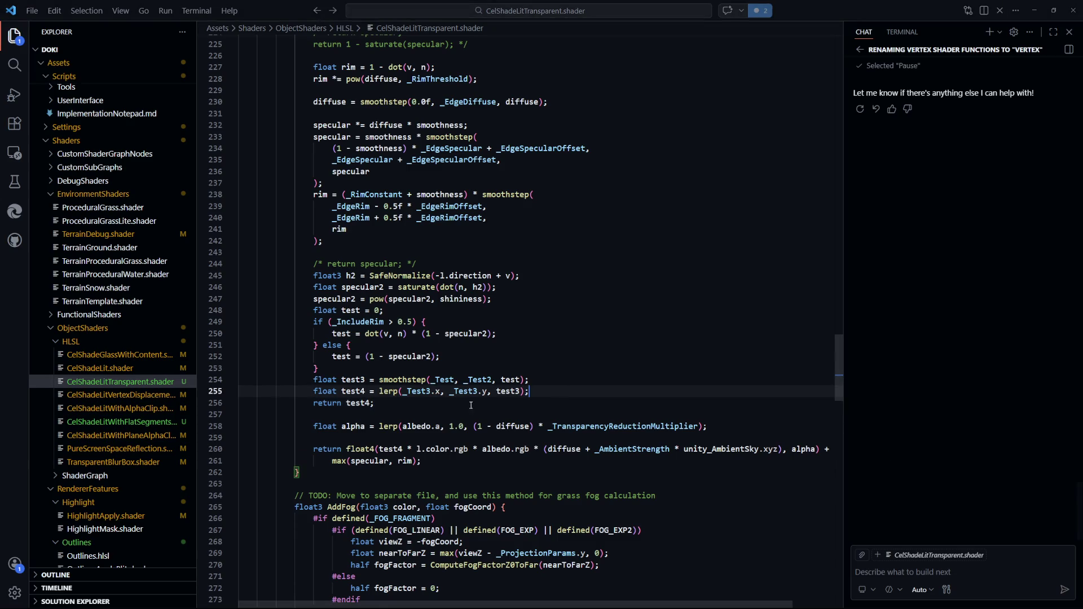
{"action": "scroll", "coordinate": [359, 372], "scroll_direction": "down", "scroll_amount": 1}
{"action": "left_click_drag", "start_coordinate": [374, 360], "coordinate": [313, 361]}
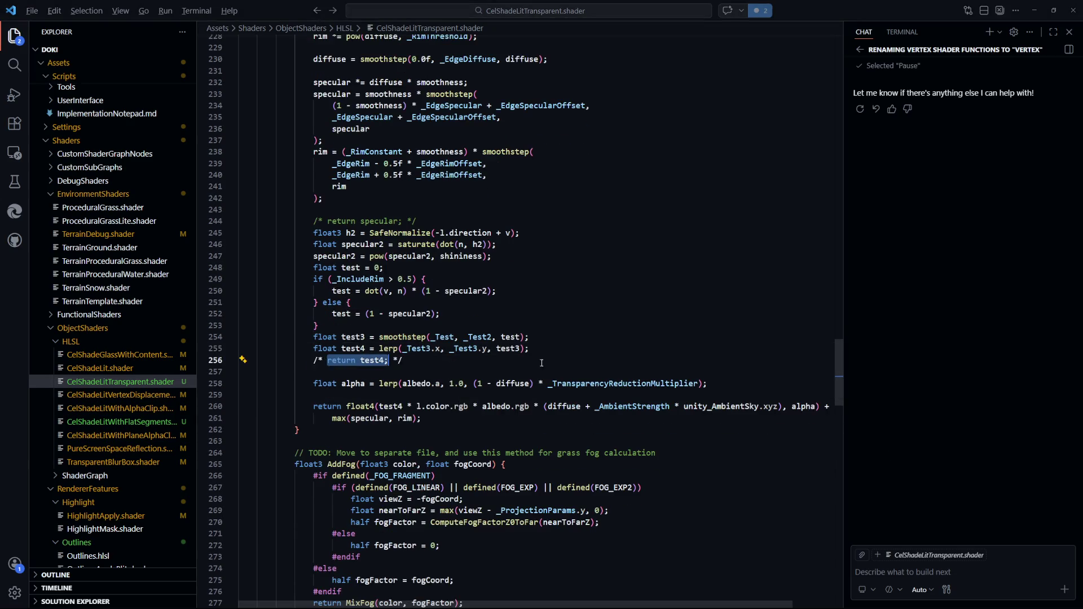
{"action": "key", "text": "shift+alt+a"}
- Comment out the temporary 'return color;' line and save the shader
{"action": "scroll", "coordinate": [586, 420], "scroll_direction": "down", "scroll_amount": 18}
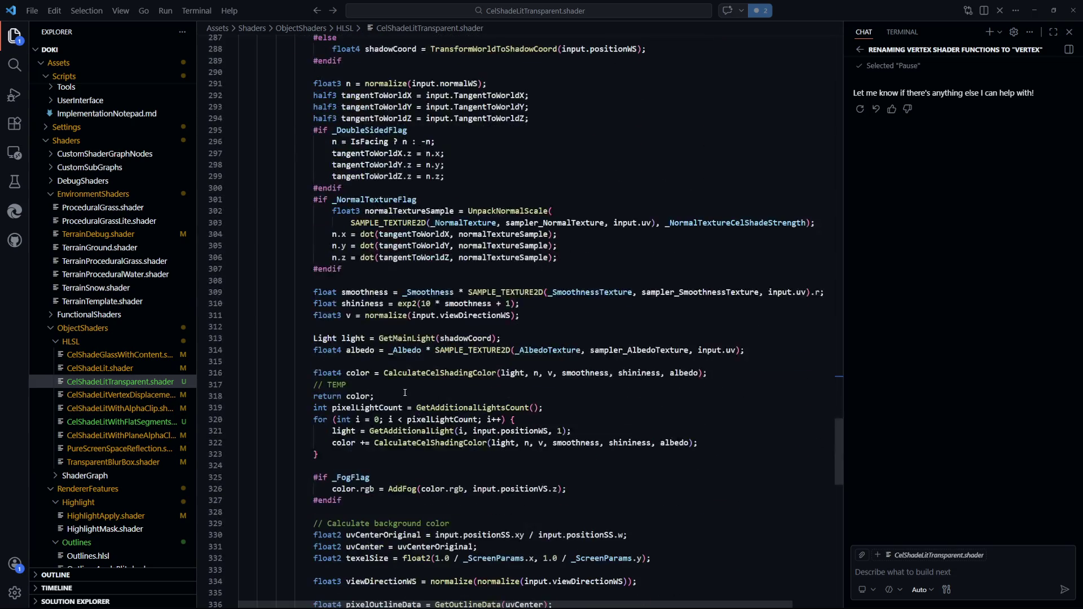
{"action": "left_click_drag", "start_coordinate": [374, 310], "coordinate": [313, 310]}
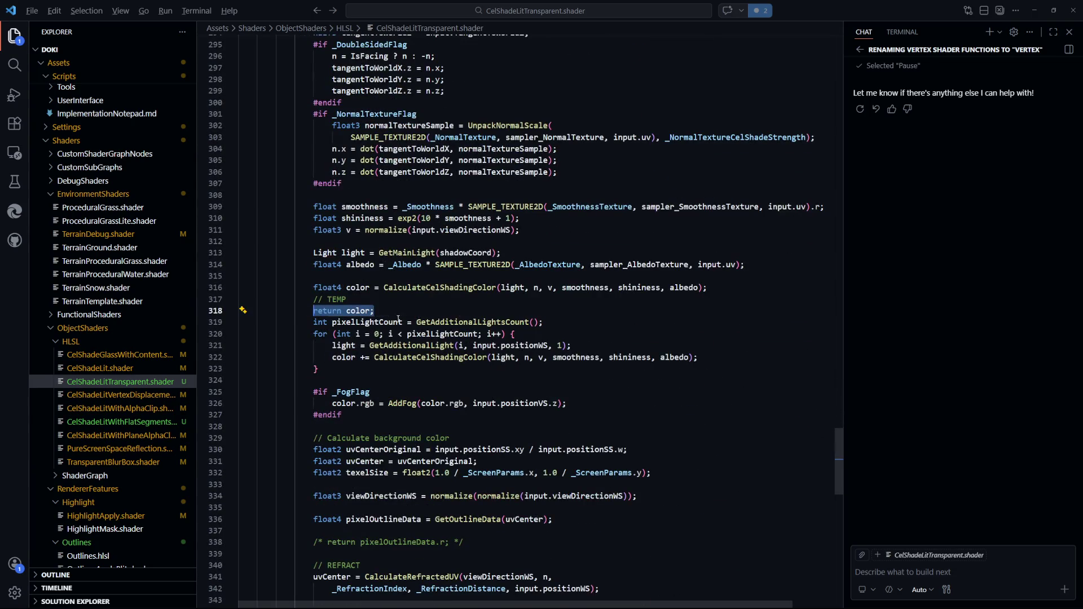
{"action": "key", "text": "shift+alt+a"}
{"action": "key", "text": "ctrl+s"}
{"action": "key", "text": "alt+Tab"}
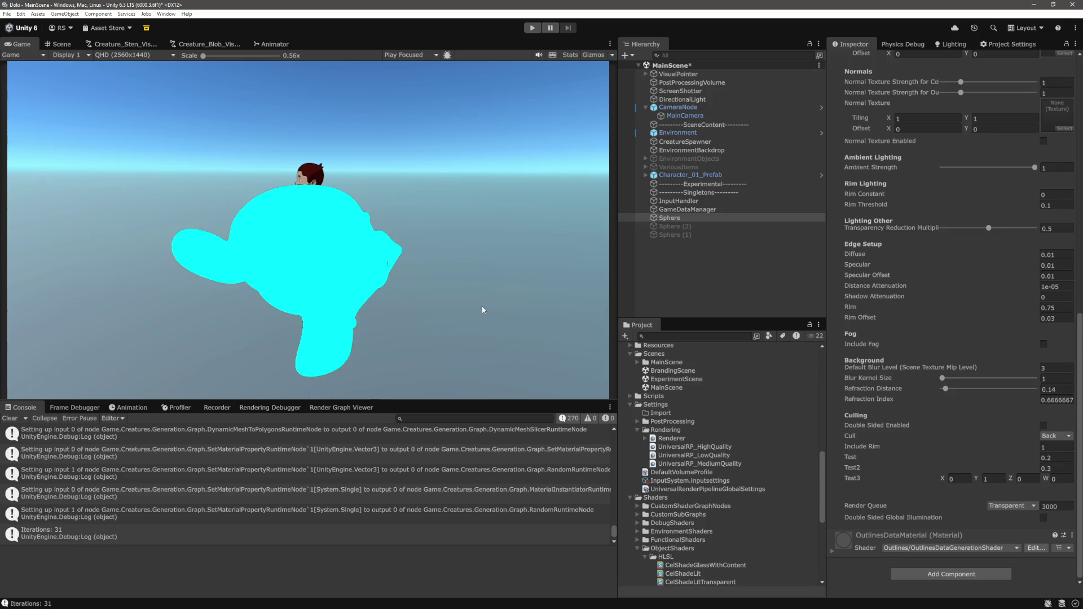
- Reselect the Sphere to show its material settings and scrub Test3 X upward
{"action": "left_click", "coordinate": [694, 278]}
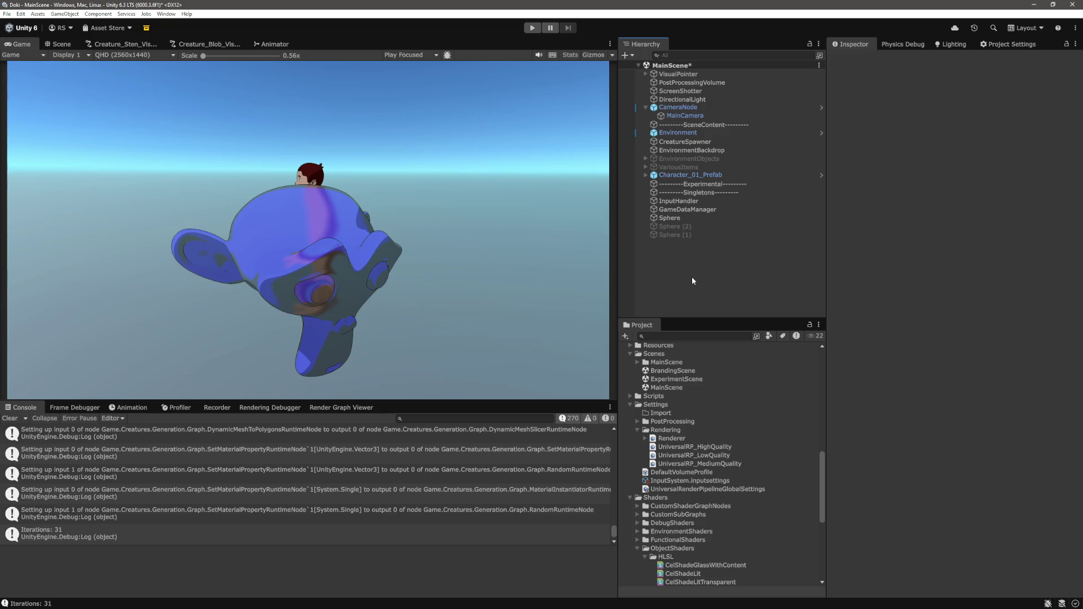
{"action": "key", "text": "alt+Tab"}
{"action": "key", "text": "alt+Tab"}
{"action": "left_click", "coordinate": [670, 217]}
{"action": "scroll", "coordinate": [1001, 466], "scroll_direction": "down", "scroll_amount": 10}
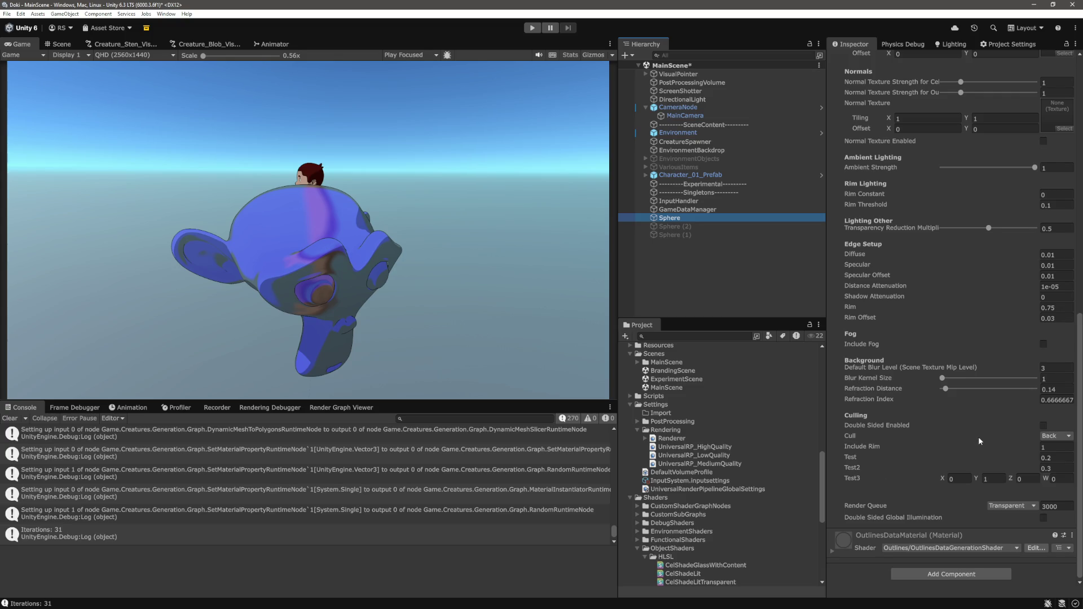
{"action": "left_click_drag", "start_coordinate": [939, 478], "coordinate": [1005, 485]}
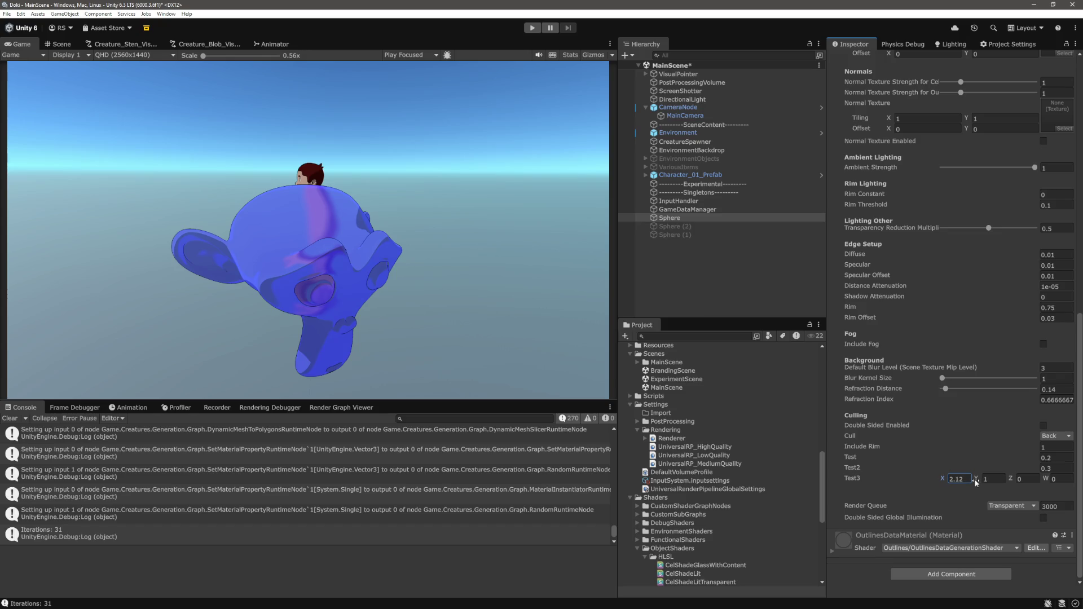
{"action": "left_click", "coordinate": [992, 481]}
- Try Test3 X 0.66 and Y 0.41, sweep X between -1.17 and 0.44, then set X to 1
{"action": "type", "text": "0.10.66"}
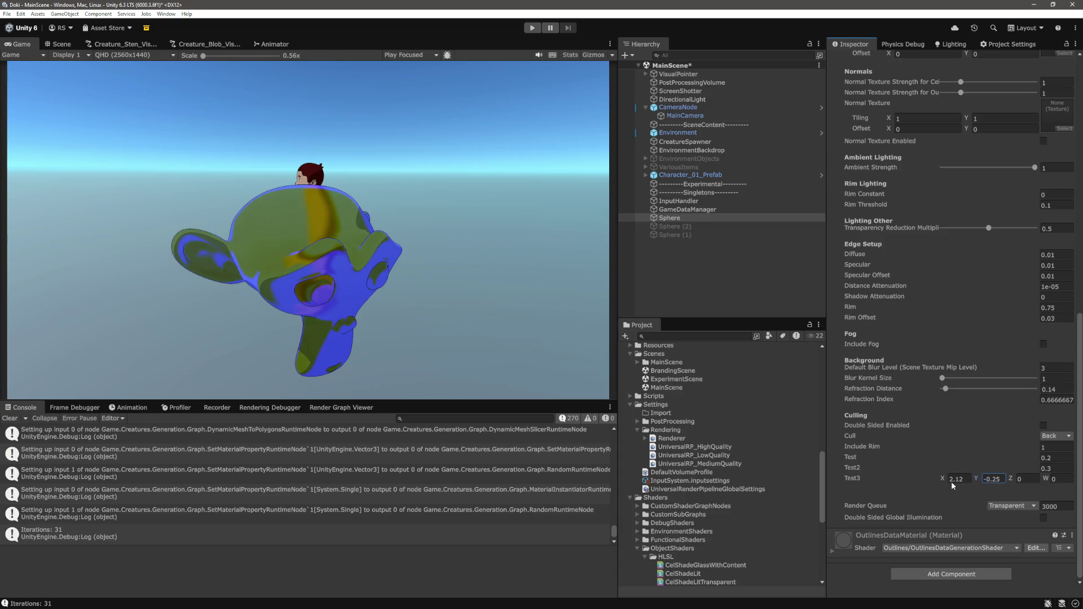
{"action": "key", "text": "BackSpace"}
{"action": "key", "text": "BackSpace"}
{"action": "key", "text": "BackSpace"}
{"action": "type", "text": "0.4"}
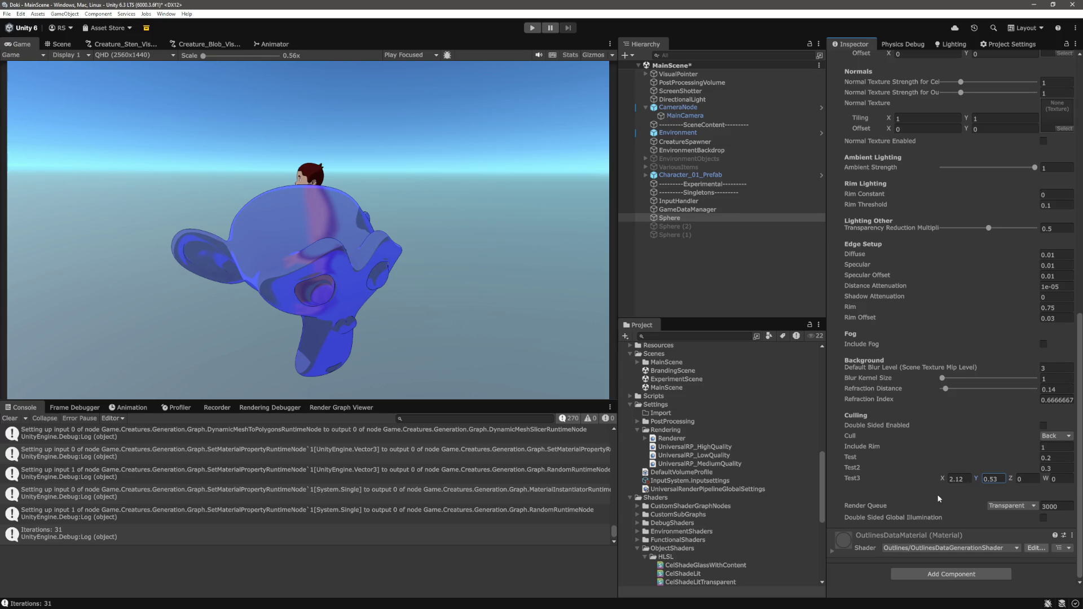
{"action": "type", "text": "1"}
{"action": "left_click_drag", "start_coordinate": [942, 479], "coordinate": [882, 482]}
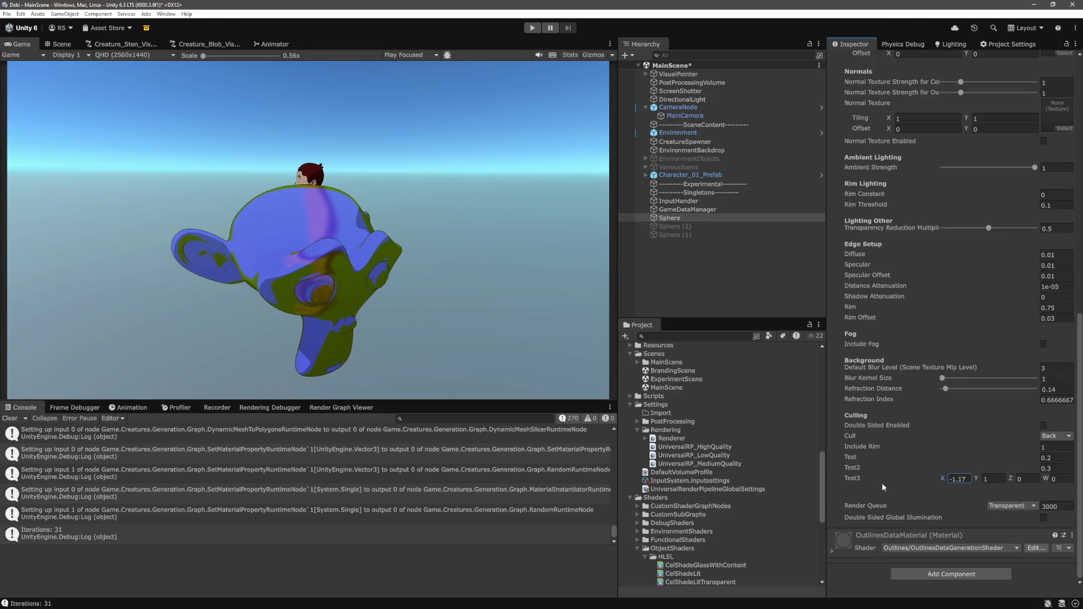
{"action": "left_click_drag", "start_coordinate": [882, 482], "coordinate": [907, 487]}
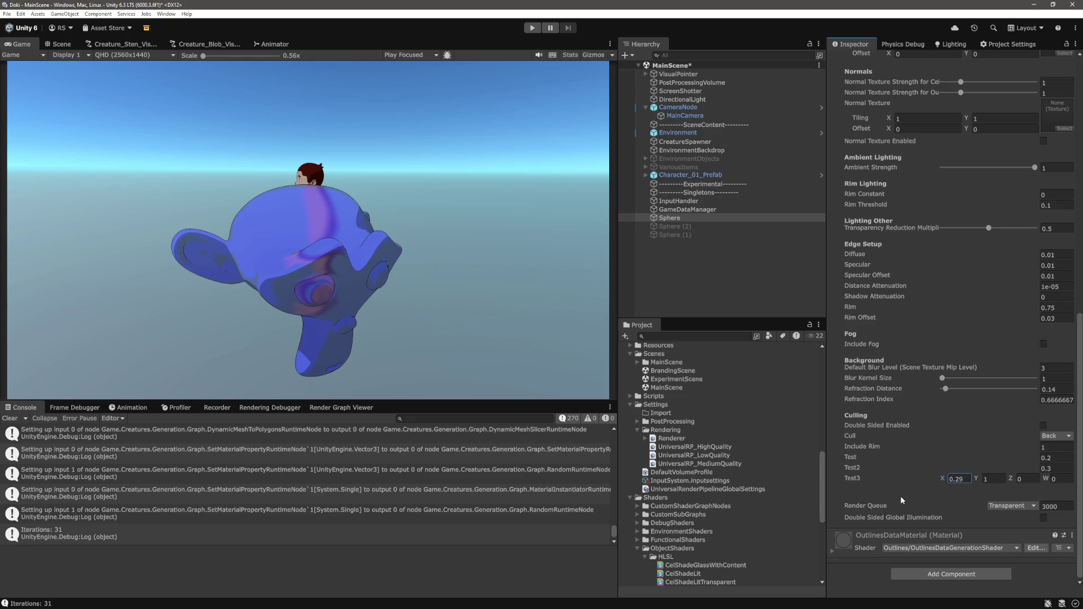
{"action": "type", "text": "1"}
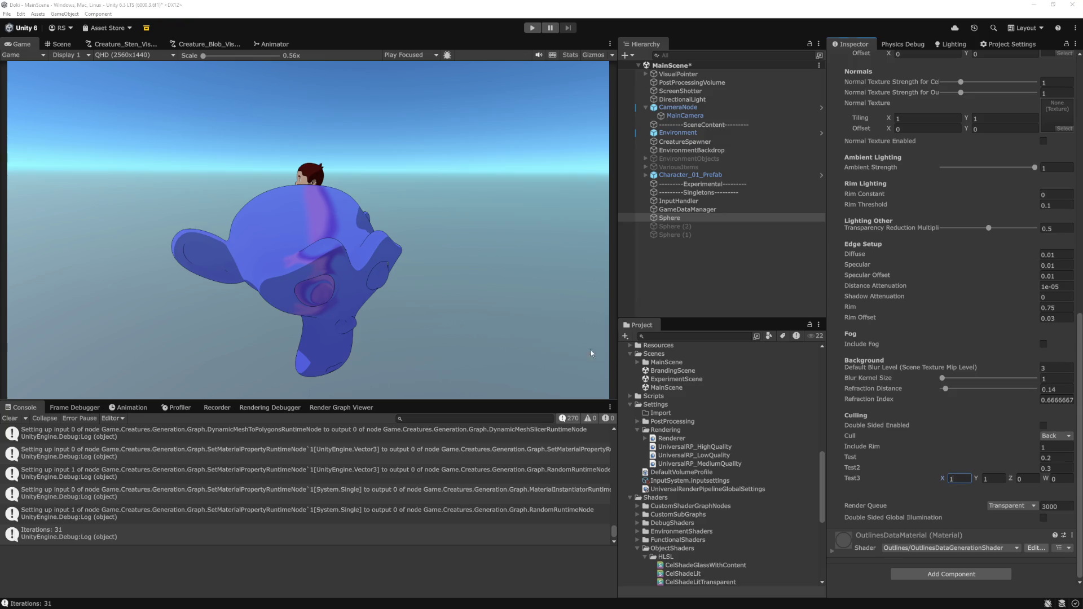
{"action": "key", "text": "alt+Tab"}
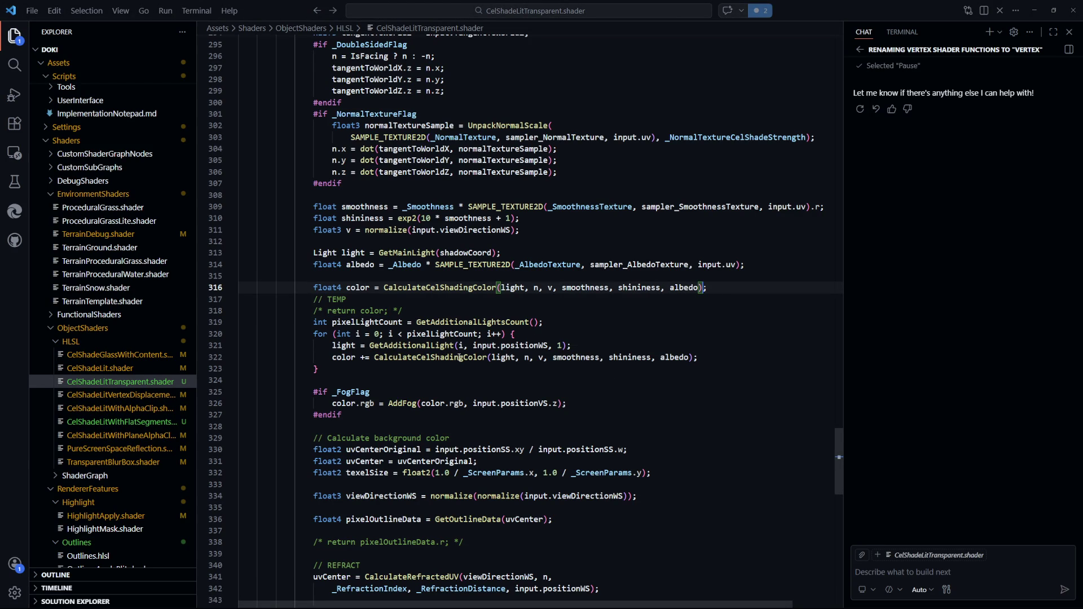
- Insert blank lines after the rim smoothstep calculation and check the recompiled shader in Unity
{"action": "scroll", "coordinate": [468, 361], "scroll_direction": "up", "scroll_amount": 9}
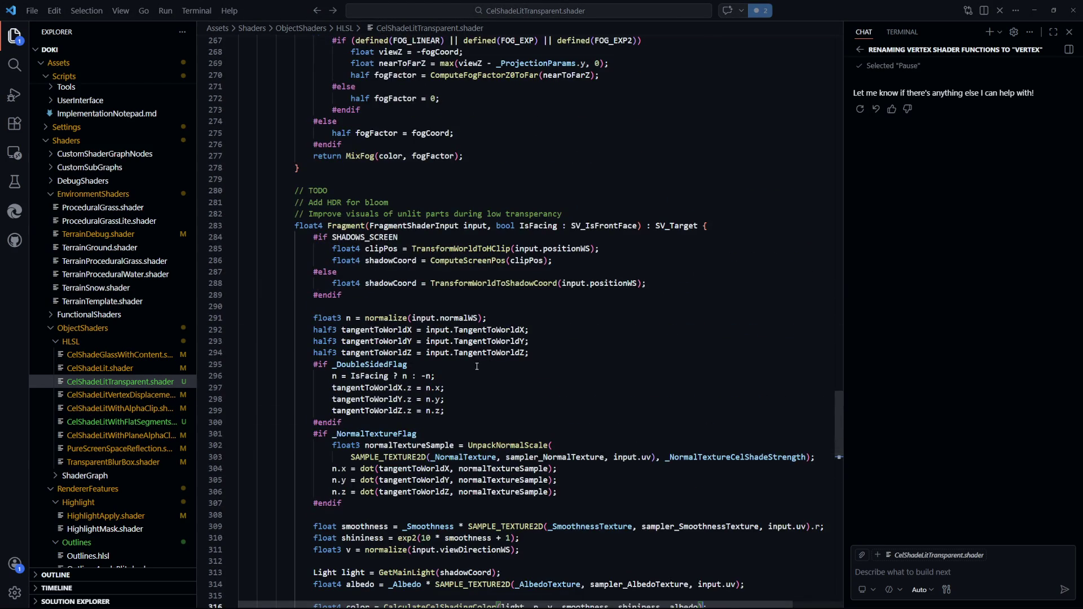
{"action": "scroll", "coordinate": [477, 367], "scroll_direction": "up", "scroll_amount": 10}
{"action": "scroll", "coordinate": [477, 367], "scroll_direction": "up", "scroll_amount": 7}
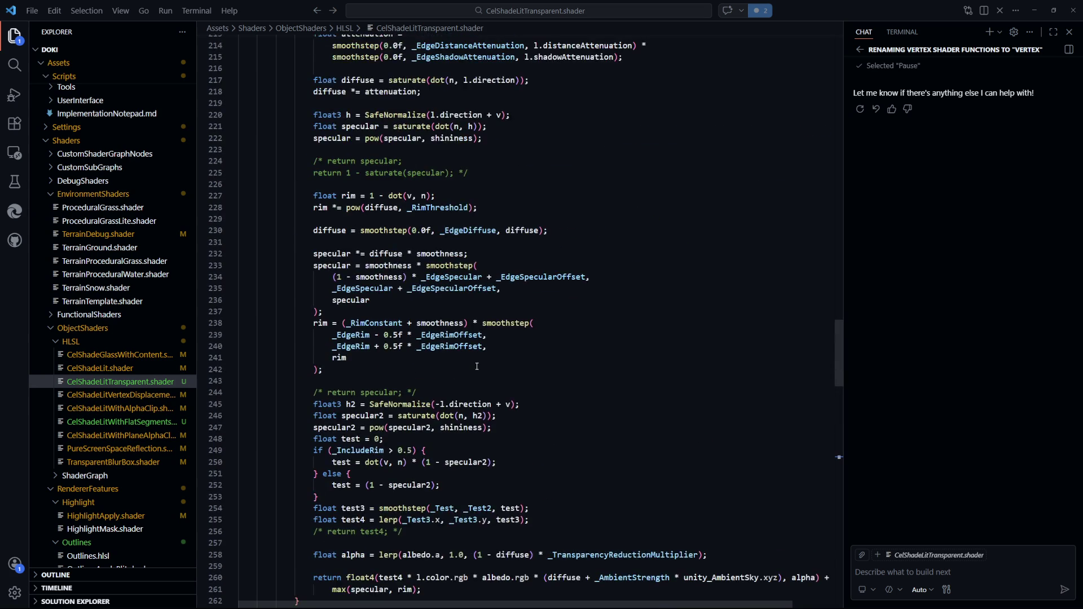
{"action": "scroll", "coordinate": [477, 367], "scroll_direction": "down", "scroll_amount": 12}
{"action": "scroll", "coordinate": [476, 367], "scroll_direction": "down", "scroll_amount": 11}
{"action": "left_click_drag", "start_coordinate": [374, 439], "coordinate": [313, 439]}
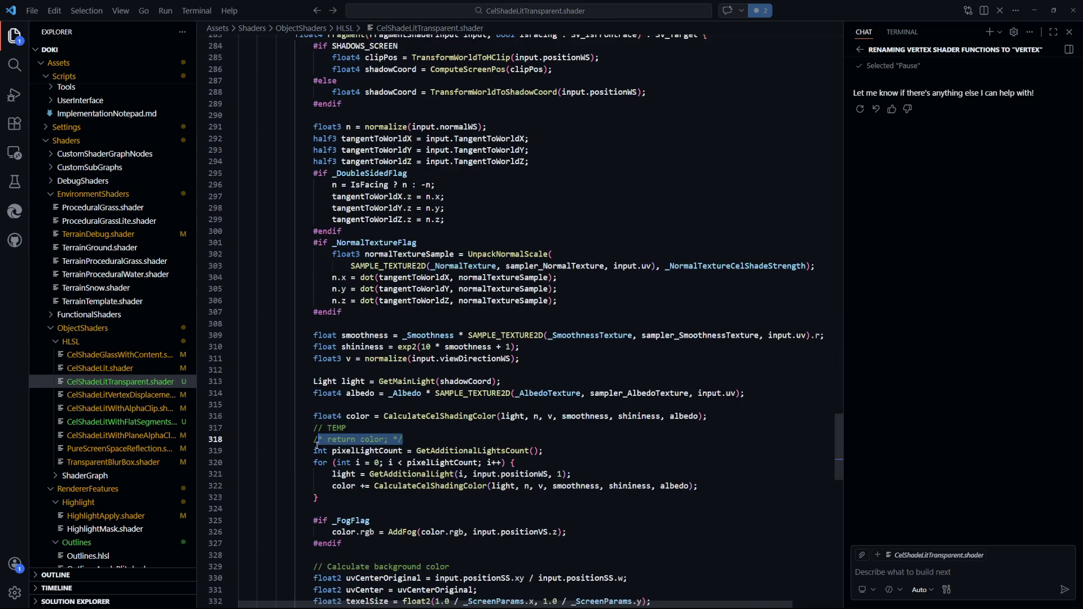
{"action": "scroll", "coordinate": [602, 372], "scroll_direction": "up", "scroll_amount": 8}
{"action": "scroll", "coordinate": [586, 368], "scroll_direction": "up", "scroll_amount": 11}
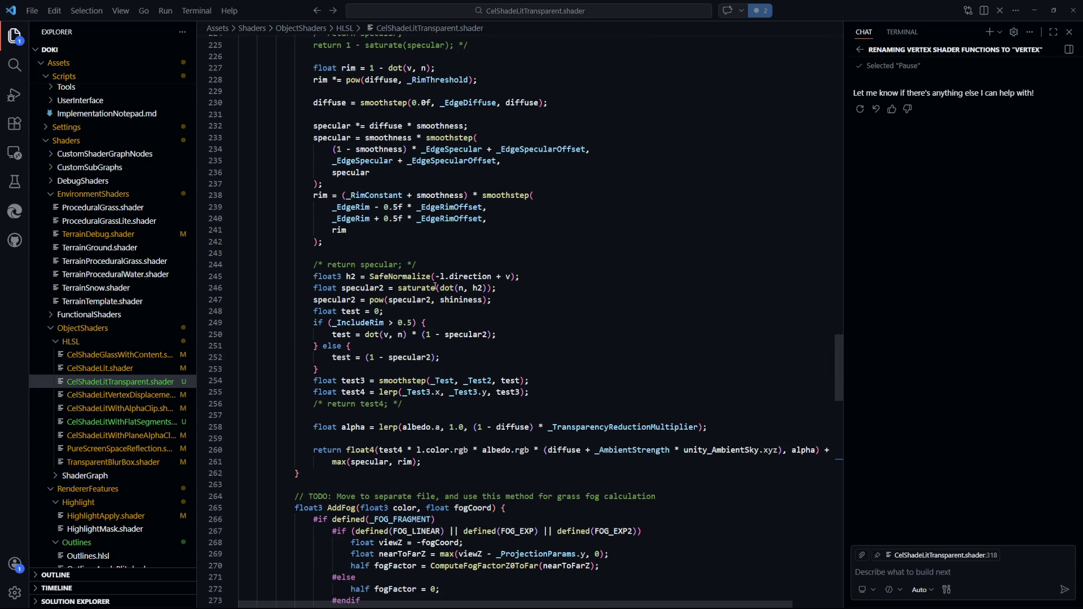
{"action": "left_click", "coordinate": [456, 241]}
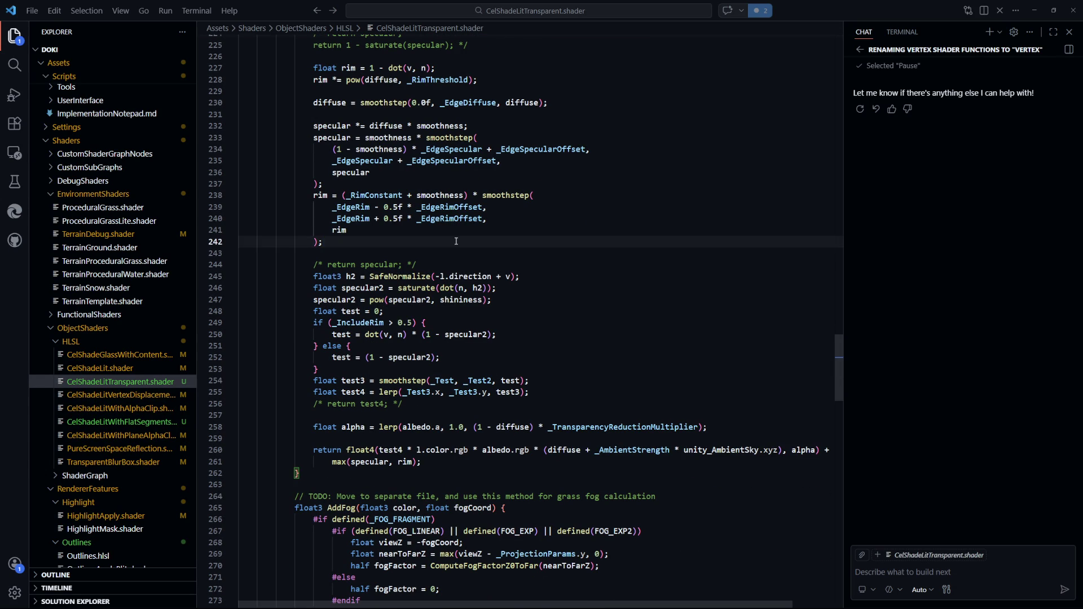
{"action": "key", "text": "Return"}
{"action": "key", "text": "Return"}
{"action": "key", "text": "Return"}
{"action": "left_click", "coordinate": [454, 440]}
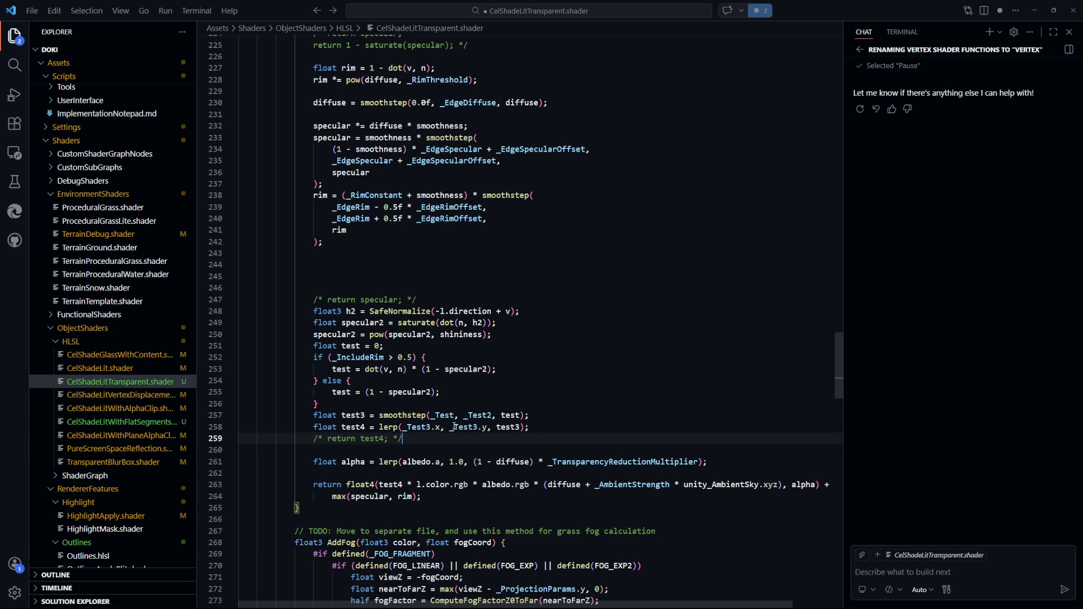
{"action": "key", "text": "alt+Tab"}
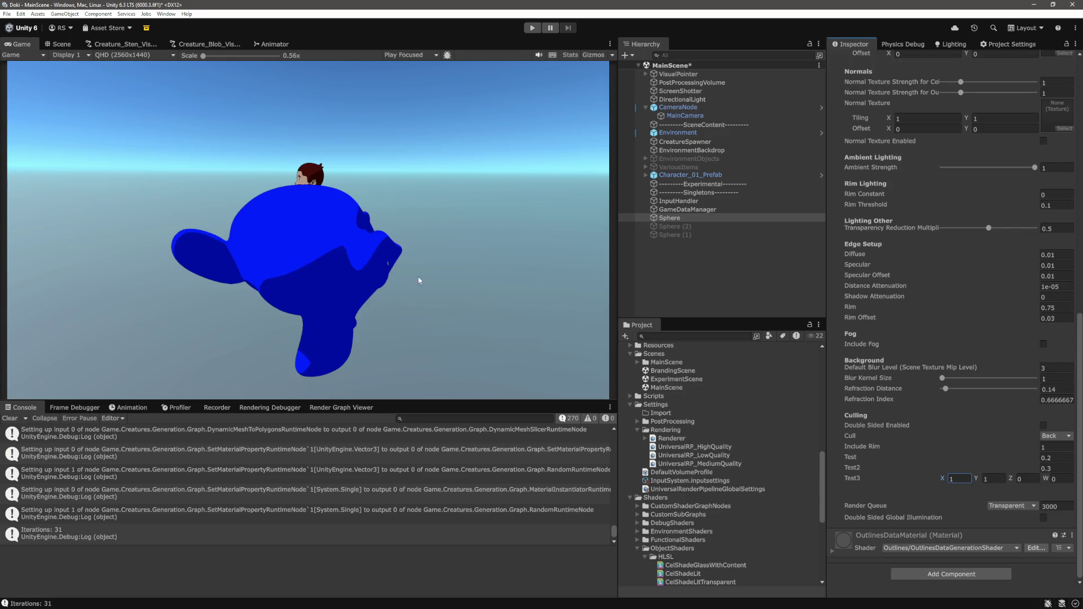
{"action": "key", "text": "alt+Tab"}
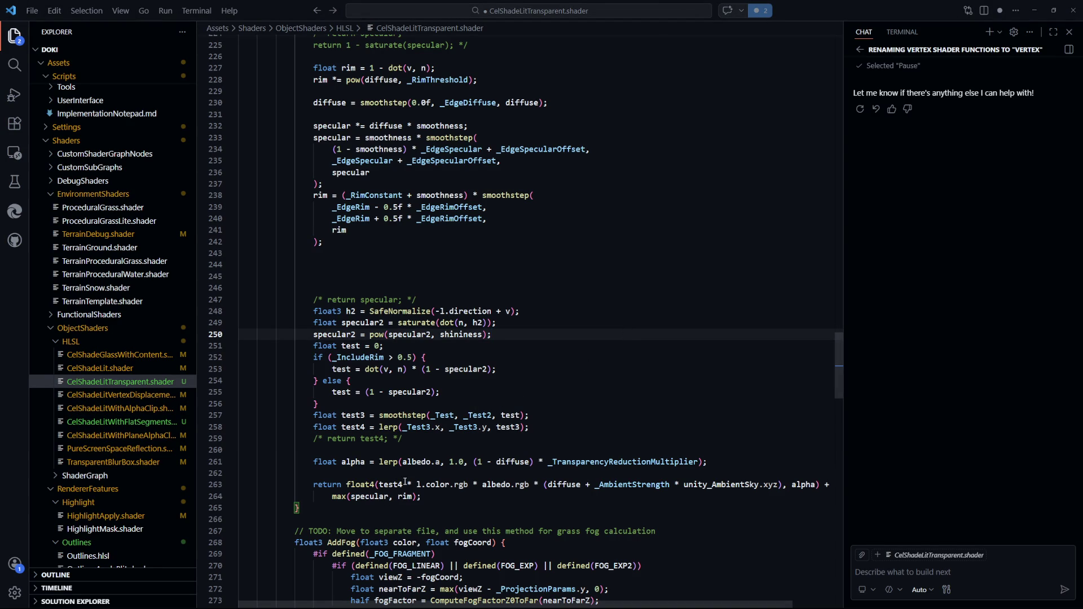
- Delete the 'test4 * ' factor from the shader's final colour return statement
{"action": "left_click", "coordinate": [380, 485]}
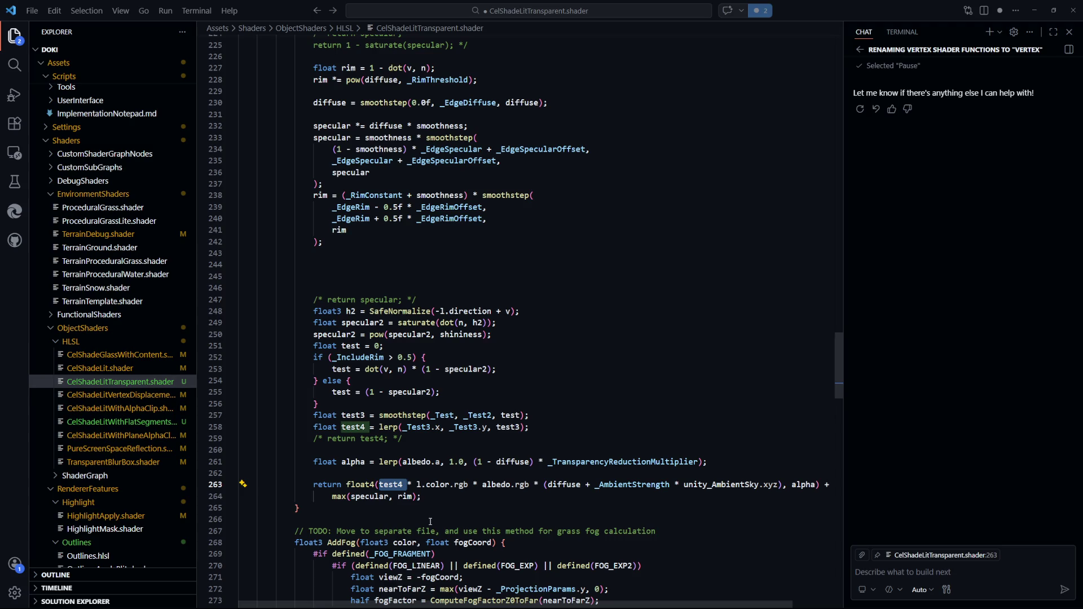
{"action": "left_click", "coordinate": [430, 520]}
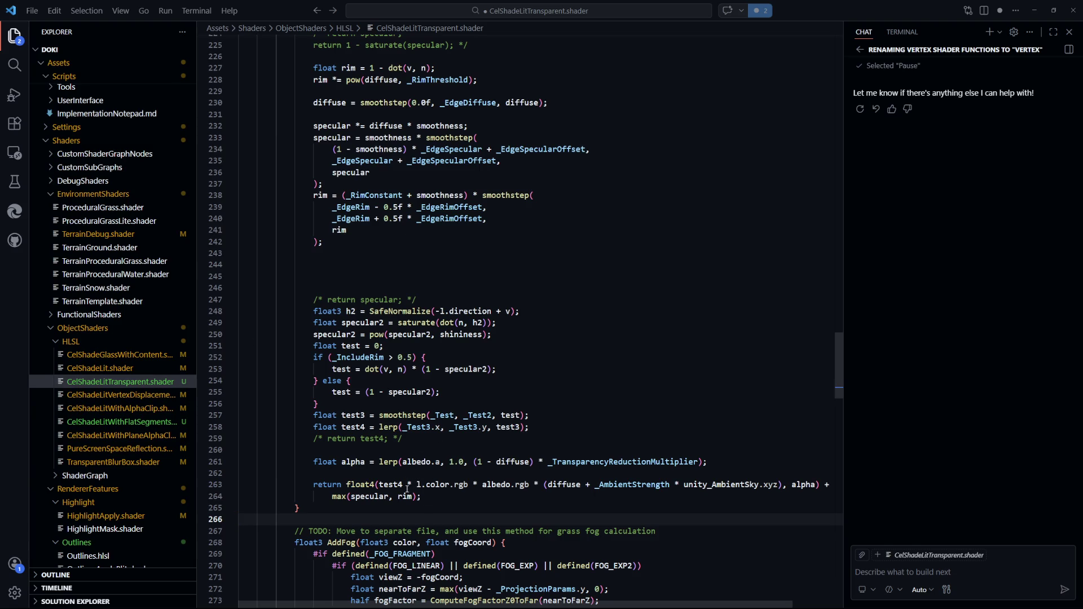
{"action": "left_click_drag", "start_coordinate": [418, 484], "coordinate": [379, 485]}
{"action": "key", "text": "BackSpace"}
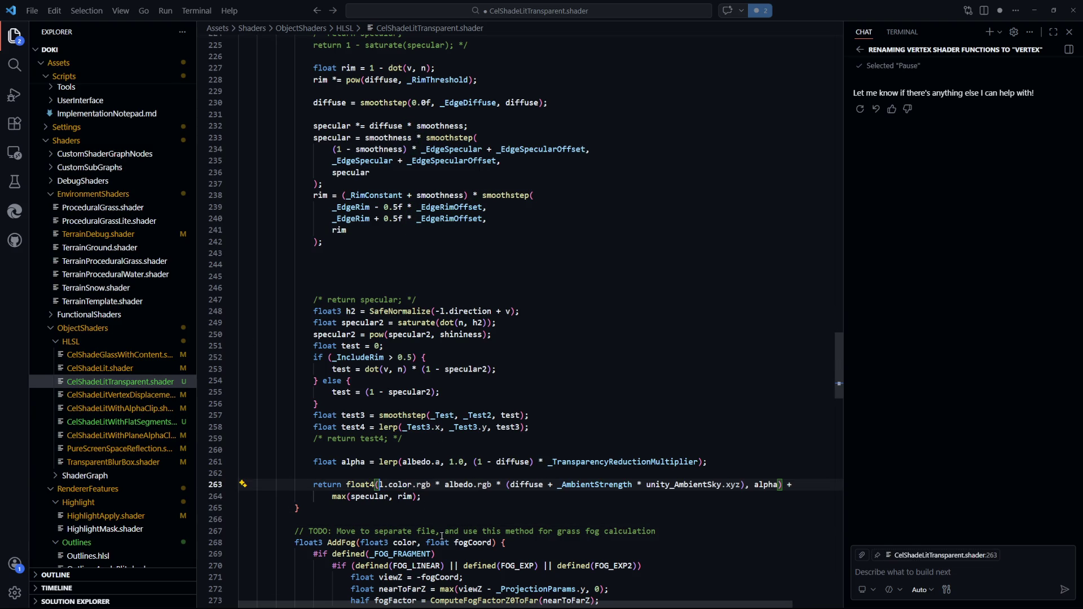
{"action": "scroll", "coordinate": [483, 393], "scroll_direction": "down", "scroll_amount": 4}
{"action": "left_click_drag", "start_coordinate": [434, 346], "coordinate": [314, 335]}
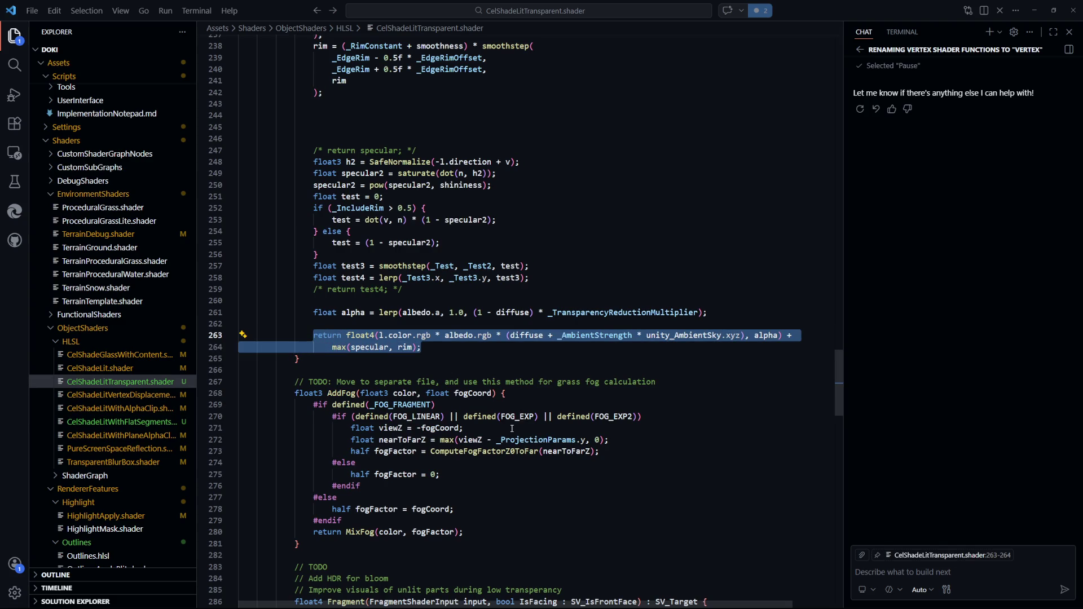
{"action": "left_click", "coordinate": [455, 352]}
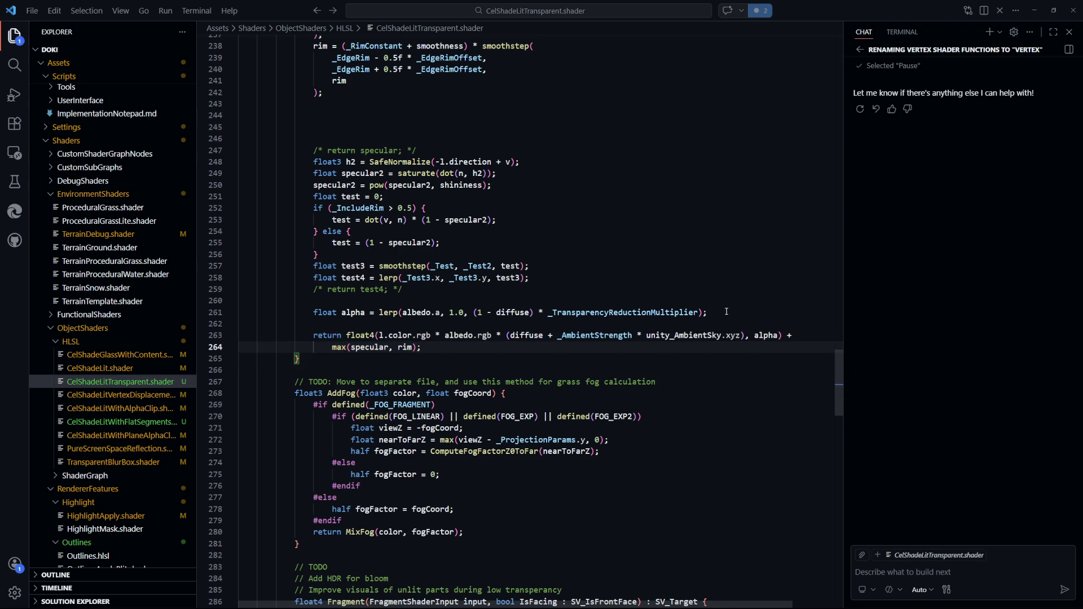
- Remove the blank line above the return and bring up the Sphere's material in Unity
{"action": "left_click", "coordinate": [394, 288]}
{"action": "left_click_drag", "start_coordinate": [394, 287], "coordinate": [311, 151]}
{"action": "scroll", "coordinate": [587, 332], "scroll_direction": "up", "scroll_amount": 2}
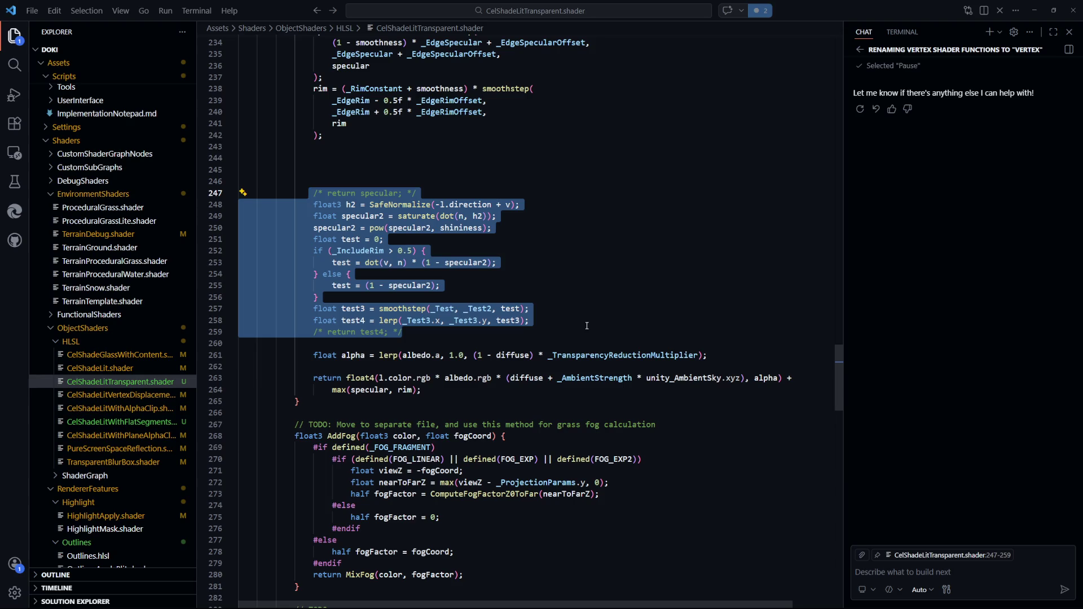
{"action": "left_click", "coordinate": [380, 367]}
{"action": "key", "text": "alt+Tab"}
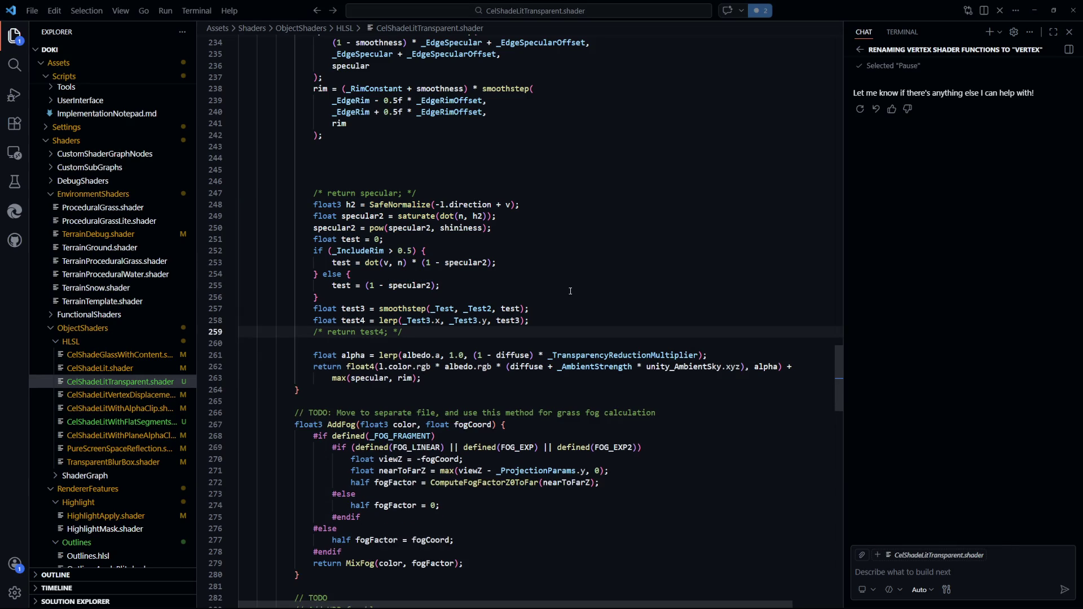
{"action": "left_click", "coordinate": [682, 220]}
- Switch the material's Cull setting to Front, then restore it to Back
{"action": "scroll", "coordinate": [971, 439], "scroll_direction": "down", "scroll_amount": 5}
{"action": "left_click", "coordinate": [1056, 437]}
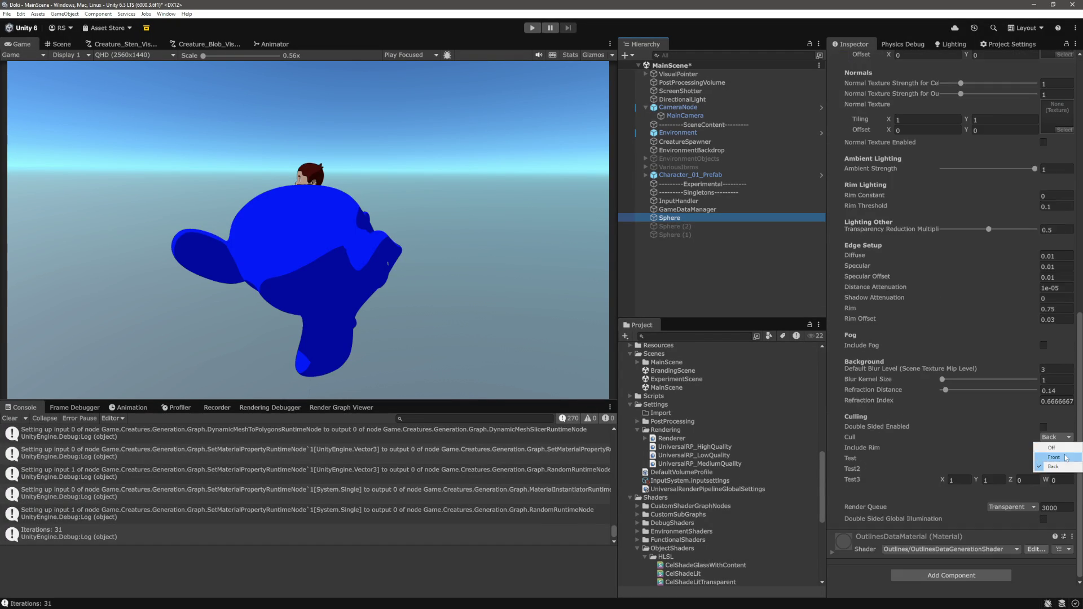
{"action": "left_click", "coordinate": [1065, 455]}
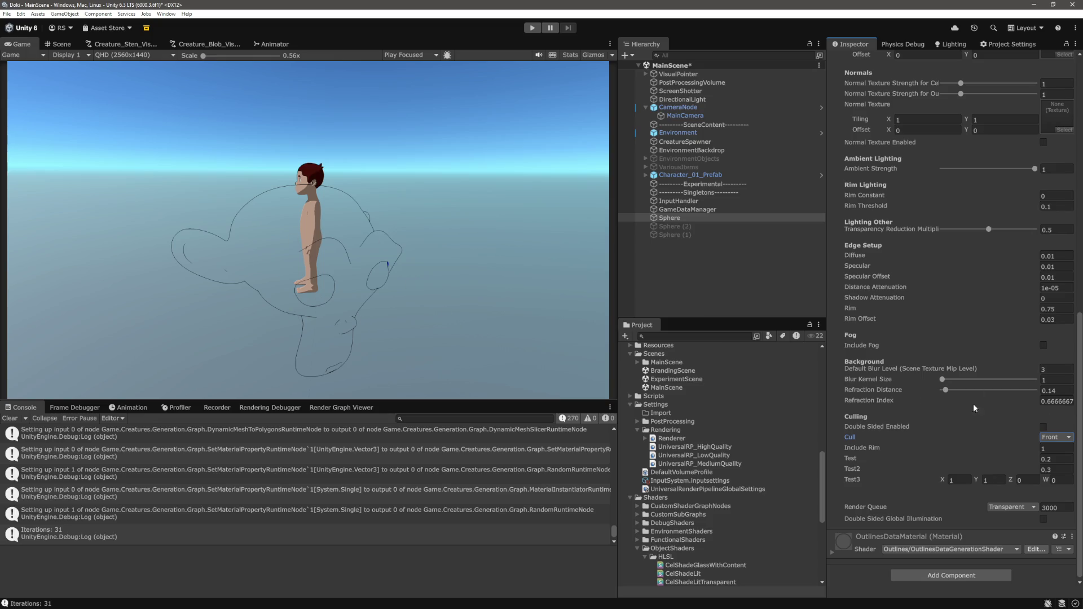
{"action": "left_click", "coordinate": [1067, 439]}
{"action": "left_click", "coordinate": [1053, 467]}
{"action": "left_click", "coordinate": [1067, 438]}
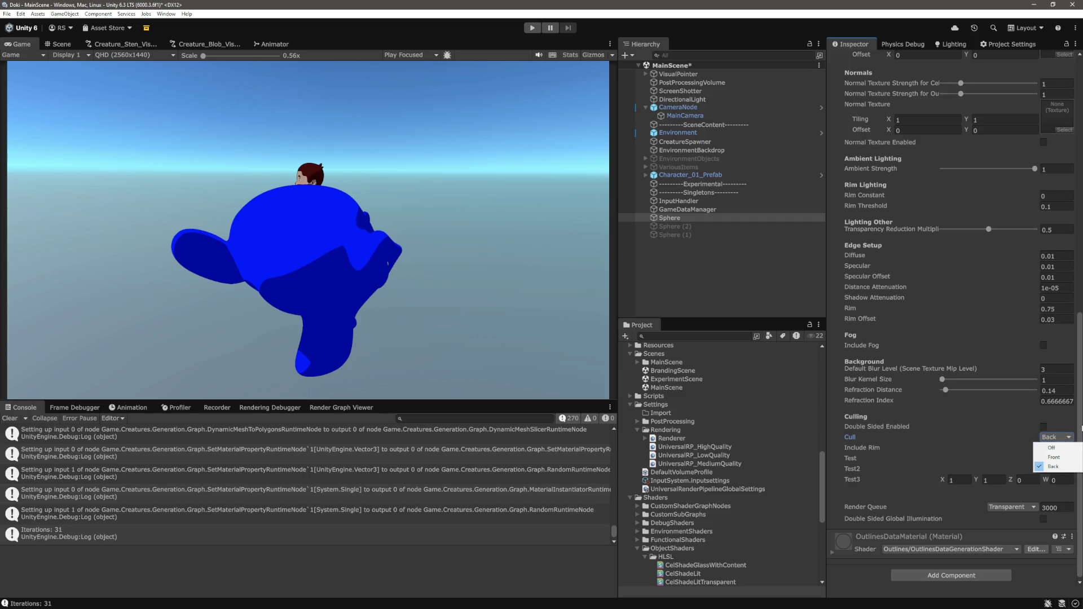
{"action": "left_click", "coordinate": [1082, 429]}
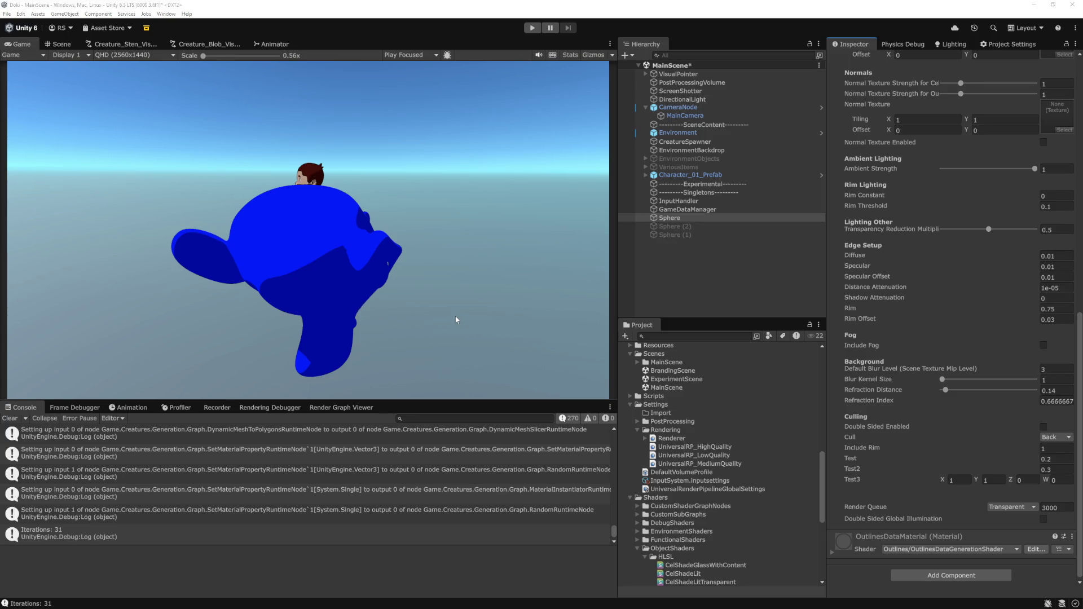
{"action": "key", "text": "alt+Tab"}
{"action": "scroll", "coordinate": [598, 391], "scroll_direction": "up", "scroll_amount": 3}
- Uncomment 'return test4;' on line 259 and save, then type 0 into Test3 X in Unity
{"action": "scroll", "coordinate": [598, 391], "scroll_direction": "down", "scroll_amount": 3}
{"action": "key", "text": "ctrl+shift+Return"}
{"action": "type", "text": "return"}
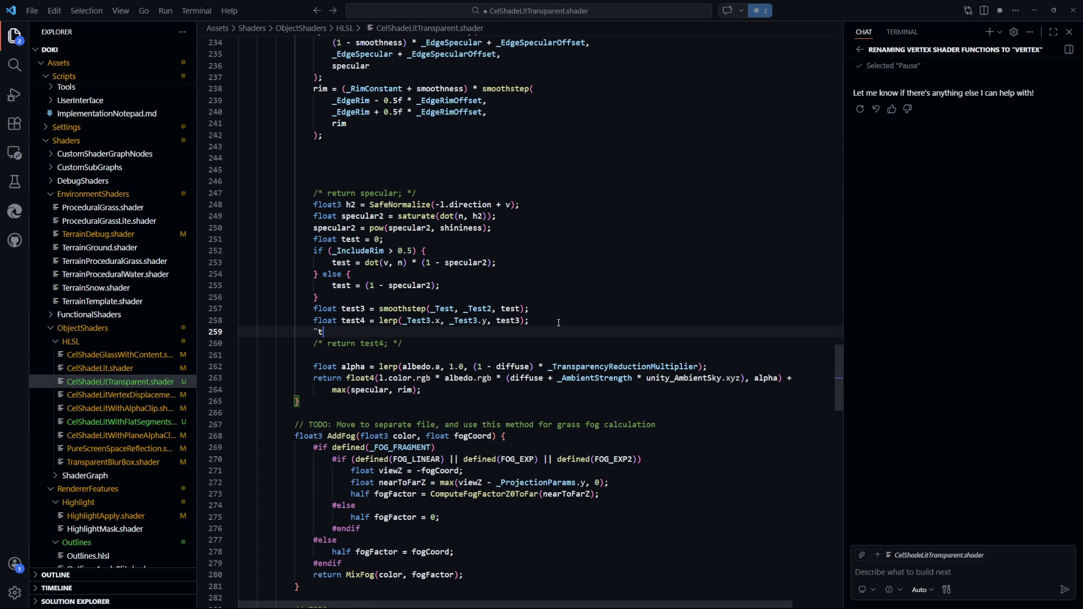
{"action": "key", "text": "ctrl+BackSpace"}
{"action": "type", "text": "t"}
{"action": "key", "text": "ctrl+shift+k"}
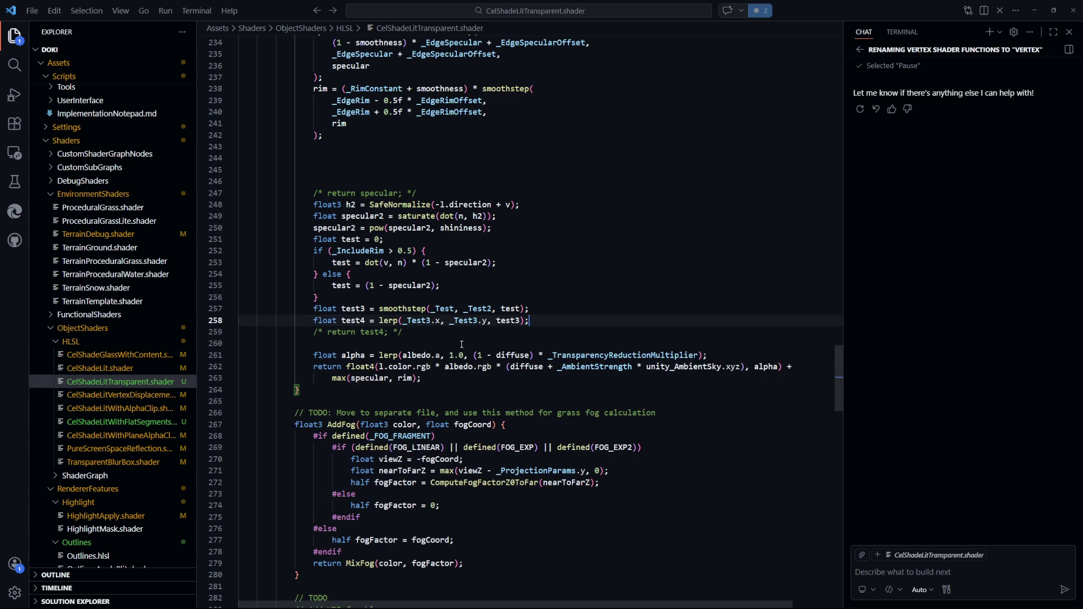
{"action": "key", "text": "shift+alt+a"}
{"action": "left_click", "coordinate": [634, 300]}
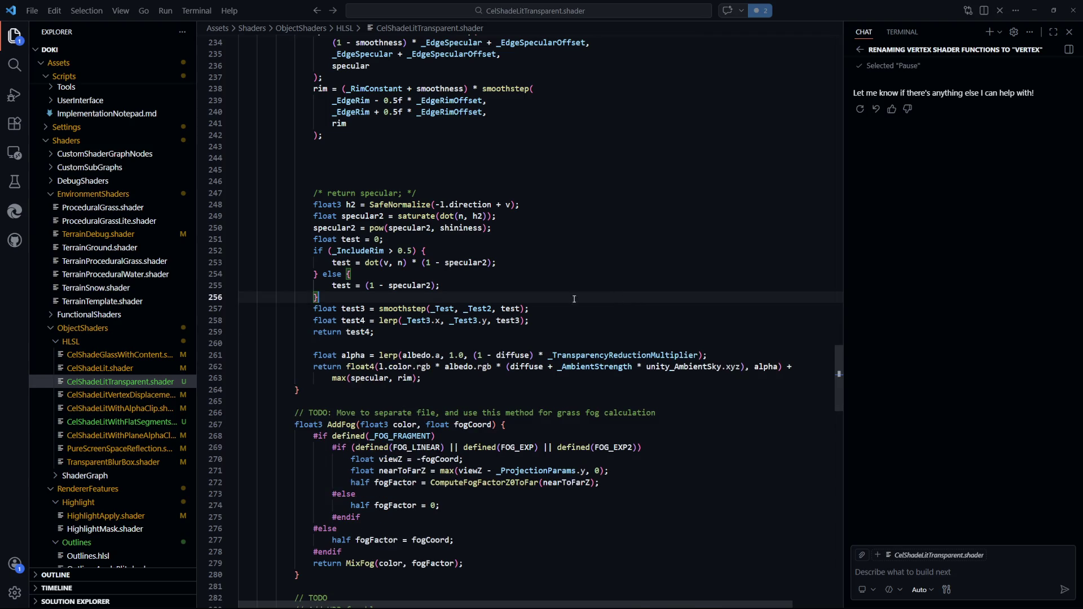
{"action": "key", "text": "alt+Tab"}
{"action": "left_click", "coordinate": [959, 480]}
{"action": "type", "text": "0"}
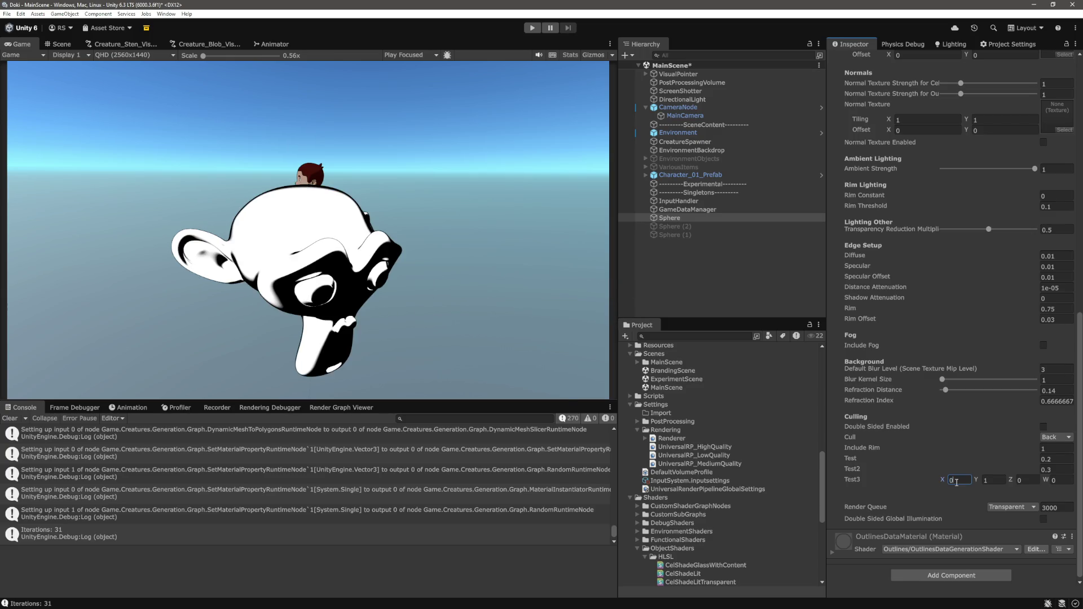
- Set Include Rim to 0 as well, then deselect the Sphere
{"action": "key", "text": "shift+Tab"}
{"action": "key", "text": "shift+Tab"}
{"action": "key", "text": "shift+Tab"}
{"action": "type", "text": "0"}
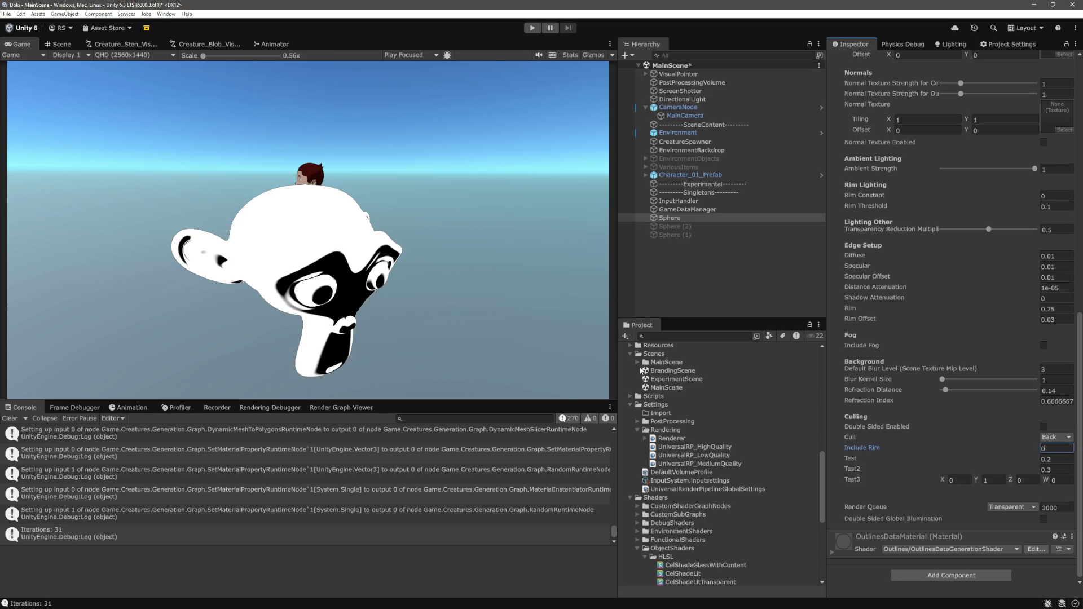
{"action": "left_click", "coordinate": [706, 257]}
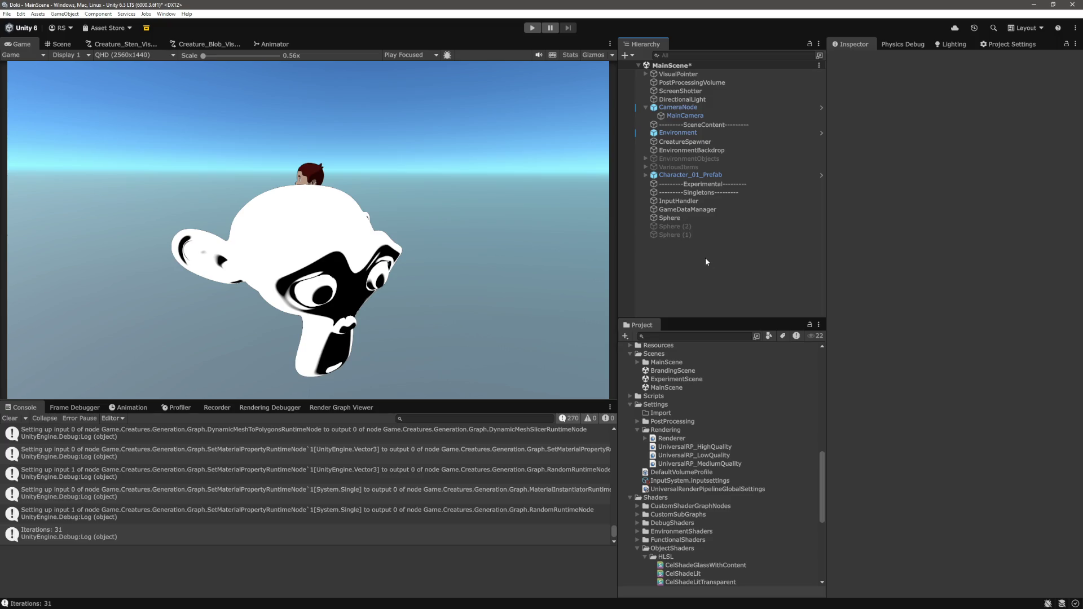
{"action": "key", "text": "alt+Tab"}
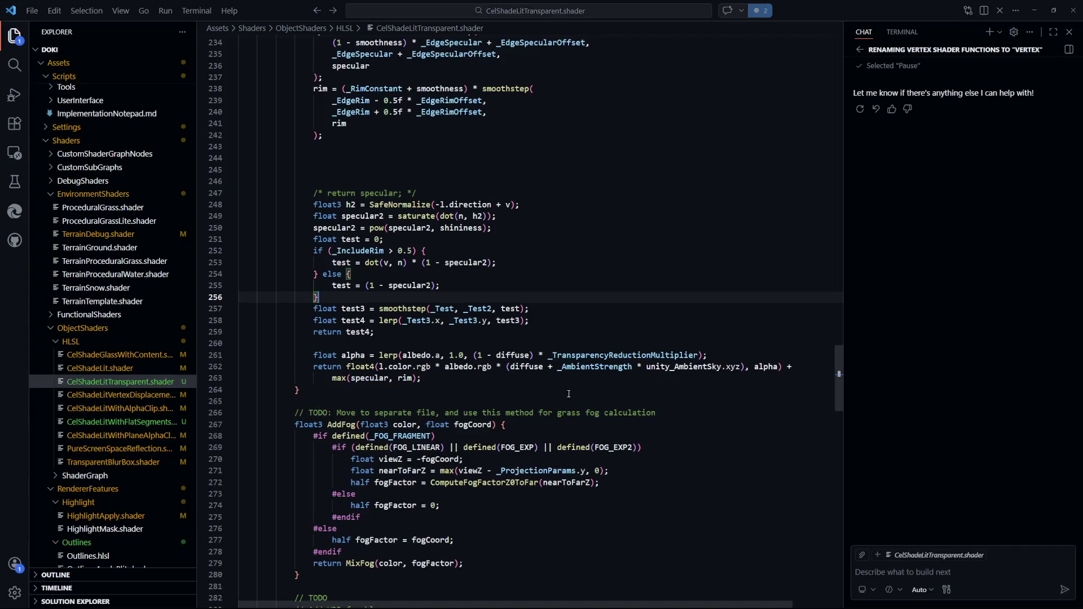
- Copy the rim calculation below the rim block as rim2 = 1 - dot(v, n)
{"action": "key", "text": "ctrl+z"}
{"action": "left_click", "coordinate": [421, 309]}
{"action": "key", "text": "Down"}
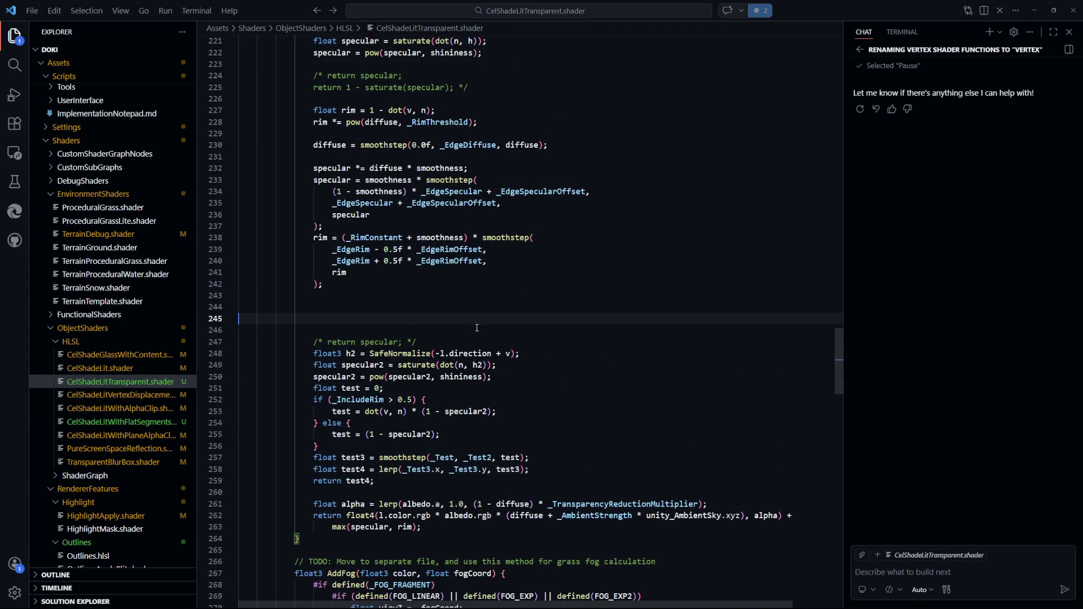
{"action": "scroll", "coordinate": [406, 252], "scroll_direction": "up", "scroll_amount": 5}
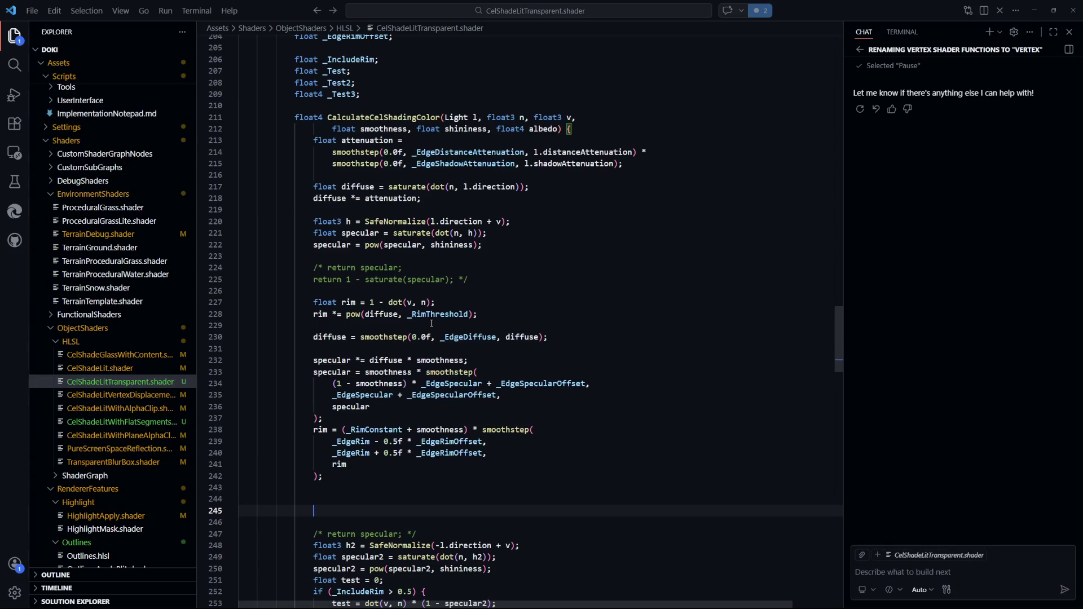
{"action": "left_click_drag", "start_coordinate": [436, 303], "coordinate": [314, 307]}
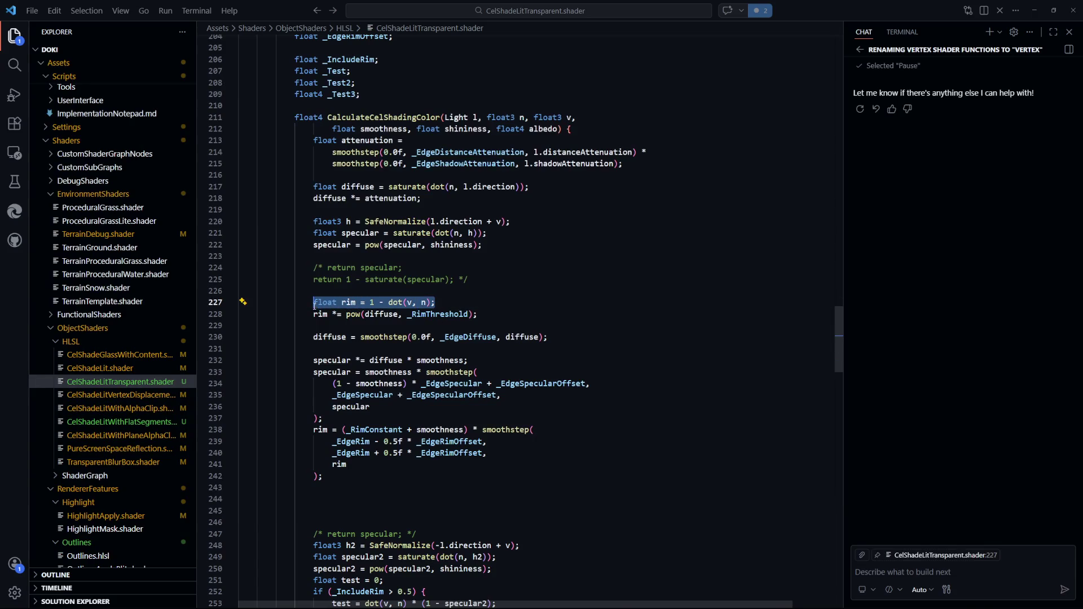
{"action": "scroll", "coordinate": [520, 329], "scroll_direction": "down", "scroll_amount": 3}
{"action": "left_click", "coordinate": [375, 402]}
{"action": "left_click", "coordinate": [395, 406]}
{"action": "key", "text": "Tab"}
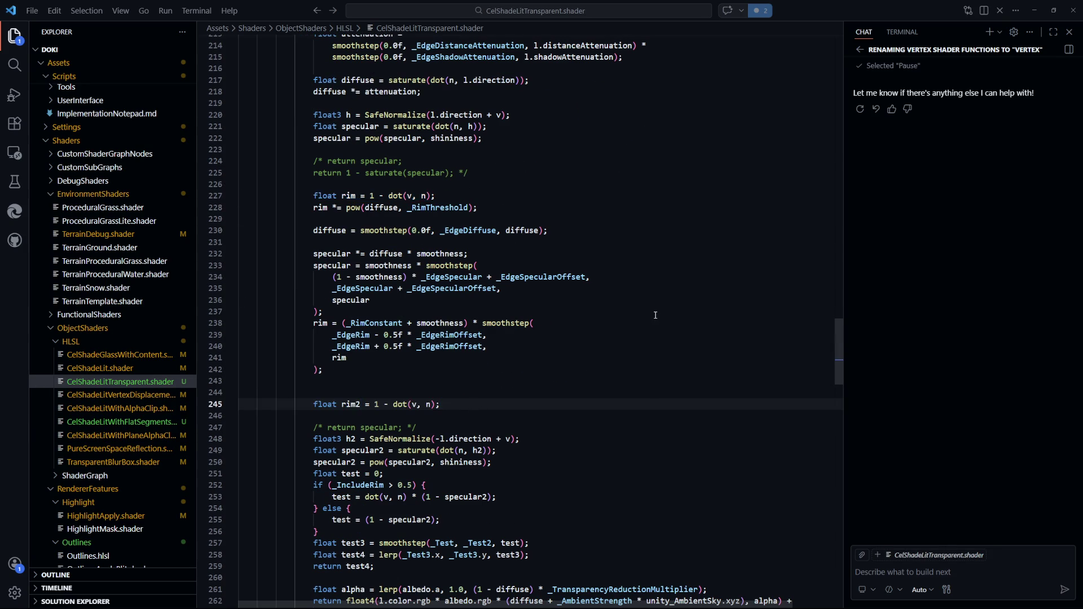
- Add 'return rim2;' on the next line and save the shader
{"action": "key", "text": "Return"}
{"action": "type", "text": "return rim2;"}
{"action": "key", "text": "ctrl+s"}
{"action": "key", "text": "alt+Tab"}
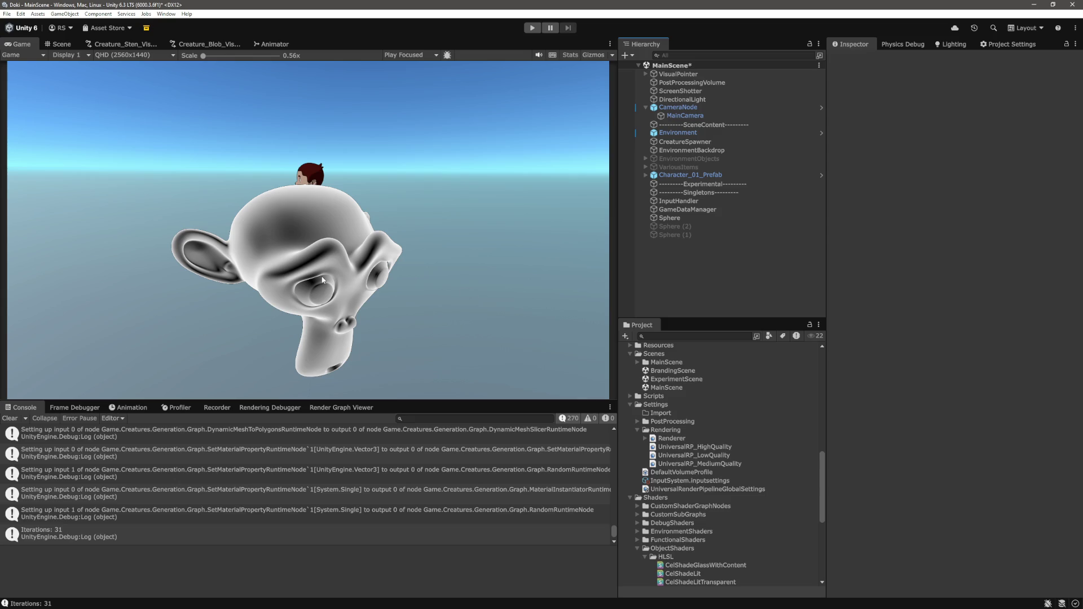
{"action": "mouse_move", "coordinate": [203, 59]}
{"action": "left_mouse_down"}
{"action": "mouse_move", "coordinate": [243, 61]}
{"action": "mouse_move", "coordinate": [204, 60]}
{"action": "left_mouse_up"}
- Review the diffuse calculation on line 217 and the return rim2 line in the backface block
{"action": "key", "text": "alt+Tab"}
{"action": "scroll", "coordinate": [381, 305], "scroll_direction": "down", "scroll_amount": 3}
{"action": "left_click", "coordinate": [382, 315]}
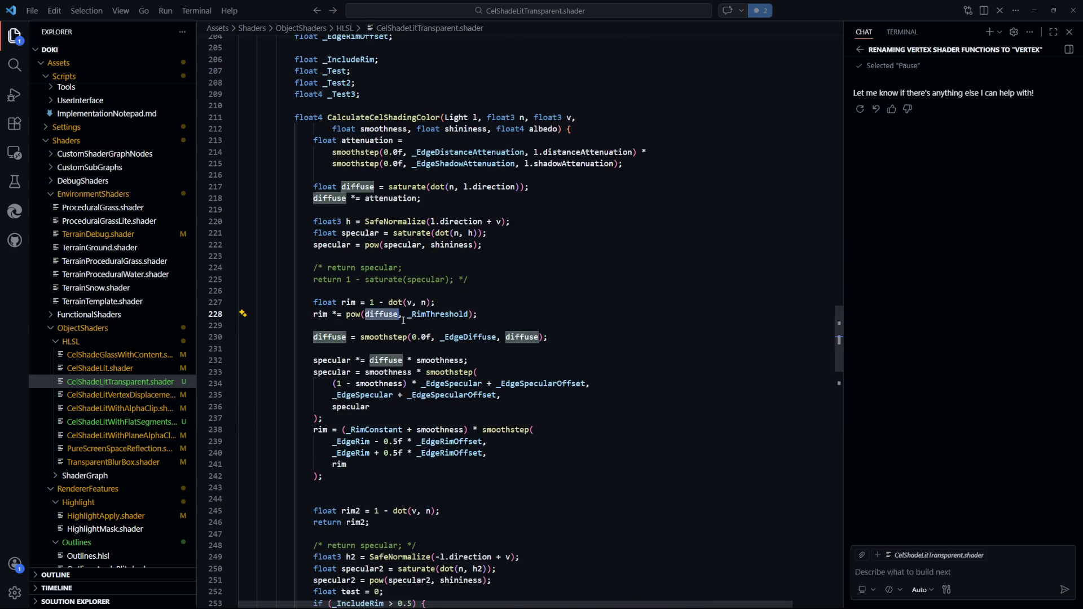
{"action": "left_click_drag", "start_coordinate": [549, 187], "coordinate": [314, 187]}
{"action": "scroll", "coordinate": [395, 293], "scroll_direction": "down", "scroll_amount": 3}
{"action": "left_click", "coordinate": [478, 404]}
{"action": "scroll", "coordinate": [479, 407], "scroll_direction": "up", "scroll_amount": 1}
{"action": "key", "text": "Down"}
{"action": "key", "text": "BackSpace"}
{"action": "key", "text": "BackSpace"}
{"action": "key", "text": "BackSpace"}
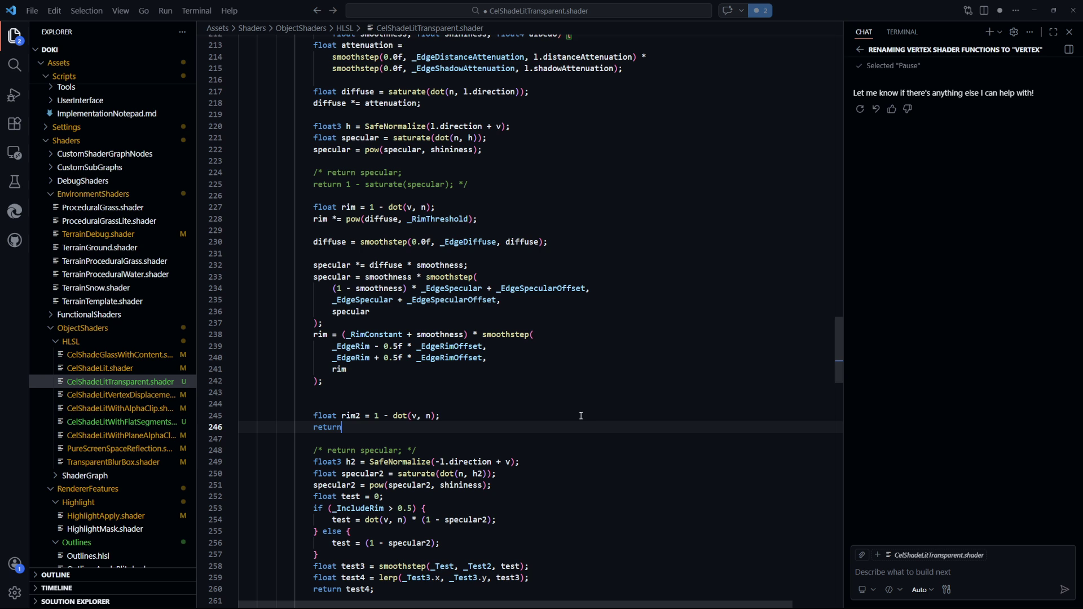
{"action": "key", "text": "ctrl+z"}
{"action": "left_click", "coordinate": [507, 414]}
- Add 'float diffuse2 = saturate(dot(n, -l.direction));' below rim2 and start a return diffuse2 line
{"action": "key", "text": "Return"}
{"action": "type", "text": "float diffuse2 = saturate(dot(n, l.direction));"}
{"action": "scroll", "coordinate": [485, 356], "scroll_direction": "down", "scroll_amount": 2}
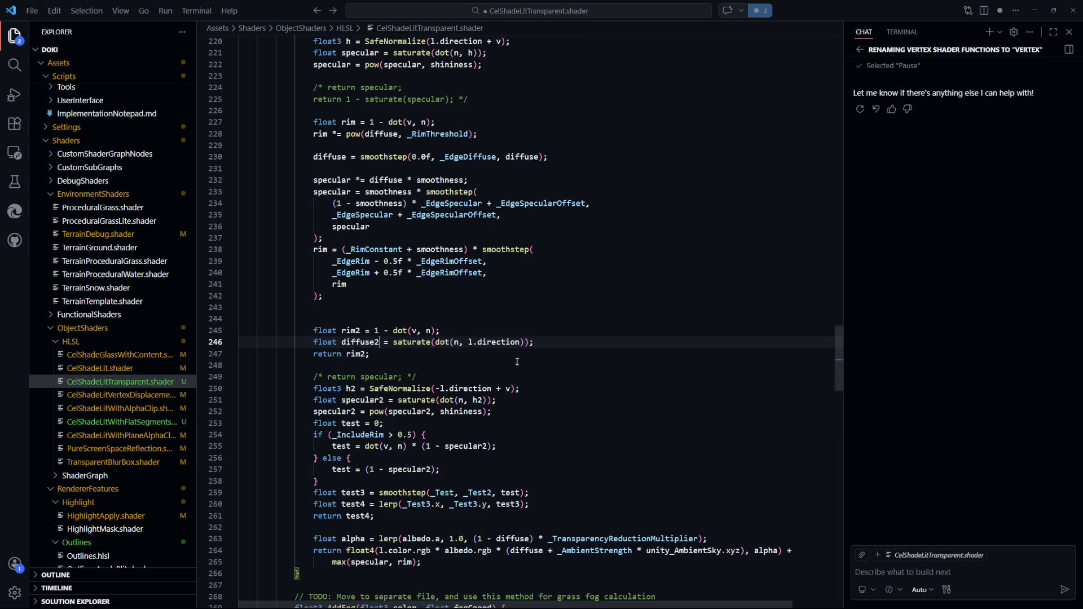
{"action": "type", "text": "-"}
{"action": "left_click", "coordinate": [572, 342]}
{"action": "key", "text": "Return"}
{"action": "type", "text": "return d"}
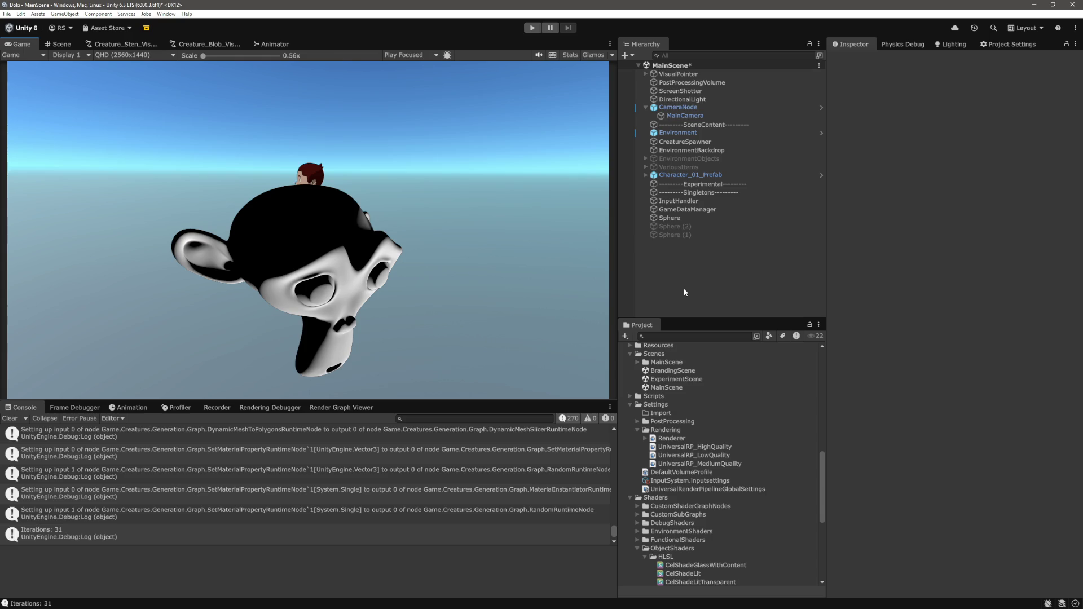
- Copy the rim _RimThreshold line and paste it below the diffuse2 line
{"action": "key", "text": "alt+Tab"}
{"action": "scroll", "coordinate": [489, 376], "scroll_direction": "up", "scroll_amount": 10}
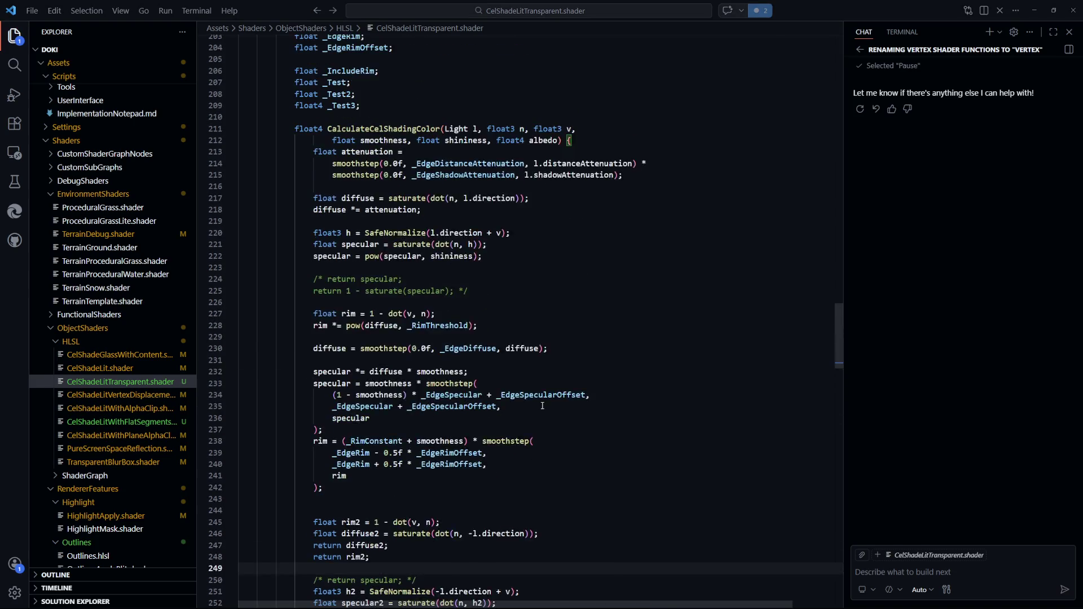
{"action": "scroll", "coordinate": [397, 303], "scroll_direction": "down", "scroll_amount": 5}
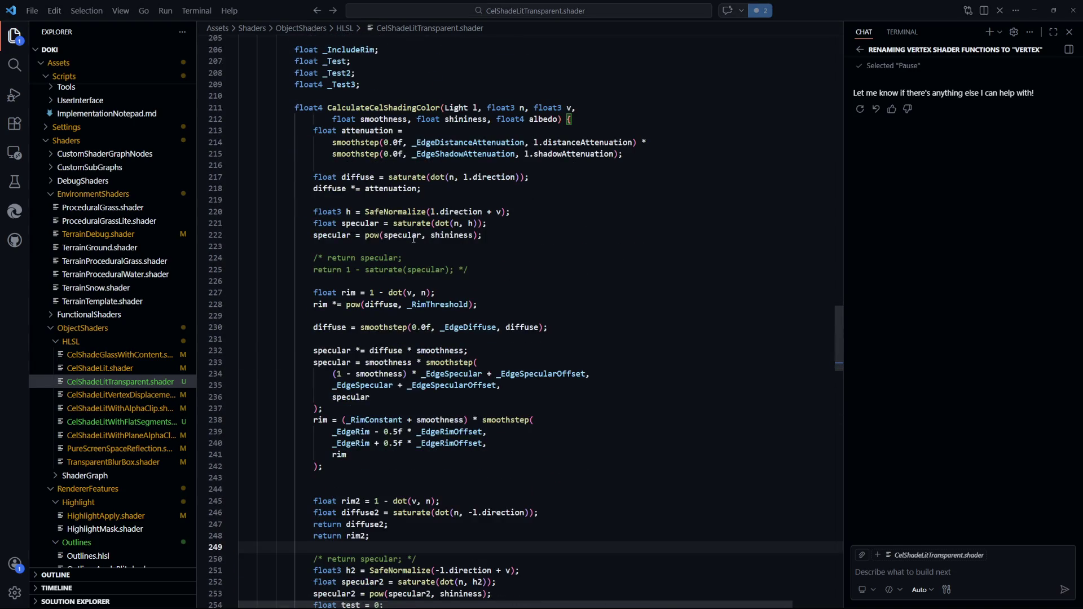
{"action": "left_click_drag", "start_coordinate": [478, 241], "coordinate": [319, 241]}
{"action": "key", "text": "shift+Home"}
{"action": "scroll", "coordinate": [298, 321], "scroll_direction": "down", "scroll_amount": 4}
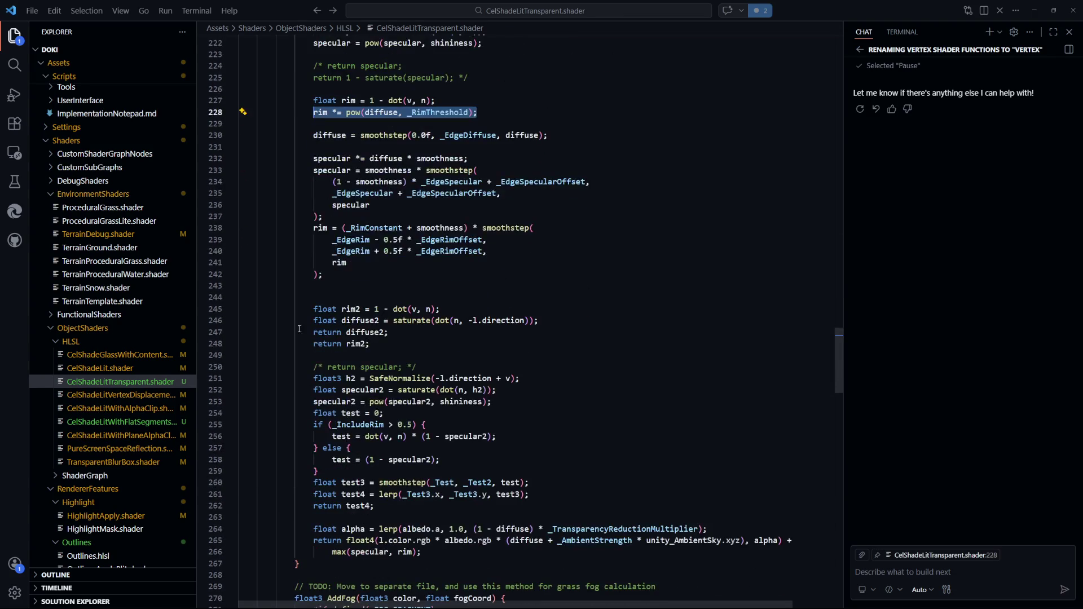
{"action": "key", "text": "ctrl+c"}
{"action": "left_click", "coordinate": [538, 321]}
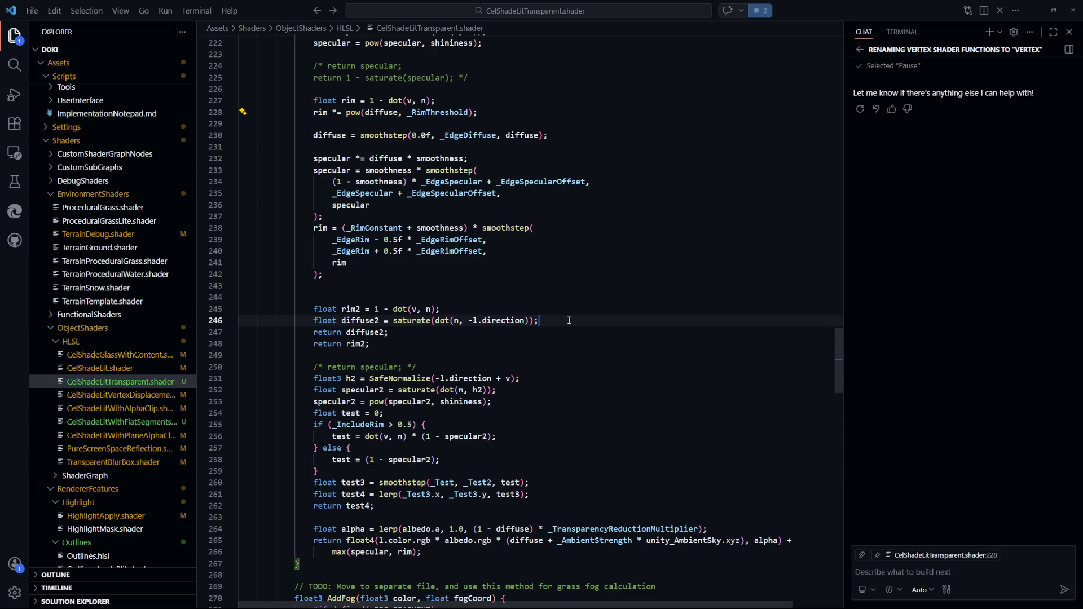
{"action": "key", "text": "Return"}
{"action": "key", "text": "ctrl+v"}
- Rename the pasted line to rim2 *= pow(diffuse2, _RimThreshold), delete 'return diffuse2;', and save
{"action": "left_click", "coordinate": [413, 346]}
{"action": "key", "text": "ctrl+shift+k"}
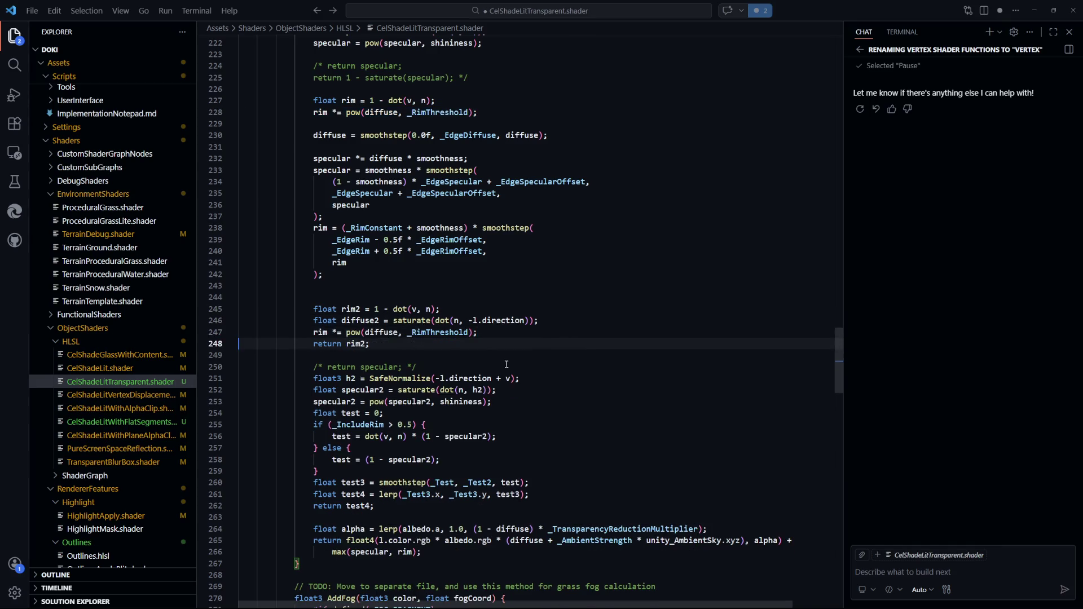
{"action": "key", "text": "Up"}
{"action": "type", "text": "2"}
{"action": "left_click", "coordinate": [385, 343]}
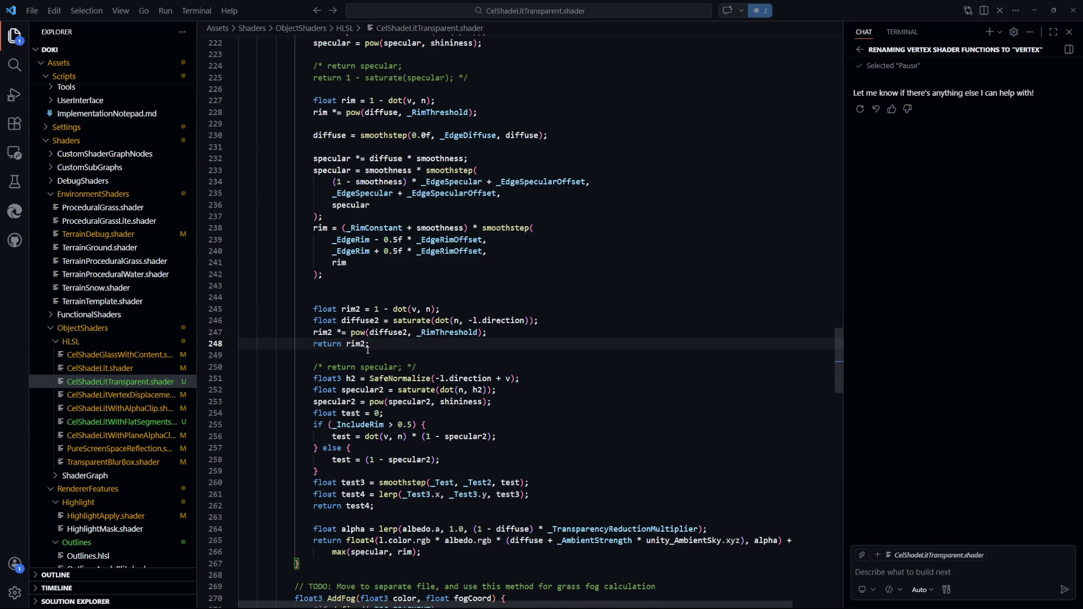
{"action": "key", "text": "ctrl+s"}
{"action": "key", "text": "alt+Tab"}
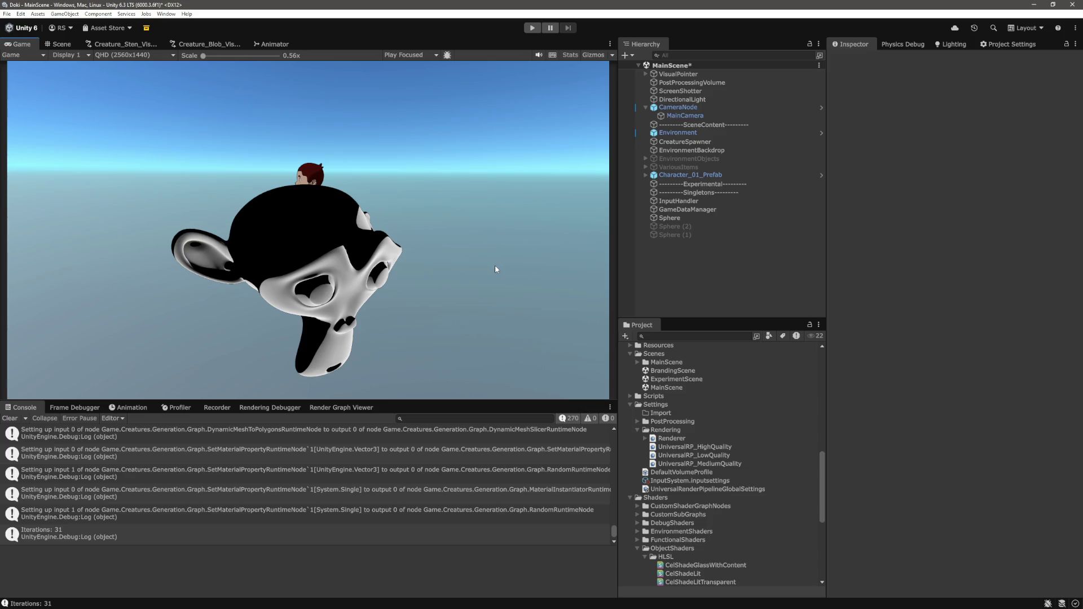
- Change the backface return to 'return 1 - rim2;', save, and view the all-white monkey in Unity
{"action": "mouse_move", "coordinate": [203, 55]}
{"action": "left_mouse_down"}
{"action": "mouse_move", "coordinate": [231, 59]}
{"action": "mouse_move", "coordinate": [182, 53]}
{"action": "left_mouse_up"}
{"action": "key", "text": "alt+Tab"}
{"action": "left_click", "coordinate": [359, 344]}
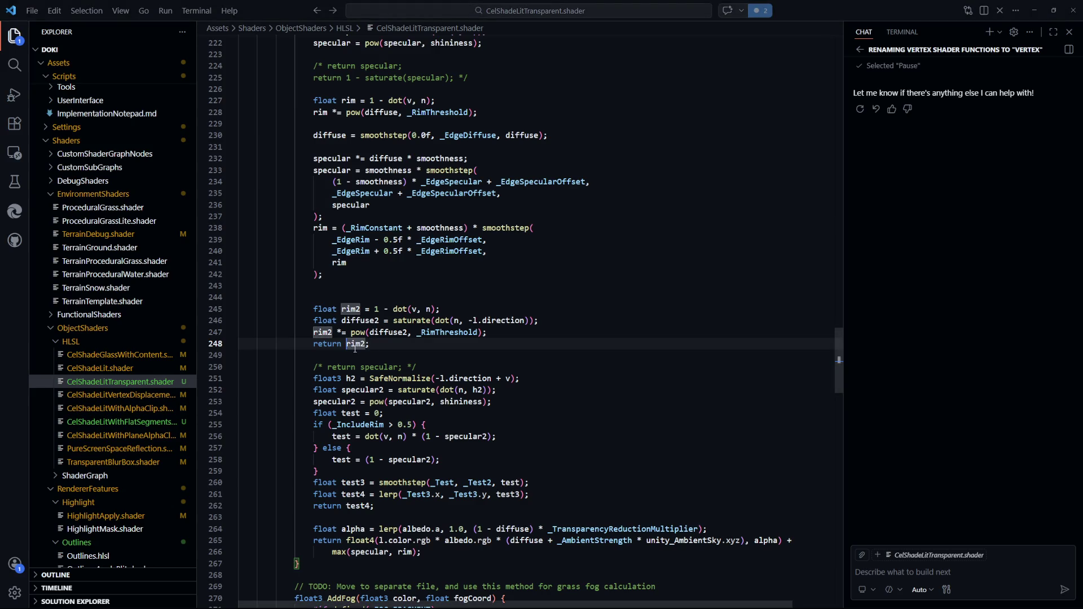
{"action": "key", "text": "ctrl+s"}
{"action": "key", "text": "alt+Tab"}
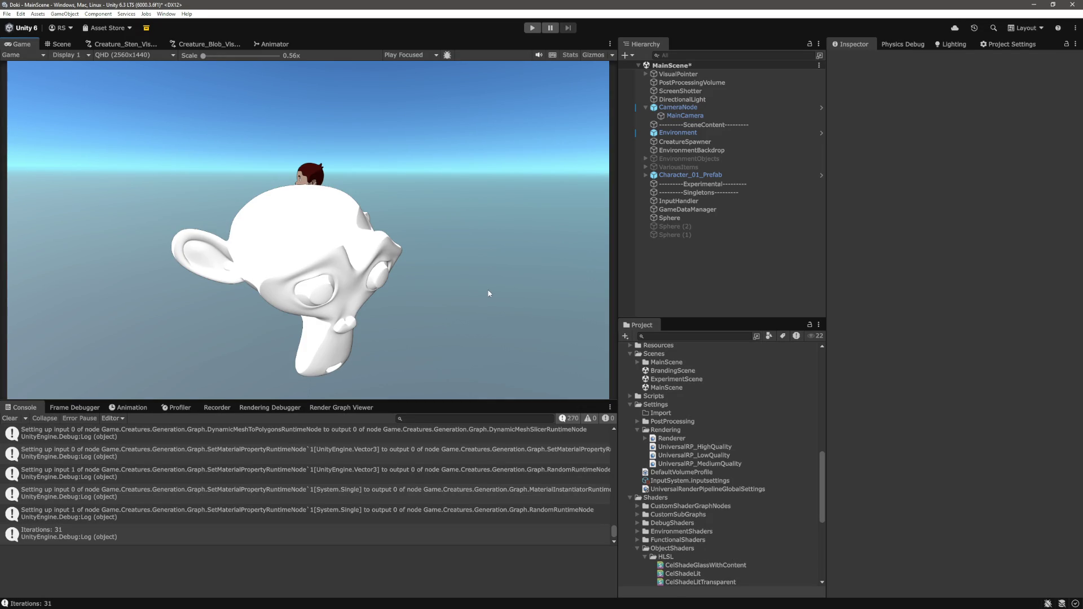
{"action": "left_click", "coordinate": [714, 268]}
- Select the Sphere, vary its material's Rim Threshold, and leave it at 0.1
{"action": "left_click", "coordinate": [698, 219]}
{"action": "scroll", "coordinate": [959, 504], "scroll_direction": "down", "scroll_amount": 10}
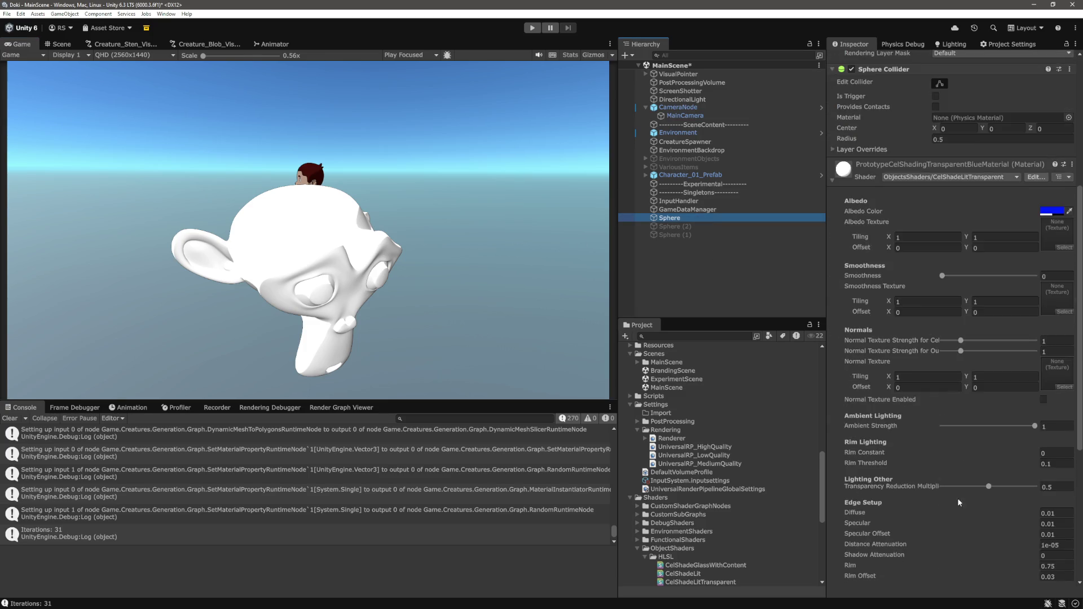
{"action": "scroll", "coordinate": [952, 468], "scroll_direction": "down", "scroll_amount": 3}
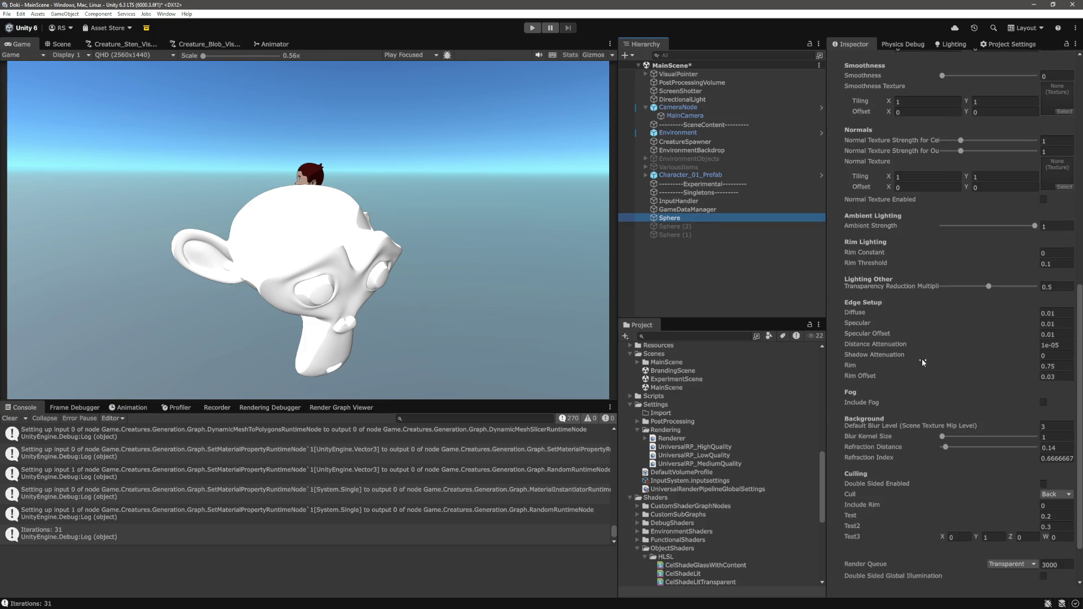
{"action": "left_click", "coordinate": [1019, 263]}
{"action": "mouse_move", "coordinate": [1019, 263]}
{"action": "left_mouse_down"}
{"action": "mouse_move", "coordinate": [1025, 276]}
{"action": "mouse_move", "coordinate": [1049, 273]}
{"action": "left_mouse_up"}
{"action": "type", "text": "1.43"}
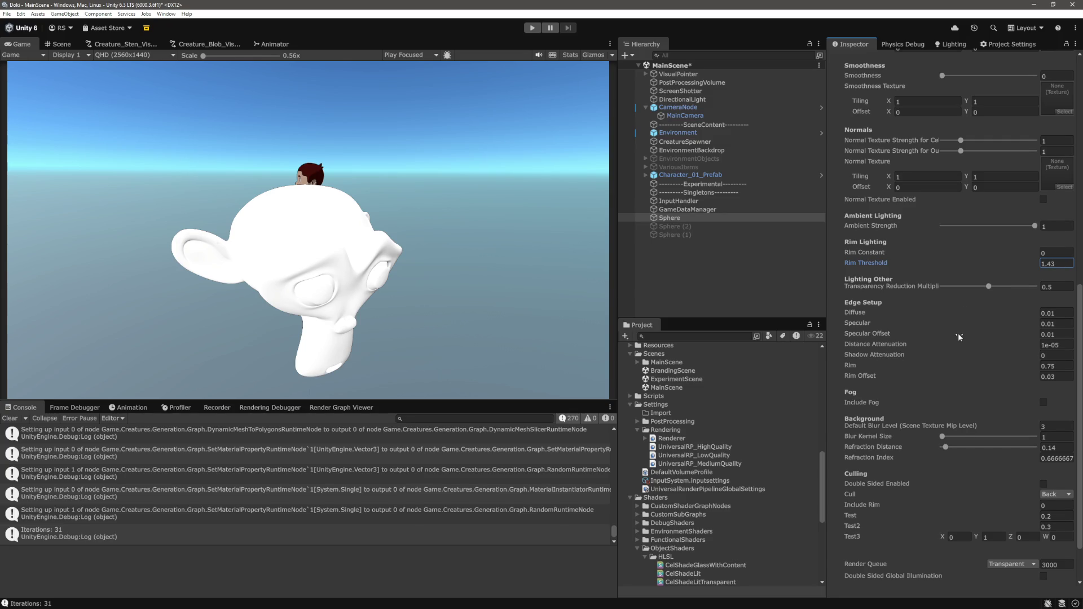
{"action": "left_click_drag", "start_coordinate": [958, 333], "coordinate": [965, 306]}
{"action": "key", "text": "alt+Tab"}
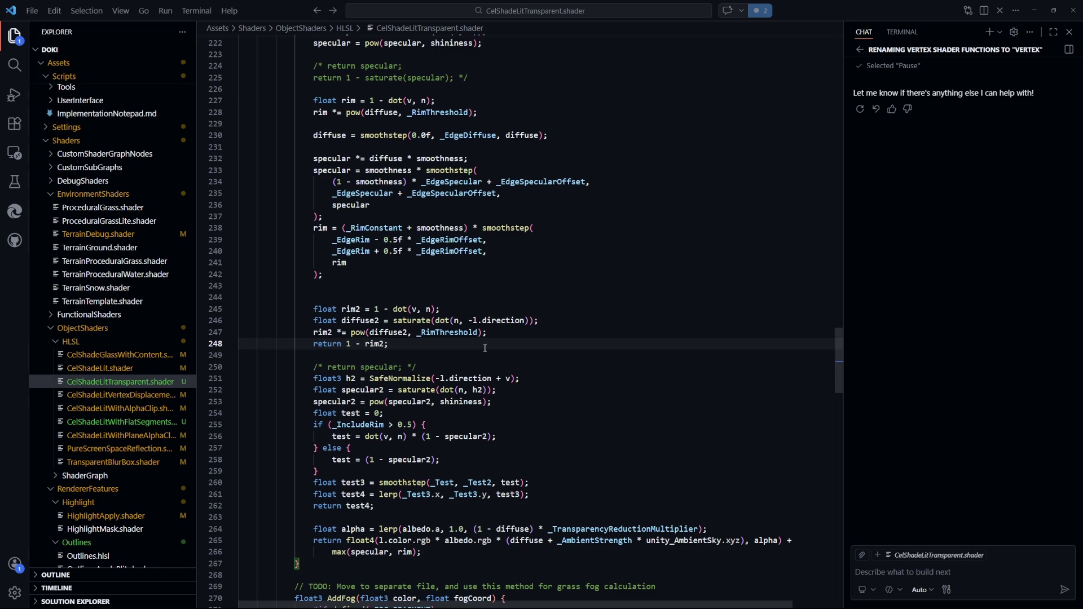
- Type 'Best way to fake' into the Copilot chat input
{"action": "left_click", "coordinate": [905, 577]}
{"action": "type", "text": "Best way to fake"}
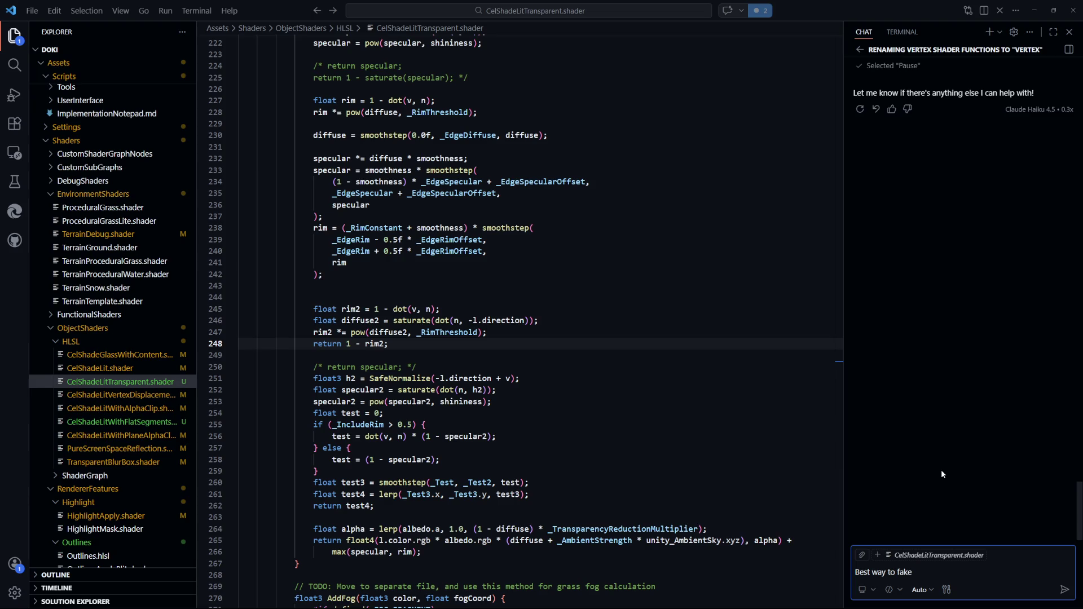
- Send Copilot: 'Best way to fake the rendering of the backside of a transparent object without relying on Blending in HLSL'
{"action": "key", "text": "BackSpace"}
{"action": "key", "text": "BackSpace"}
{"action": "key", "text": "BackSpace"}
{"action": "type", "text": "render"}
{"action": "type", "text": "an object"}
{"action": "key", "text": "BackSpace"}
{"action": "key", "text": "BackSpace"}
{"action": "key", "text": "BackSpace"}
{"action": "key", "text": "BackSpace"}
{"action": "key", "text": "BackSpace"}
{"action": "key", "text": "BackSpace"}
{"action": "type", "text": "fake the rendering"}
{"action": "type", "text": "of the backsi"}
{"action": "type", "text": "de of a transparent obn"}
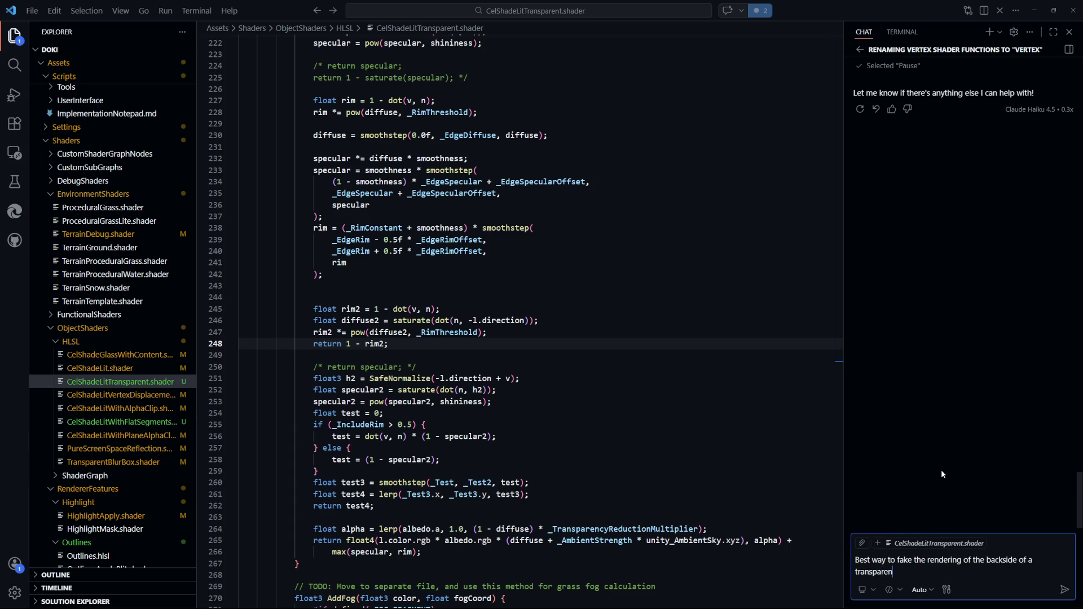
{"action": "key", "text": "BackSpace"}
{"action": "type", "text": "ject without relying"}
{"action": "type", "text": " on Blen"}
{"action": "type", "text": "ding in HLSL"}
{"action": "key", "text": "Return"}
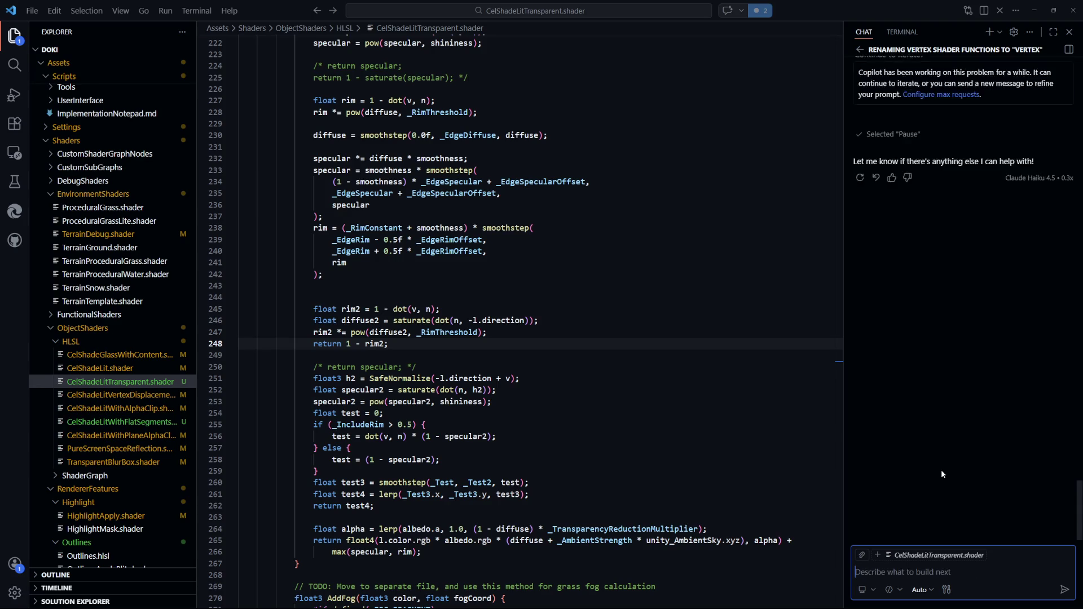
{"action": "left_click", "coordinate": [552, 378]}
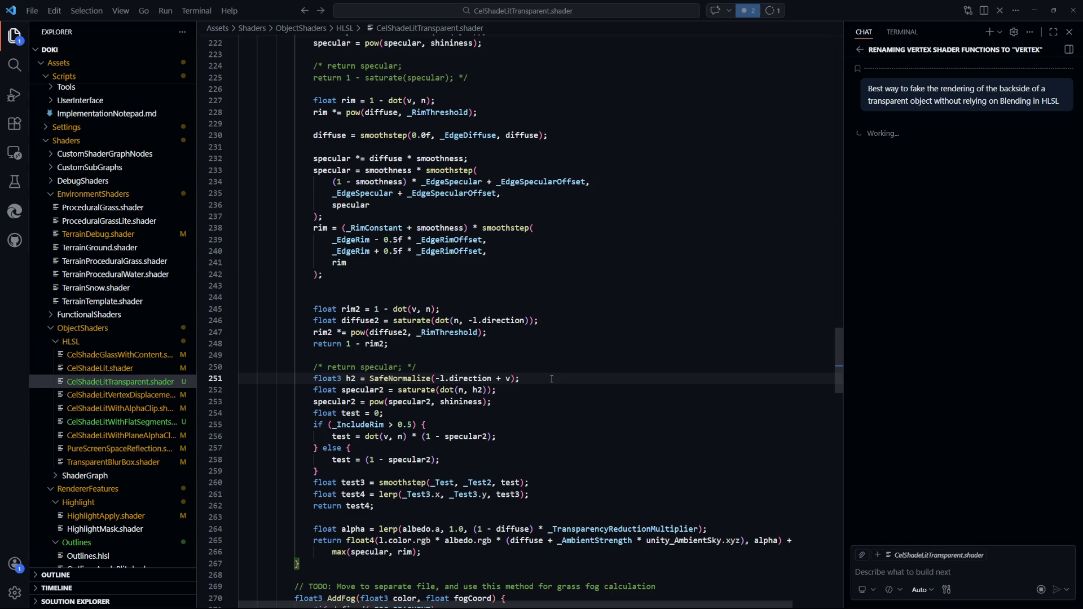
- Add 'return rim2;' after the rim2 threshold line, save, and check the shading in Unity
{"action": "key", "text": "alt+Tab"}
{"action": "key", "text": "alt+Tab"}
{"action": "left_click", "coordinate": [372, 352]}
{"action": "scroll", "coordinate": [371, 338], "scroll_direction": "down", "scroll_amount": 1}
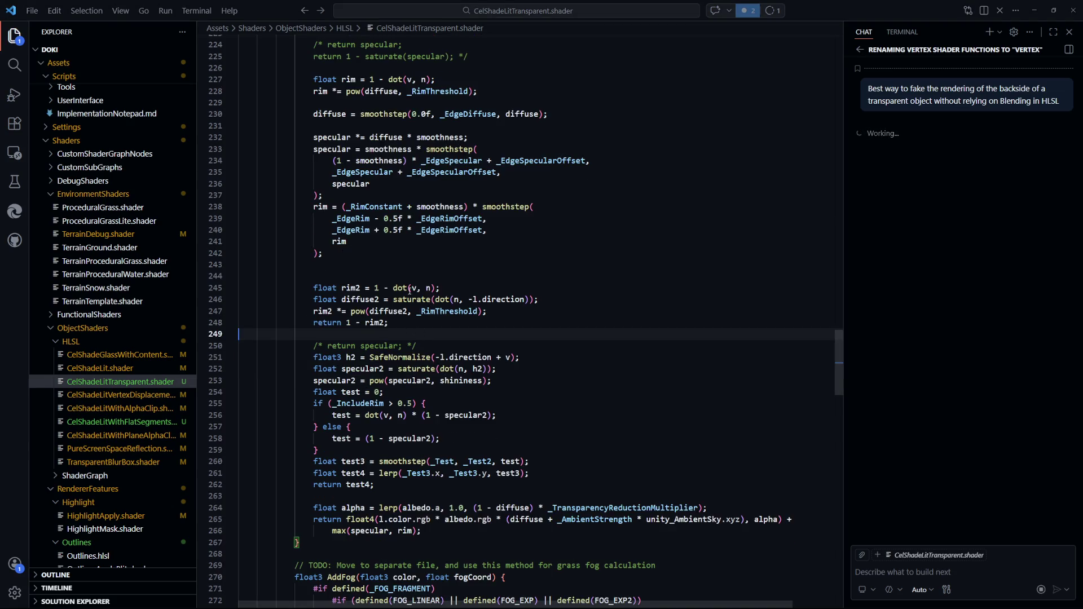
{"action": "left_click", "coordinate": [543, 309]}
{"action": "key", "text": "Return"}
{"action": "type", "text": "return rim2;"}
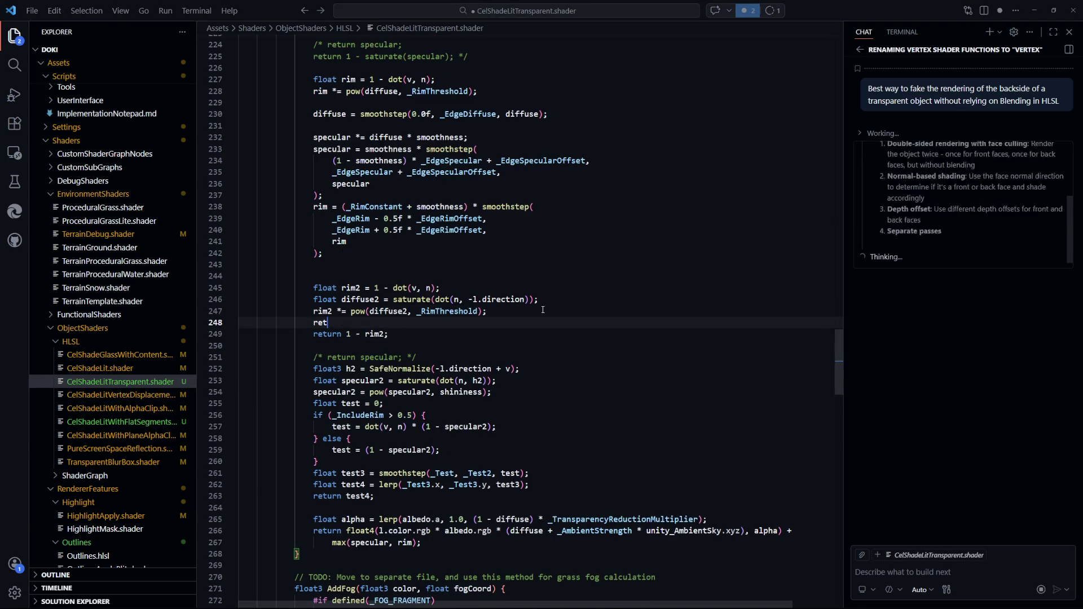
{"action": "key", "text": "ctrl+s"}
{"action": "key", "text": "alt+Tab"}
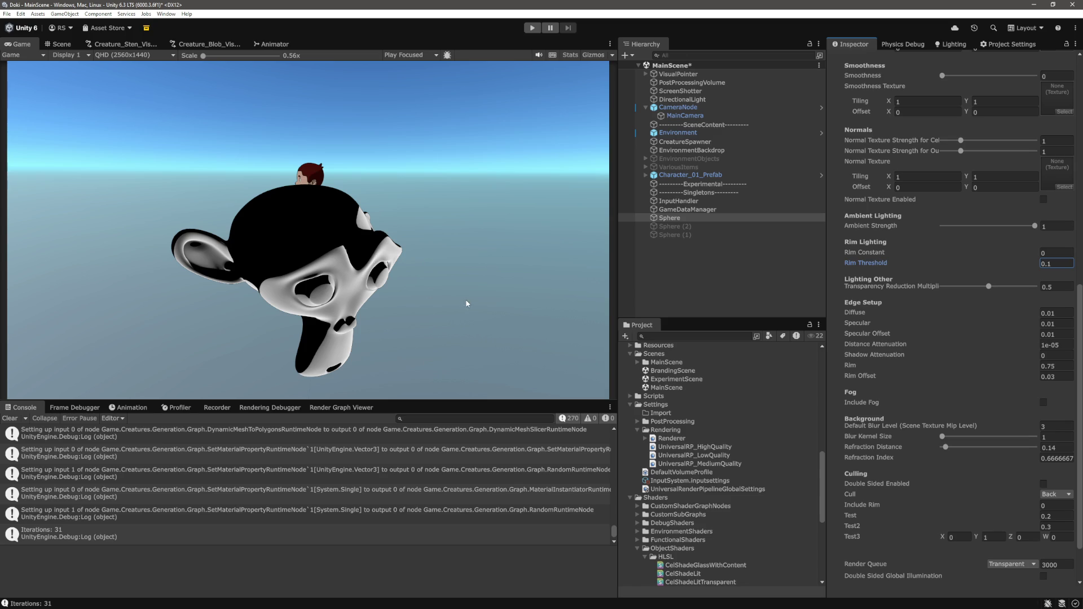
- Move 'return rim2;' up to directly follow the rim2 = 1 - dot(v, n) calculation and save
{"action": "key", "text": "alt+Tab"}
{"action": "left_click", "coordinate": [506, 344]}
{"action": "left_click", "coordinate": [231, 322]}
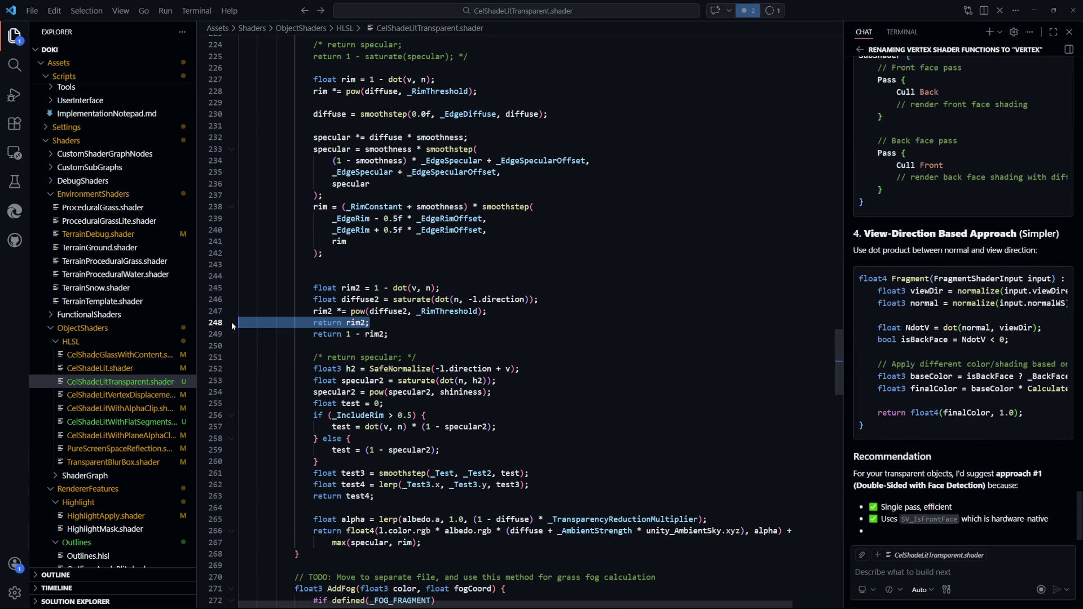
{"action": "key", "text": "BackSpace"}
{"action": "left_click", "coordinate": [503, 284]}
{"action": "key", "text": "Return"}
{"action": "type", "text": "re"}
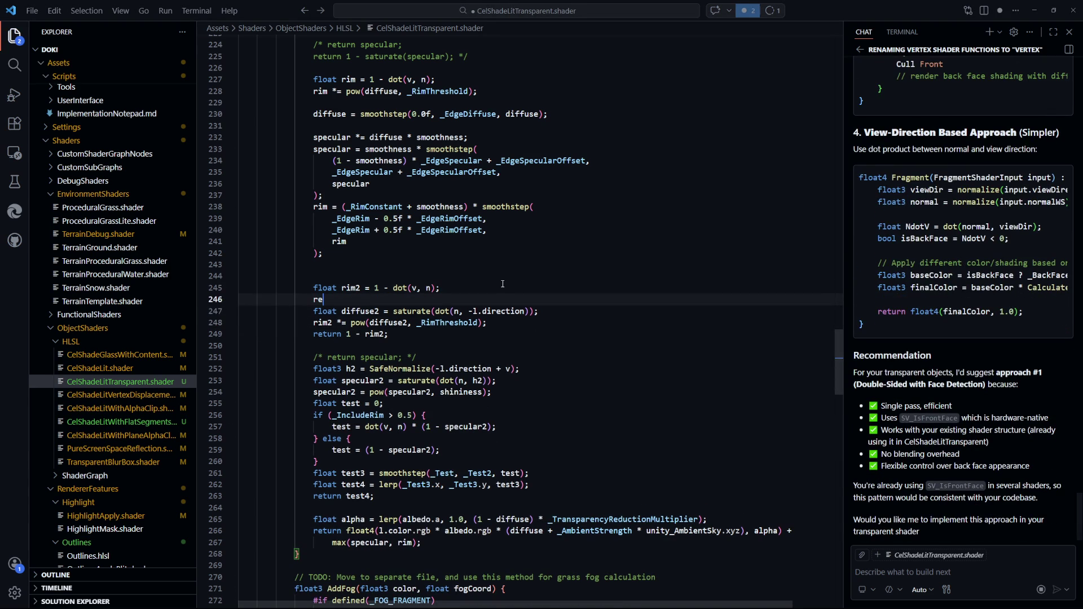
{"action": "type", "text": "turn"}
{"action": "key", "text": "ctrl+s"}
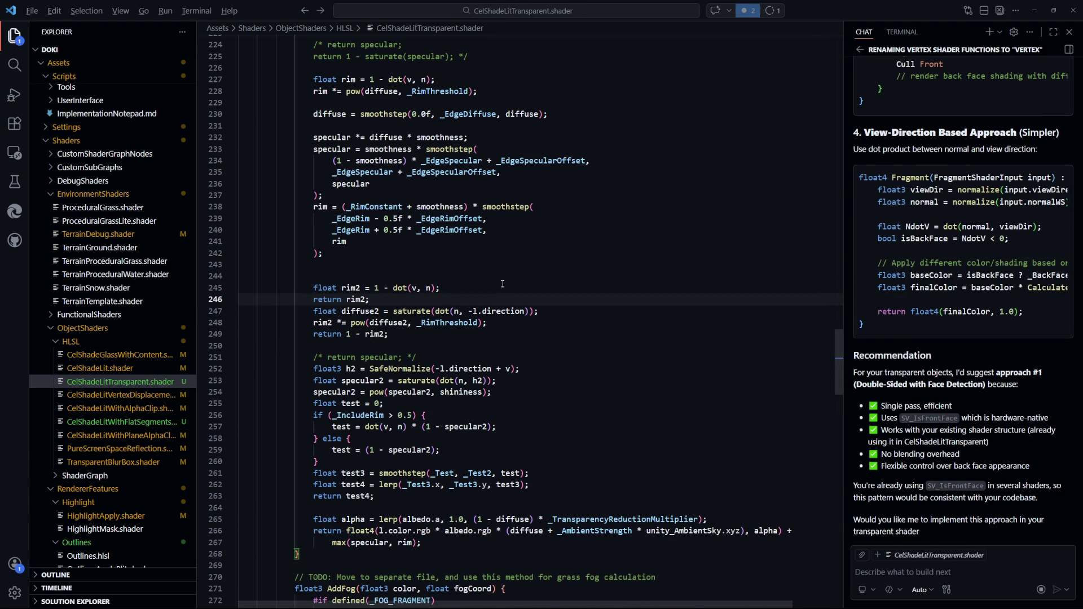
{"action": "key", "text": "alt+Tab"}
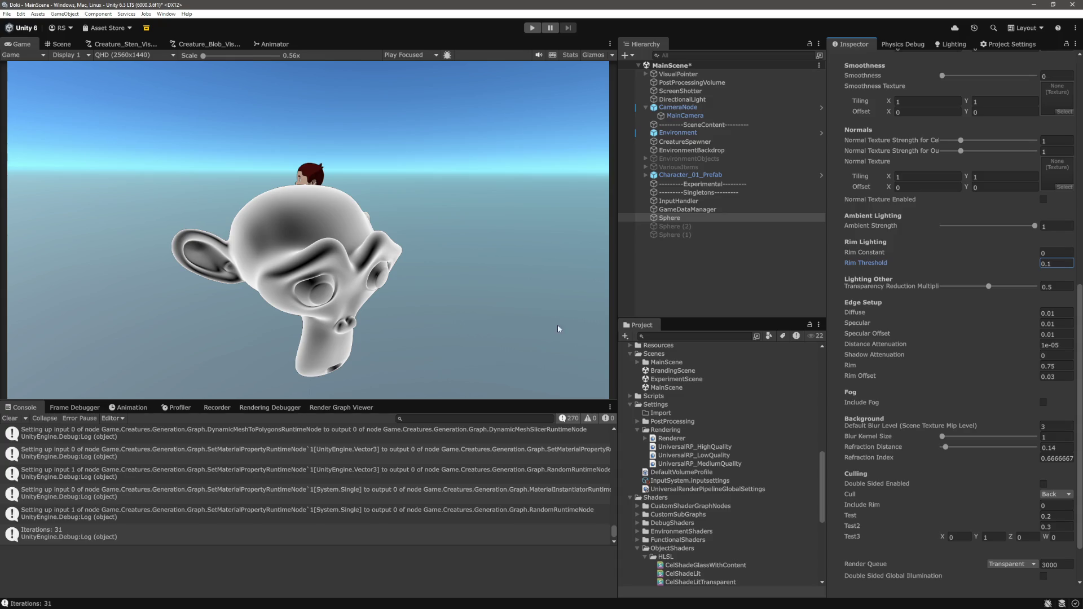
- Widen the chat panel and read Copilot's thickness-based, two-pass Cull Back/Front, and view-direction approaches
{"action": "key", "text": "alt+Tab"}
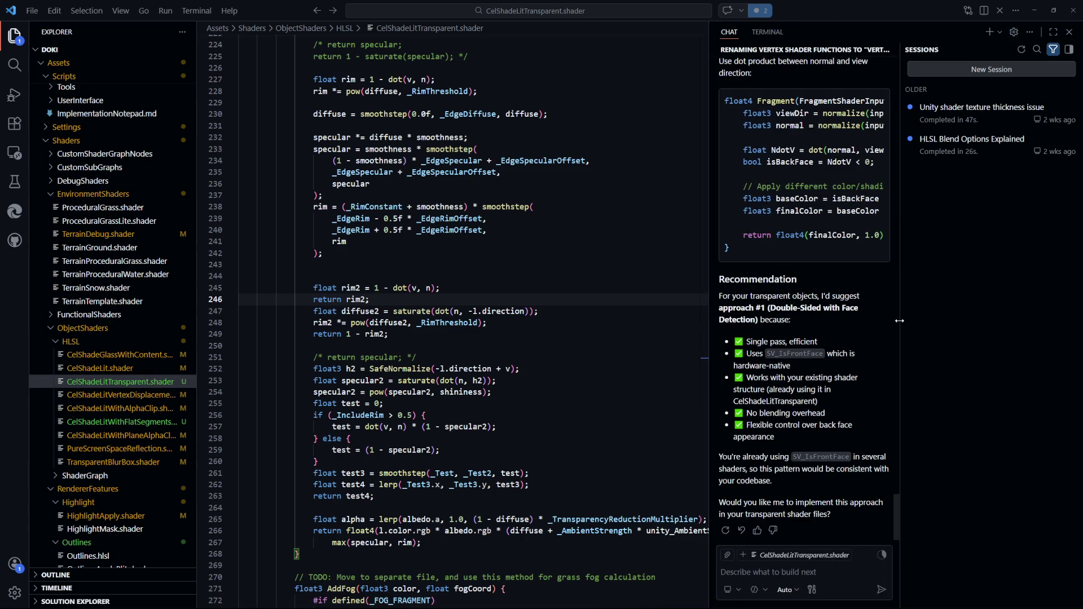
{"action": "left_click_drag", "start_coordinate": [901, 325], "coordinate": [1010, 328]}
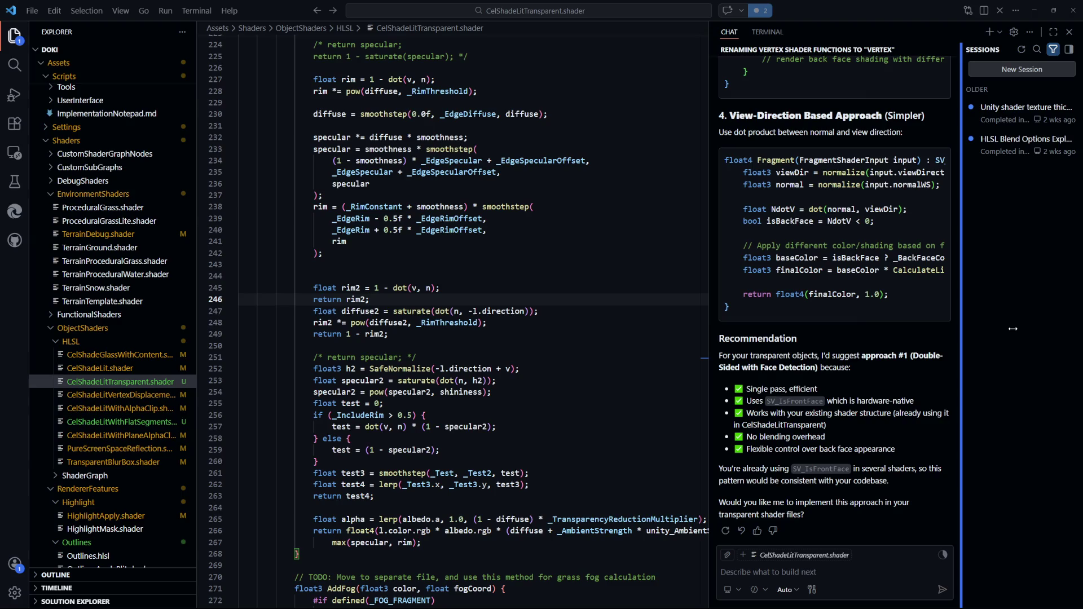
{"action": "left_click_drag", "start_coordinate": [710, 339], "coordinate": [747, 339]}
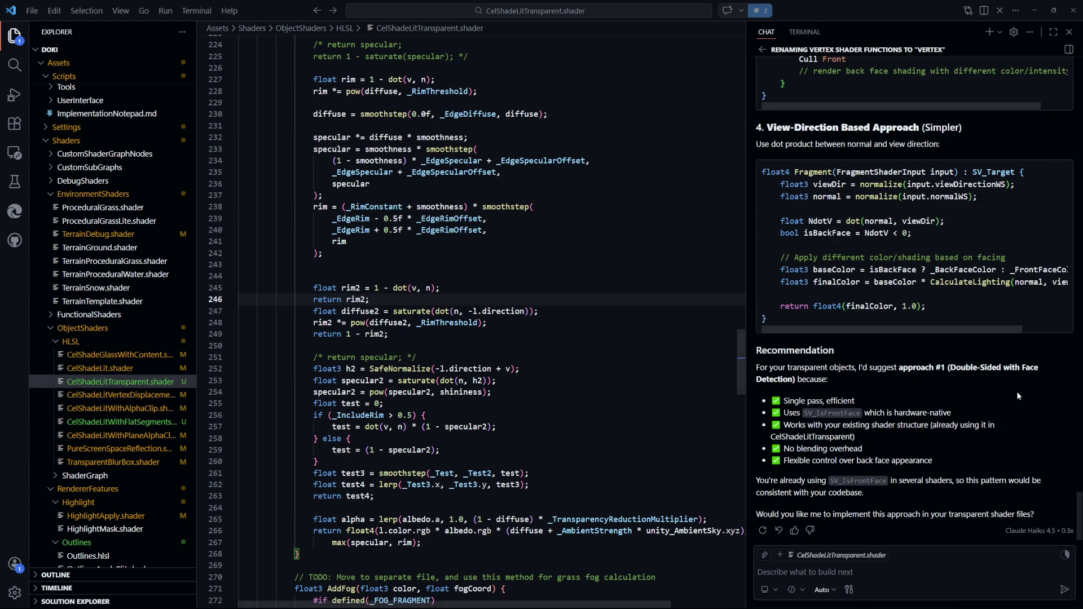
{"action": "scroll", "coordinate": [1017, 391], "scroll_direction": "up", "scroll_amount": 2}
{"action": "scroll", "coordinate": [1021, 409], "scroll_direction": "up", "scroll_amount": 20}
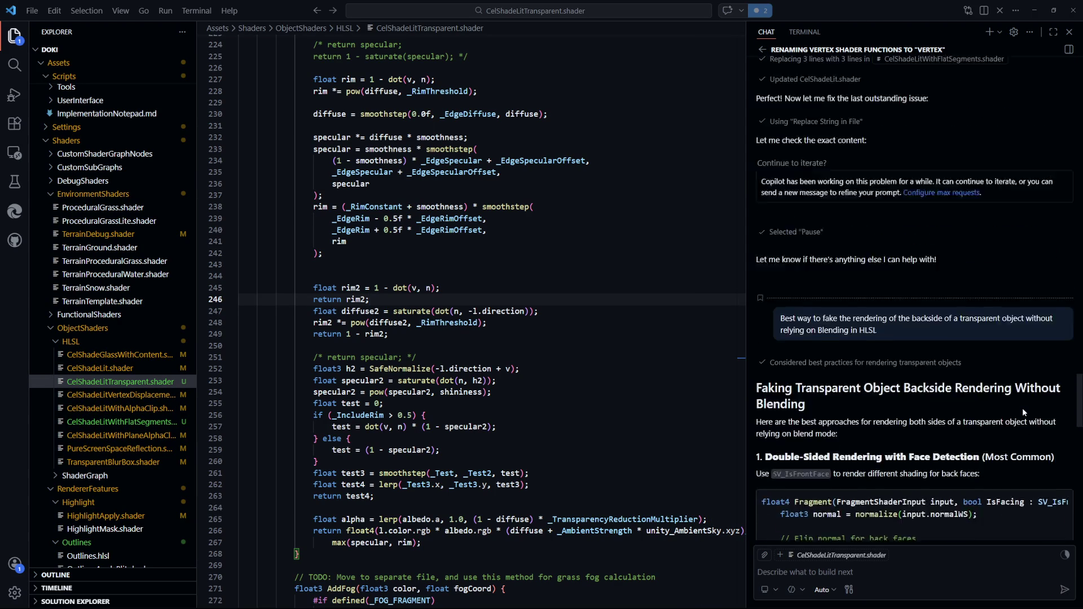
{"action": "scroll", "coordinate": [865, 312], "scroll_direction": "down", "scroll_amount": 4}
{"action": "scroll", "coordinate": [864, 310], "scroll_direction": "down", "scroll_amount": 3}
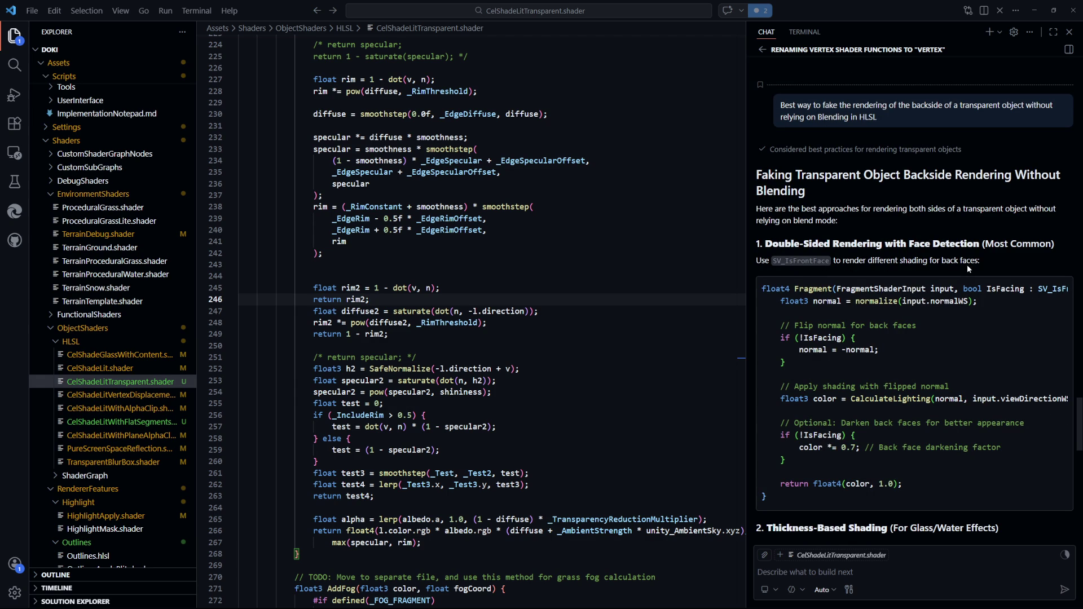
{"action": "scroll", "coordinate": [954, 328], "scroll_direction": "down", "scroll_amount": 2}
{"action": "scroll", "coordinate": [945, 372], "scroll_direction": "down", "scroll_amount": 6}
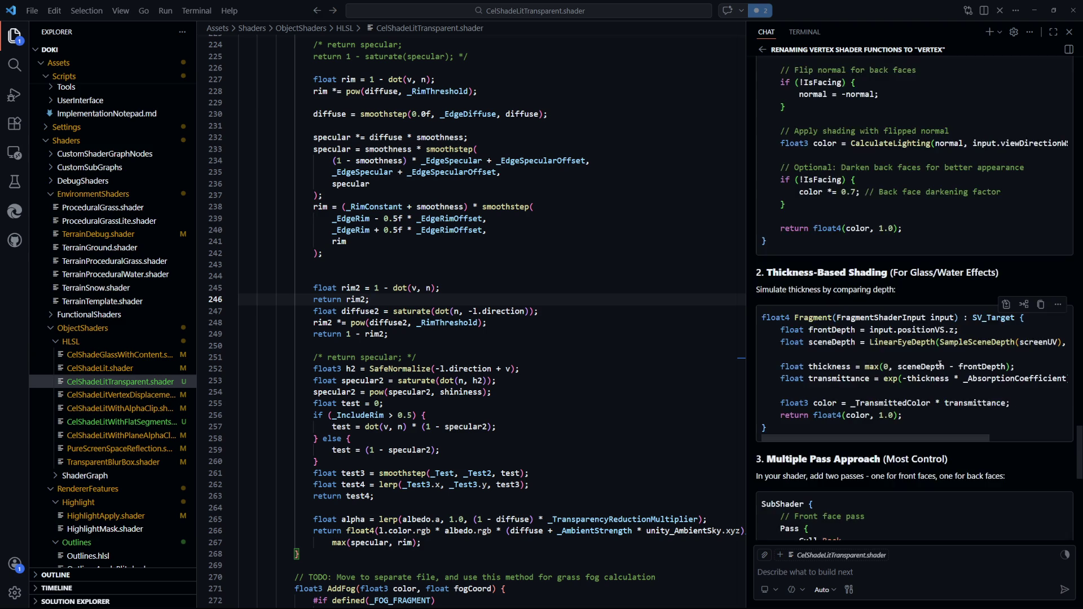
{"action": "scroll", "coordinate": [939, 364], "scroll_direction": "down", "scroll_amount": 1}
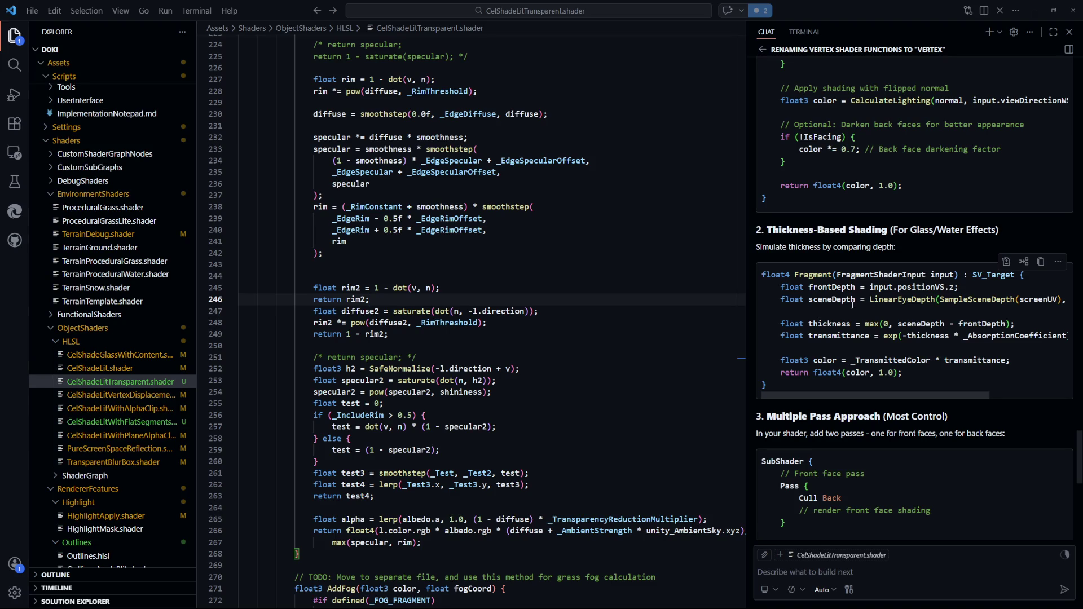
{"action": "scroll", "coordinate": [833, 300], "scroll_direction": "down", "scroll_amount": 1}
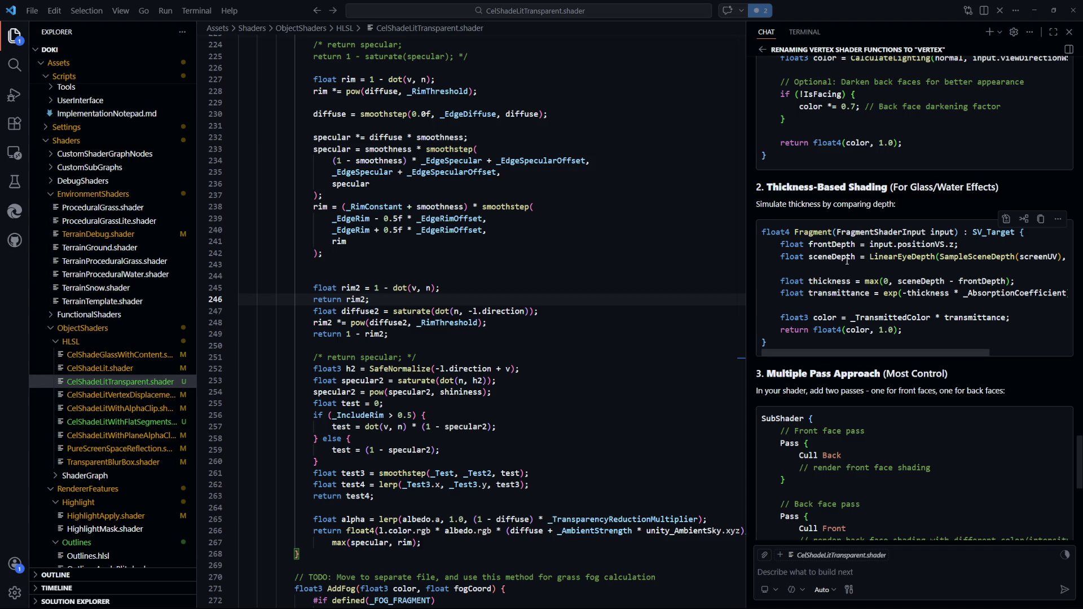
{"action": "scroll", "coordinate": [847, 260], "scroll_direction": "down", "scroll_amount": 2}
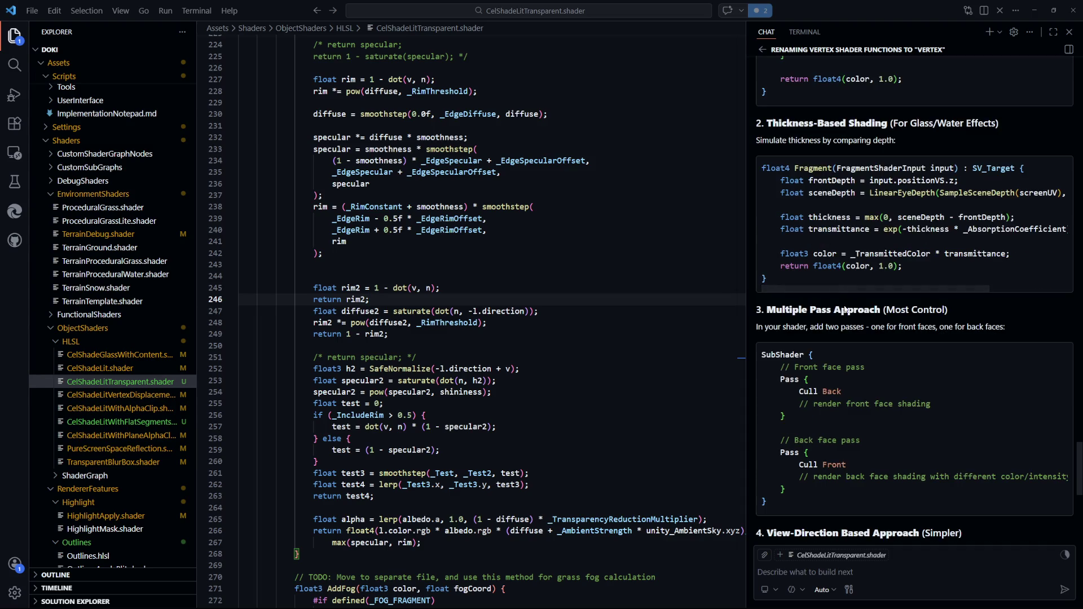
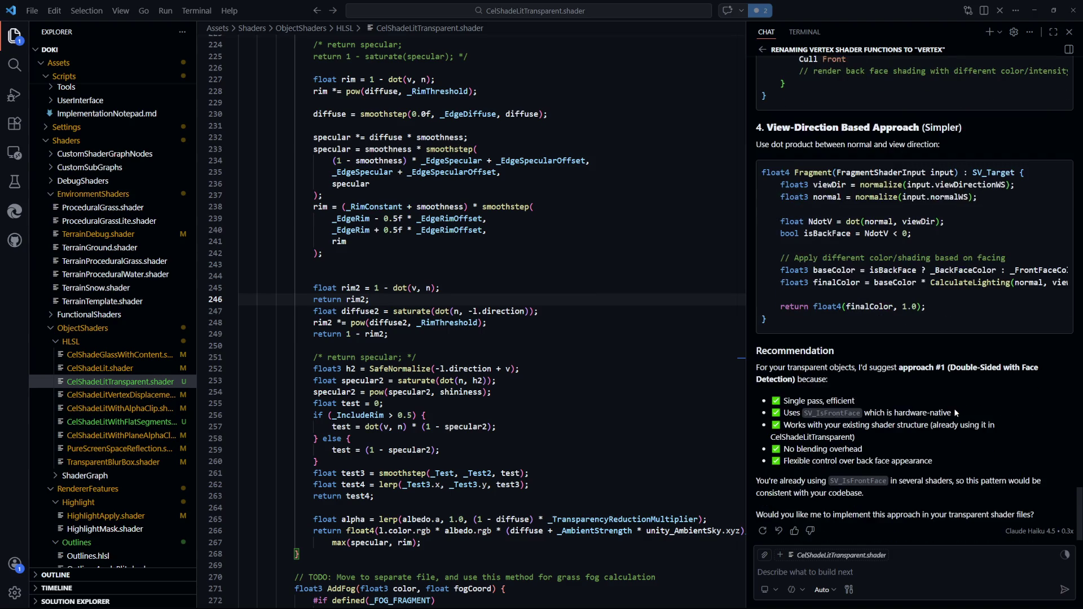
- Widen the shader editor pane and deselect the Sphere in Unity
{"action": "scroll", "coordinate": [954, 409], "scroll_direction": "up", "scroll_amount": 6}
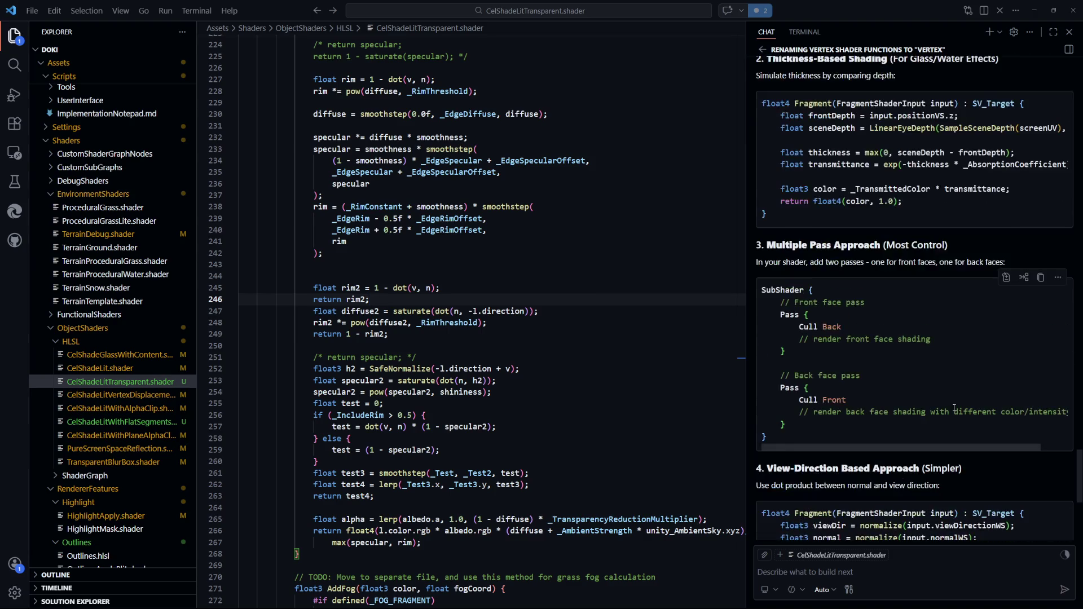
{"action": "left_click", "coordinate": [593, 349]}
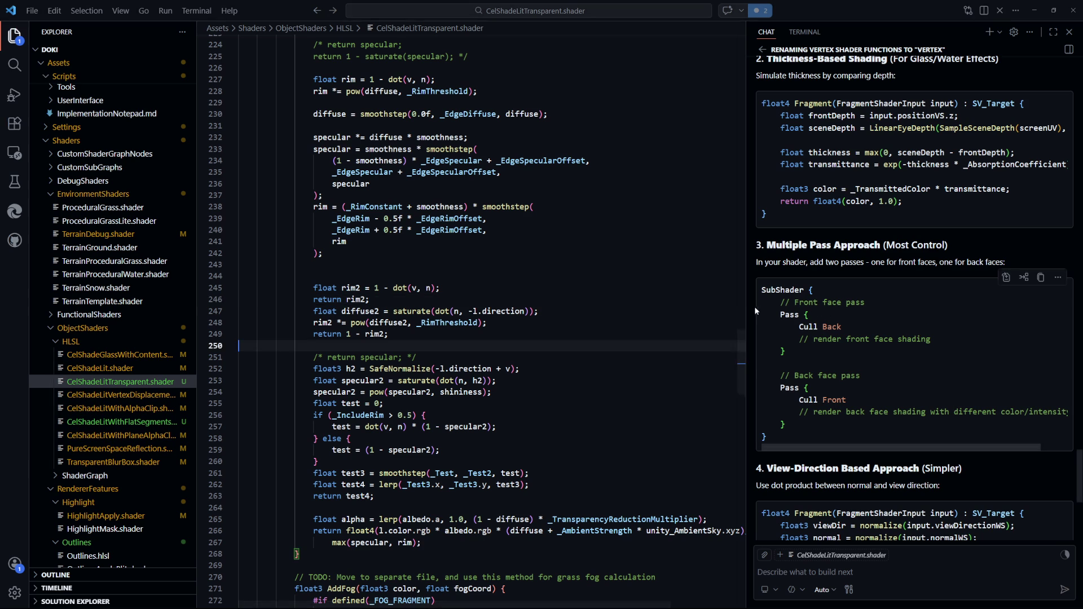
{"action": "left_click_drag", "start_coordinate": [747, 307], "coordinate": [785, 306]}
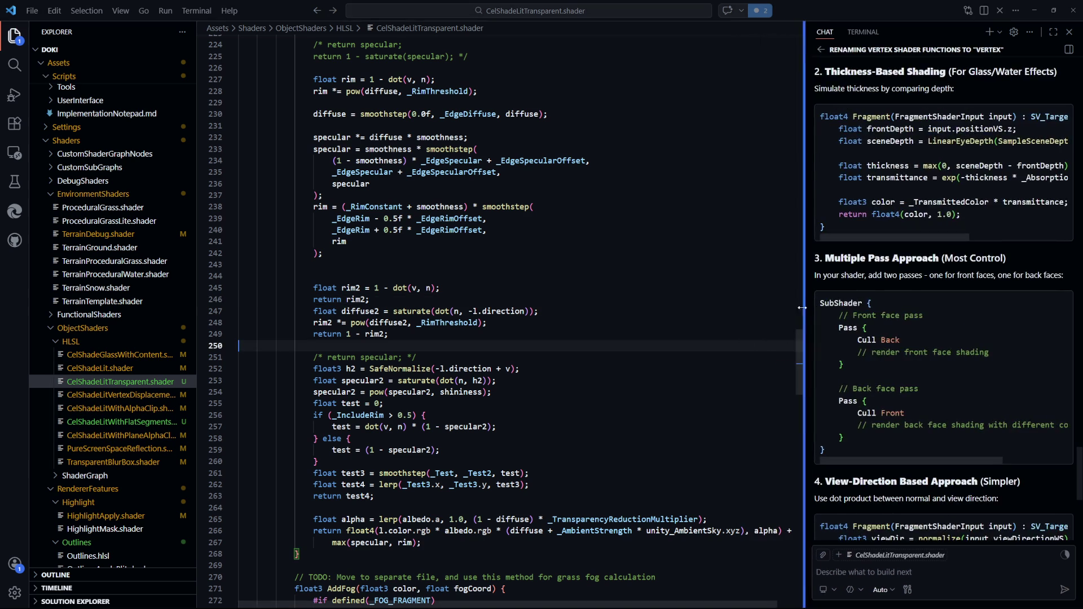
{"action": "key", "text": "alt+Tab"}
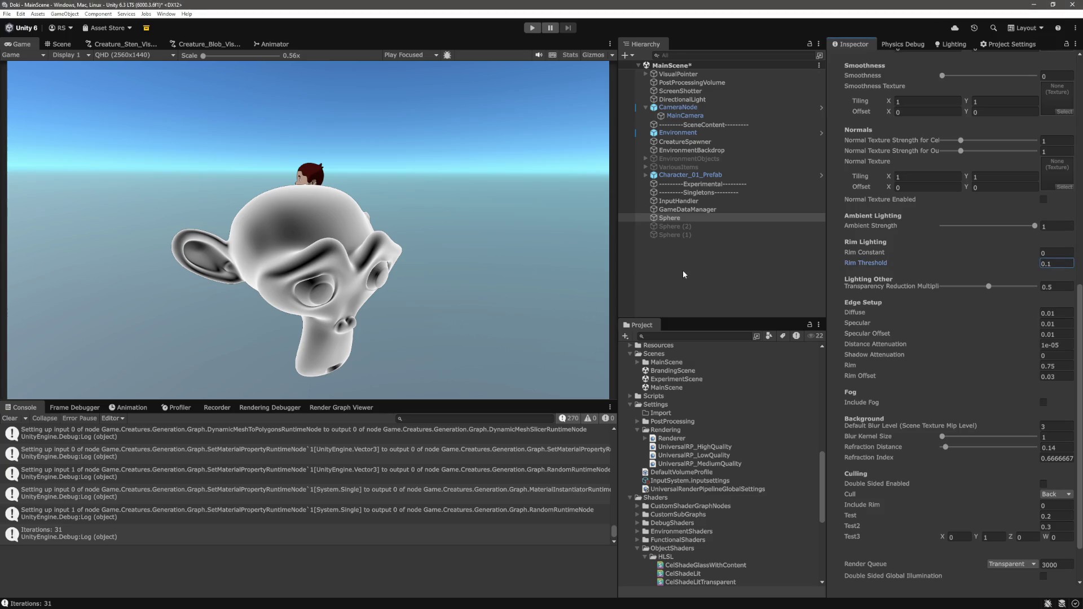
{"action": "left_click", "coordinate": [683, 273]}
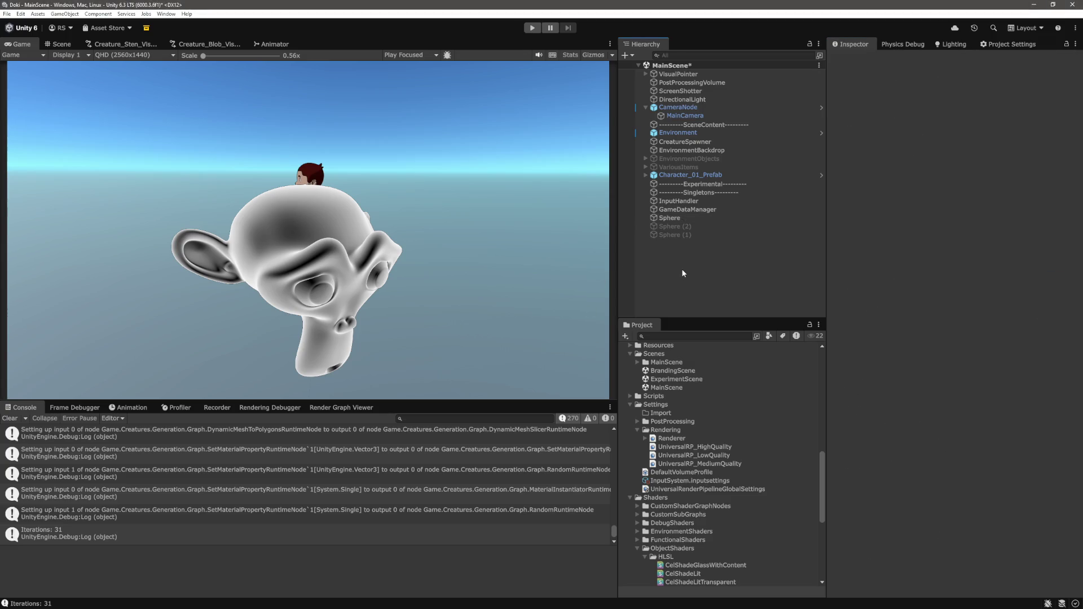
{"action": "key", "text": "alt+Tab"}
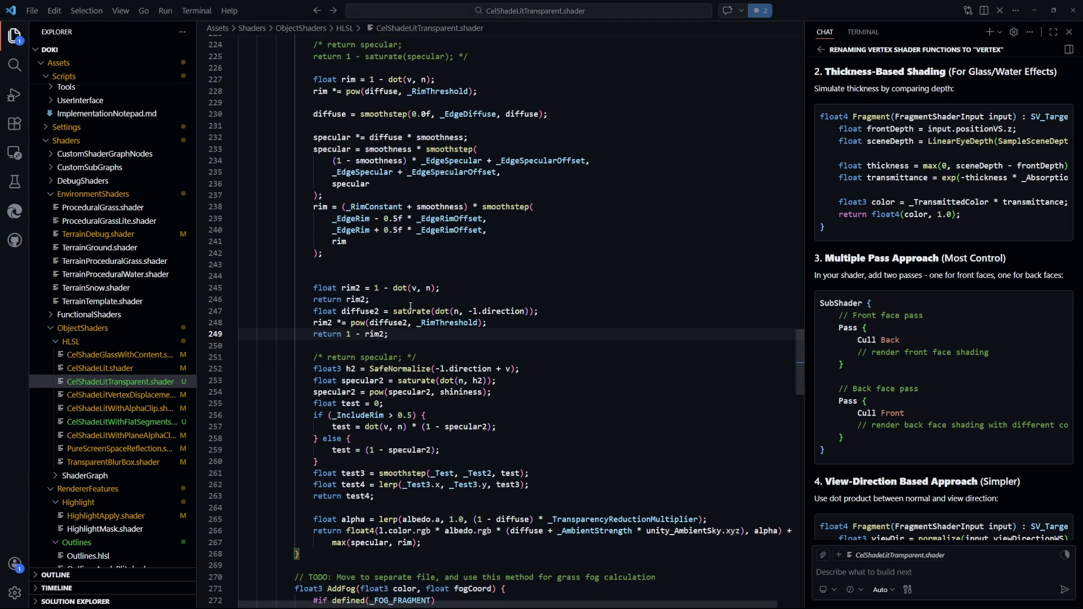
- Add 'rim2 = smoothstep(_Test3.x, _Test3.y, rim2);' after line 245 and save the shader
{"action": "left_click", "coordinate": [463, 287]}
{"action": "key", "text": "Return"}
{"action": "type", "text": "rim2 = smo"}
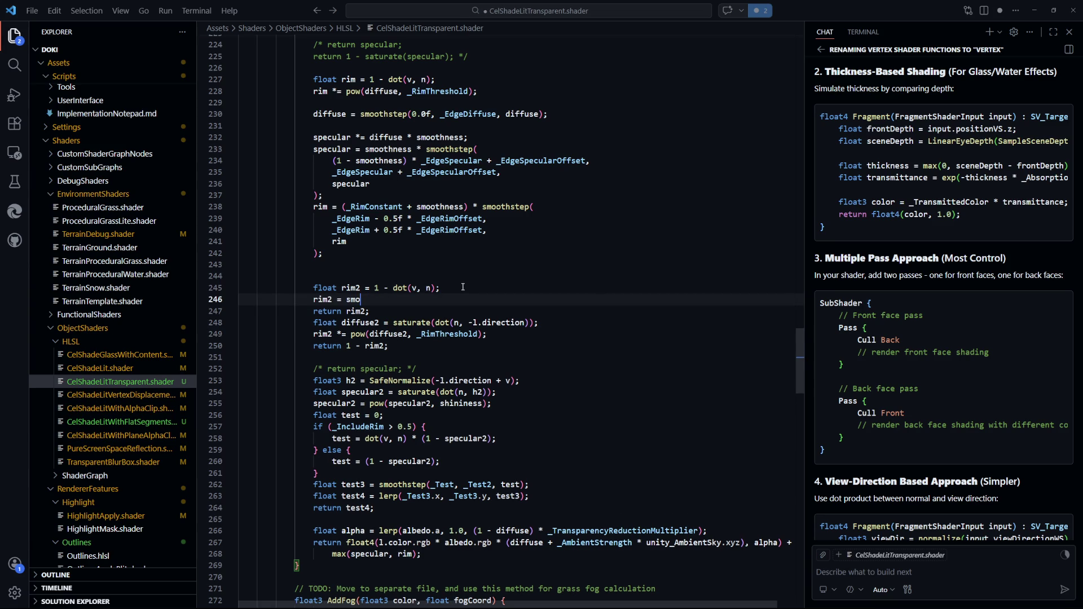
{"action": "type", "text": "othstep("}
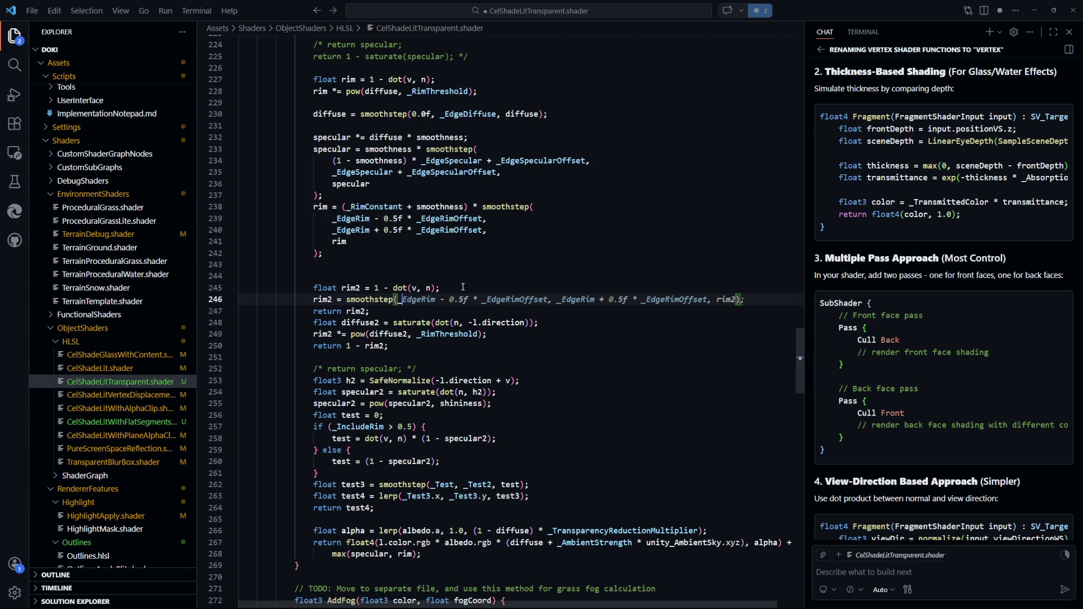
{"action": "type", "text": "_Test3.x, "}
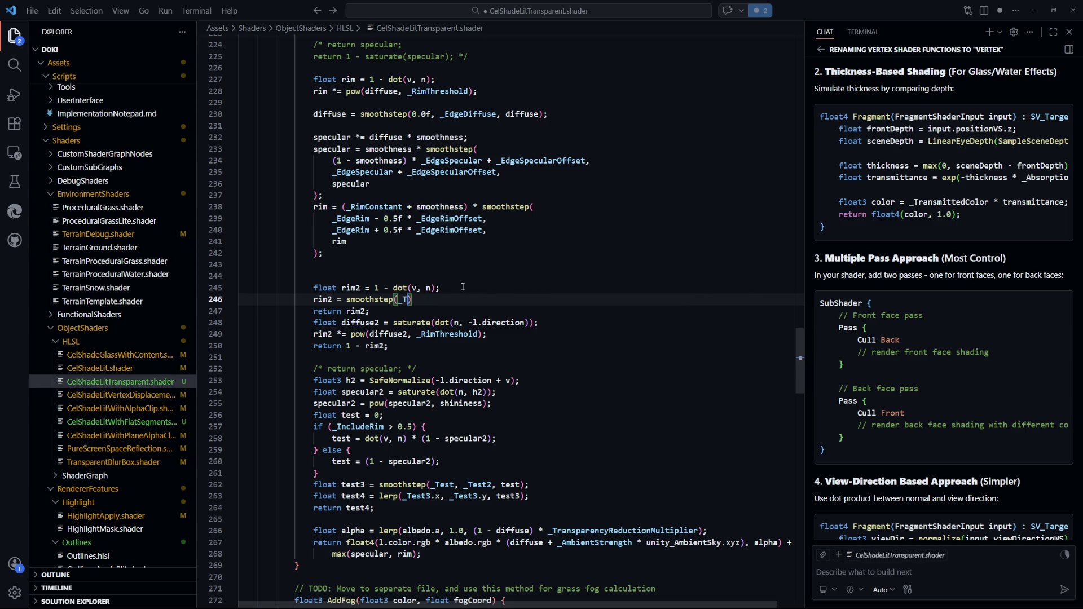
{"action": "type", "text": "_Test3"}
{"action": "key", "text": "Tab"}
{"action": "key", "text": "ctrl+s"}
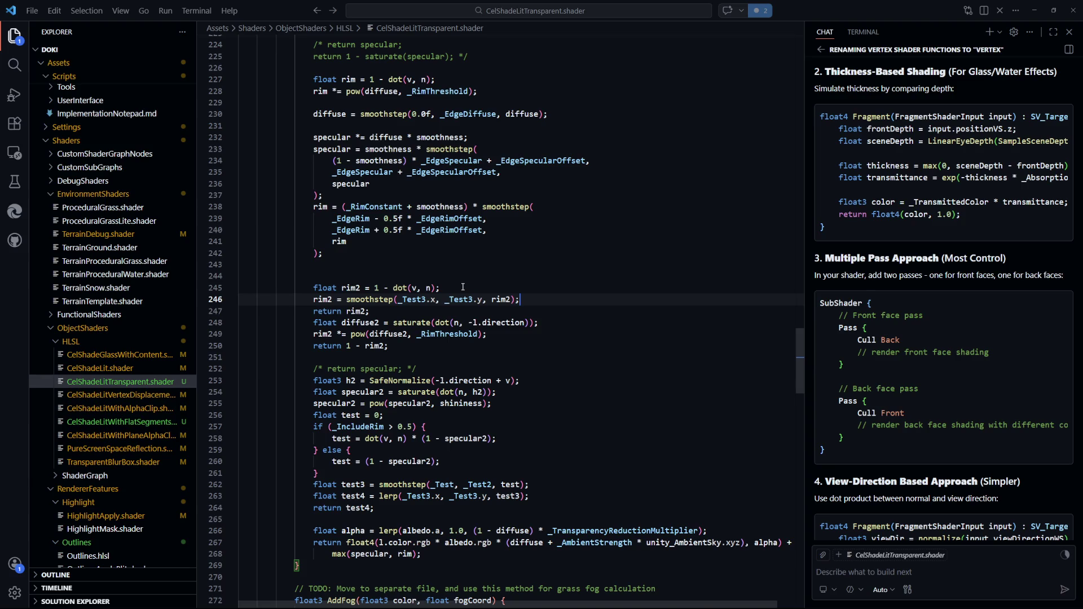
{"action": "key", "text": "alt+Tab"}
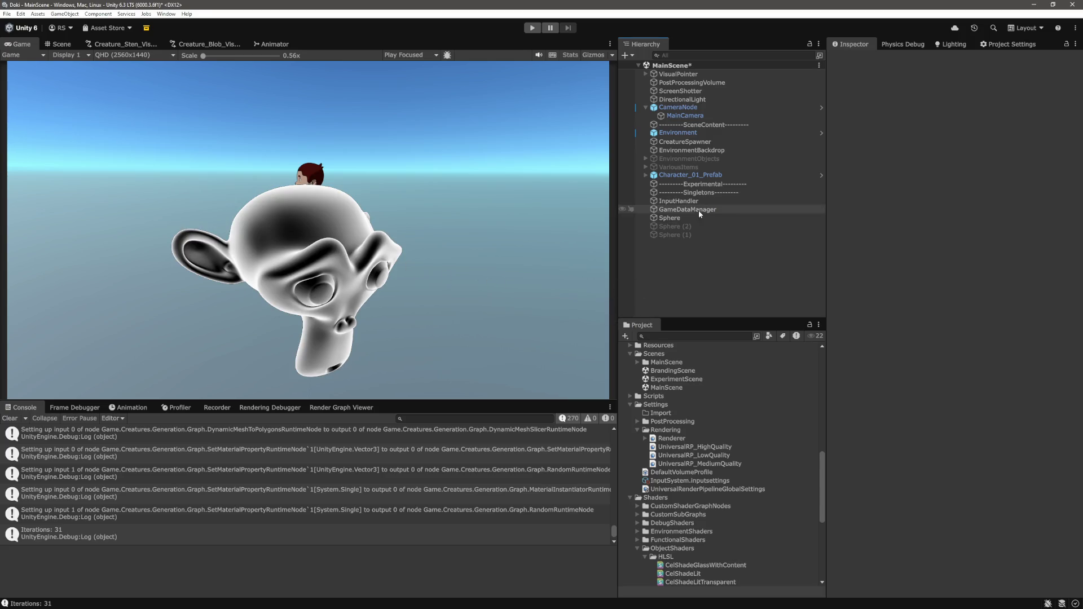
- Select the Sphere and try Test3 at X 0.2 with Y values 0.3, 0.21 and 0.41
{"action": "left_click", "coordinate": [692, 217]}
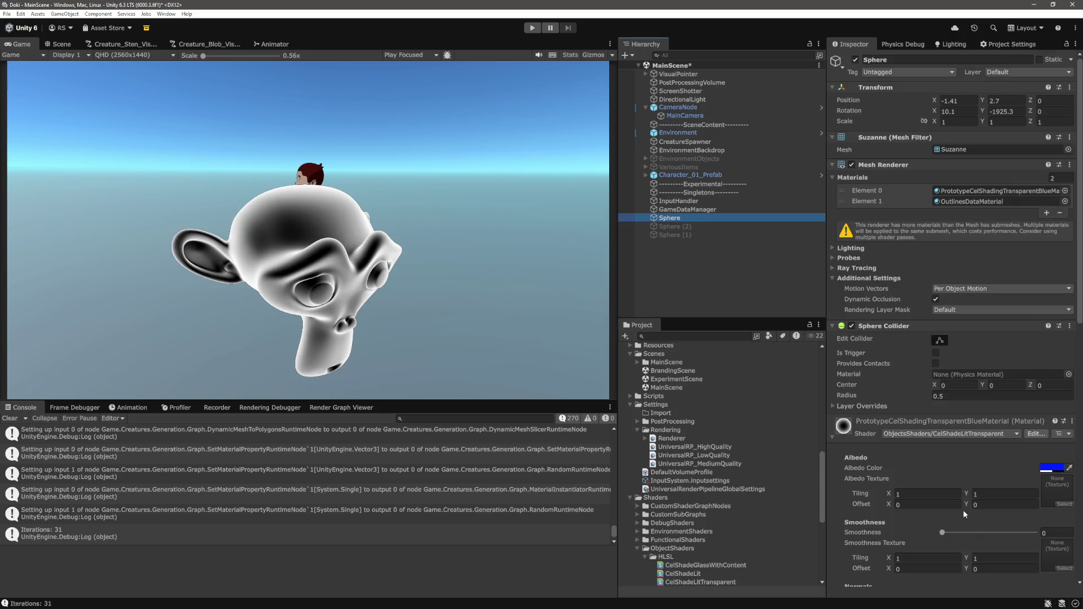
{"action": "scroll", "coordinate": [960, 500], "scroll_direction": "down", "scroll_amount": 15}
{"action": "left_click_drag", "start_coordinate": [943, 480], "coordinate": [950, 482]}
{"action": "type", "text": "0.2"}
{"action": "left_click", "coordinate": [994, 480]}
{"action": "type", "text": "0.3"}
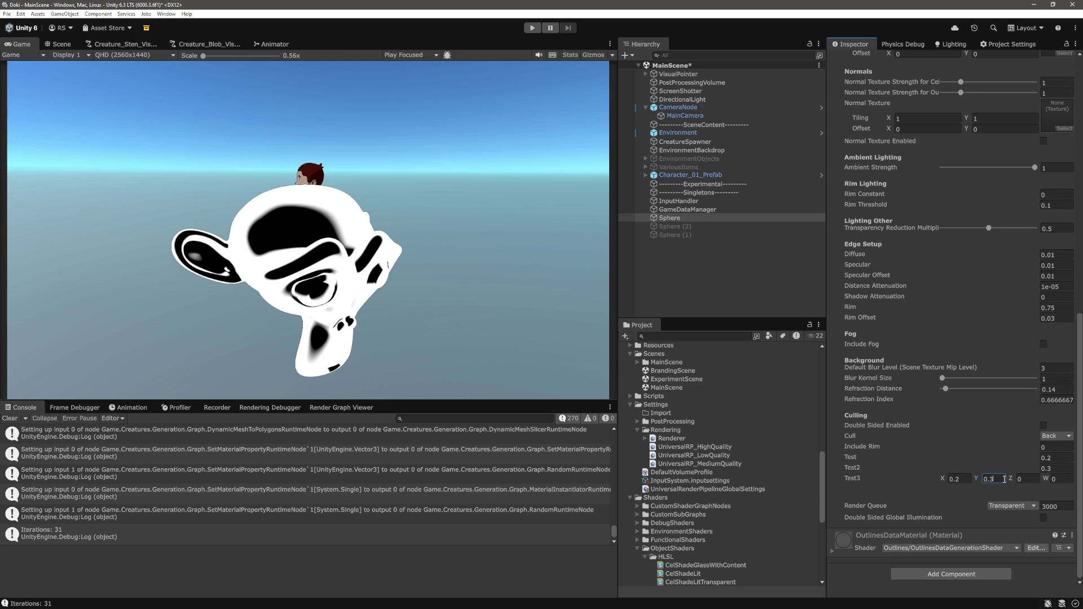
{"action": "key", "text": "BackSpace"}
{"action": "type", "text": "21"}
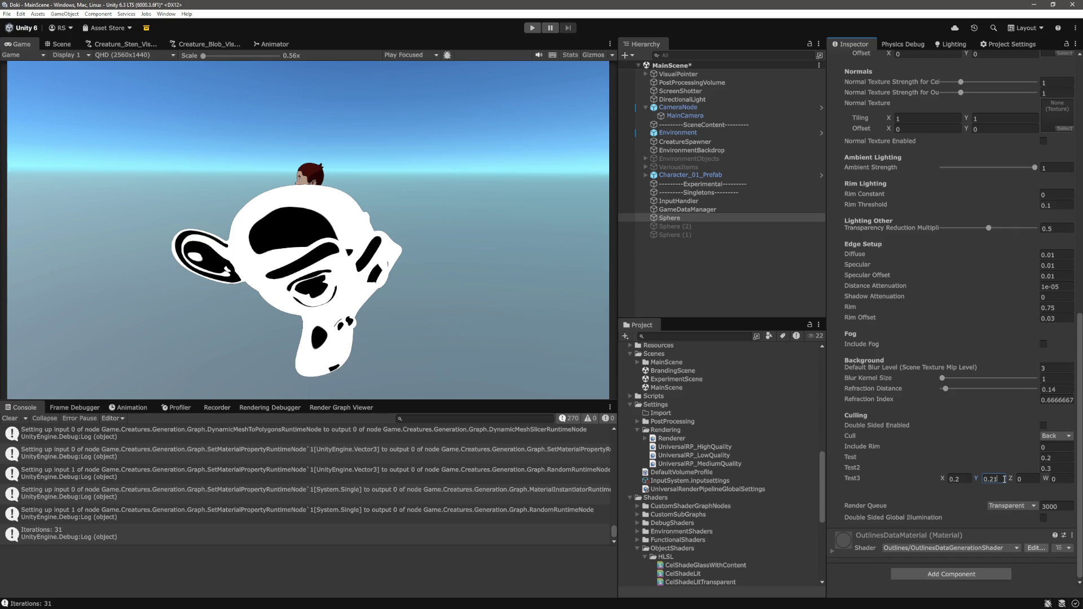
{"action": "key", "text": "BackSpace"}
{"action": "key", "text": "BackSpace"}
{"action": "type", "text": "41"}
- Settle Test3 at X 0.3 and Y 0.31, then reselect the Sphere
{"action": "key", "text": "shift+Tab"}
{"action": "type", "text": "0.4"}
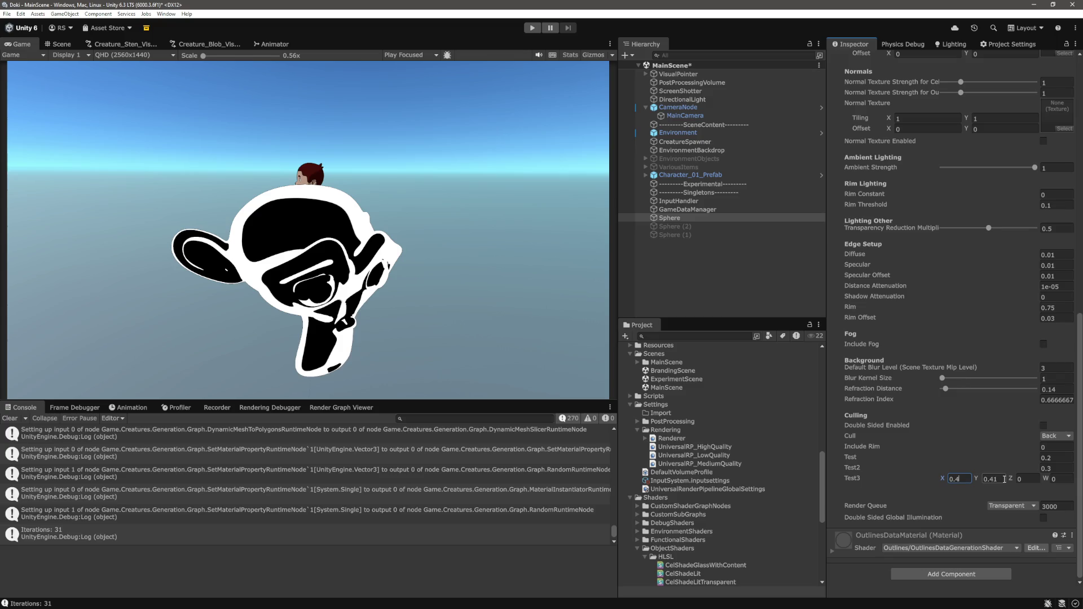
{"action": "key", "text": "BackSpace"}
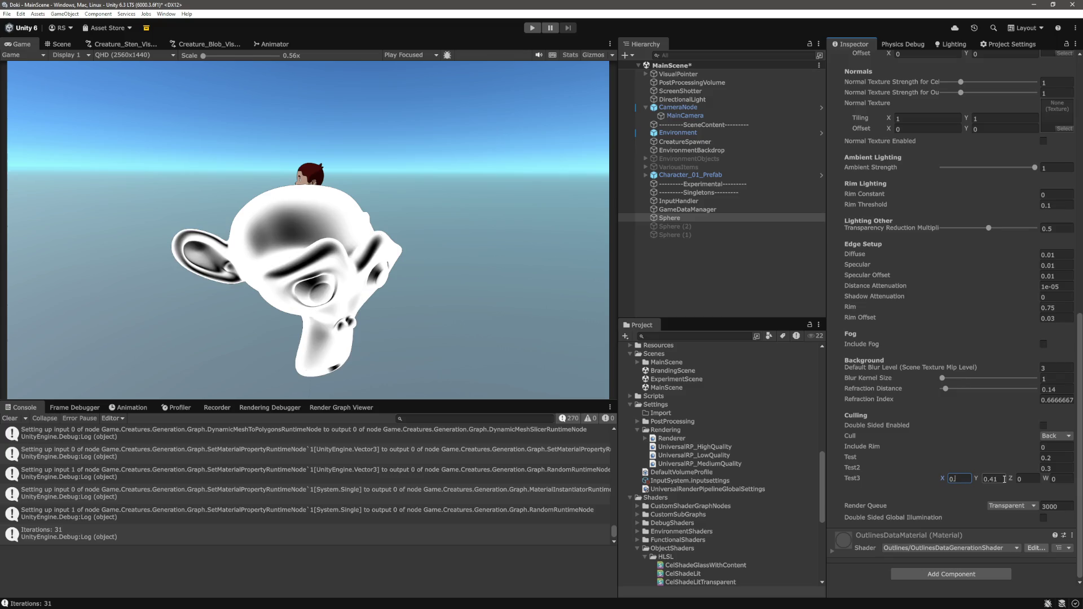
{"action": "type", "text": "4"}
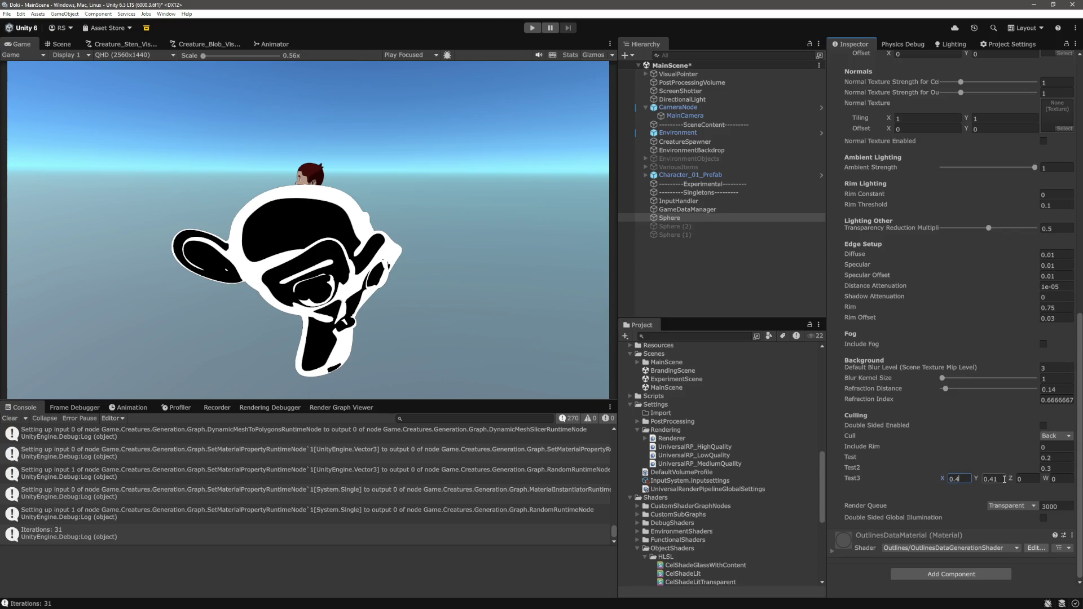
{"action": "key", "text": "BackSpace"}
{"action": "type", "text": "3"}
{"action": "left_click", "coordinate": [1004, 479]}
{"action": "type", "text": "0.31"}
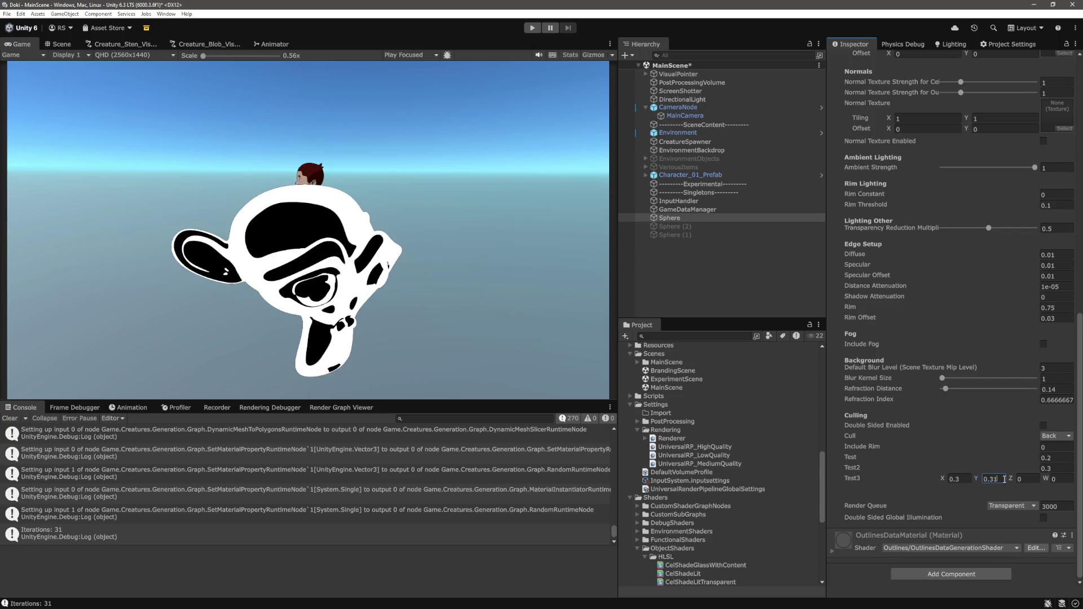
{"action": "left_click", "coordinate": [744, 293]}
{"action": "left_click", "coordinate": [693, 218]}
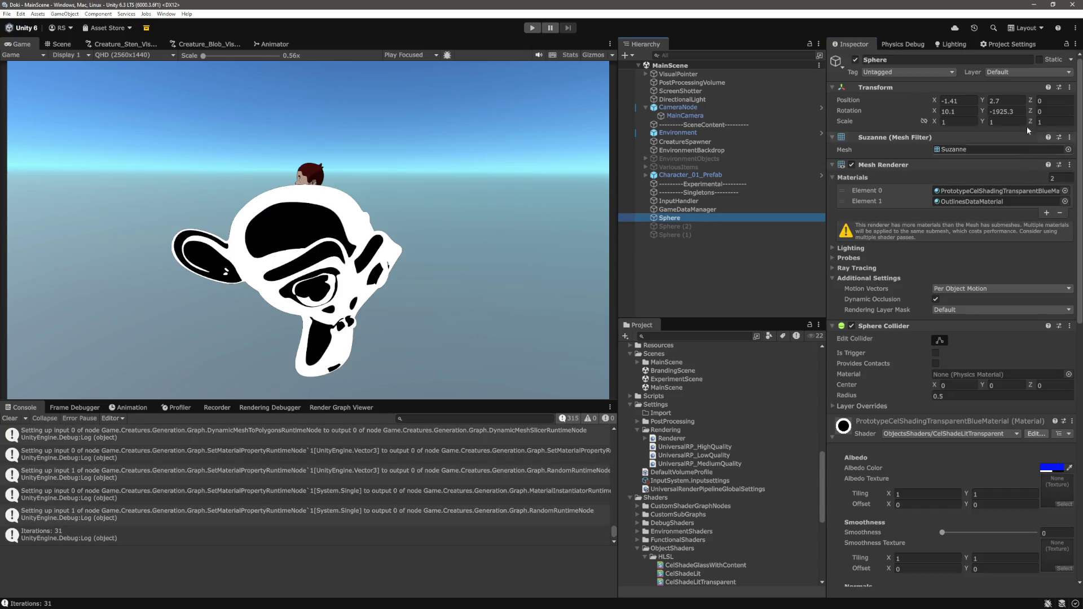
- Try a series of Rotation X values on the Sphere, ending at 361.45
{"action": "mouse_move", "coordinate": [983, 108]}
{"action": "left_mouse_down"}
{"action": "mouse_move", "coordinate": [32, 161]}
{"action": "mouse_move", "coordinate": [973, 160]}
{"action": "mouse_move", "coordinate": [971, 150]}
{"action": "left_mouse_up"}
{"action": "left_click", "coordinate": [969, 112]}
{"action": "type", "text": "113"}
{"action": "key", "text": "BackSpace"}
{"action": "key", "text": "BackSpace"}
{"action": "key", "text": "BackSpace"}
{"action": "type", "text": "-24"}
{"action": "key", "text": "BackSpace"}
{"action": "key", "text": "BackSpace"}
{"action": "type", "text": "19"}
{"action": "key", "text": "BackSpace"}
{"action": "key", "text": "BackSpace"}
{"action": "type", "text": "206"}
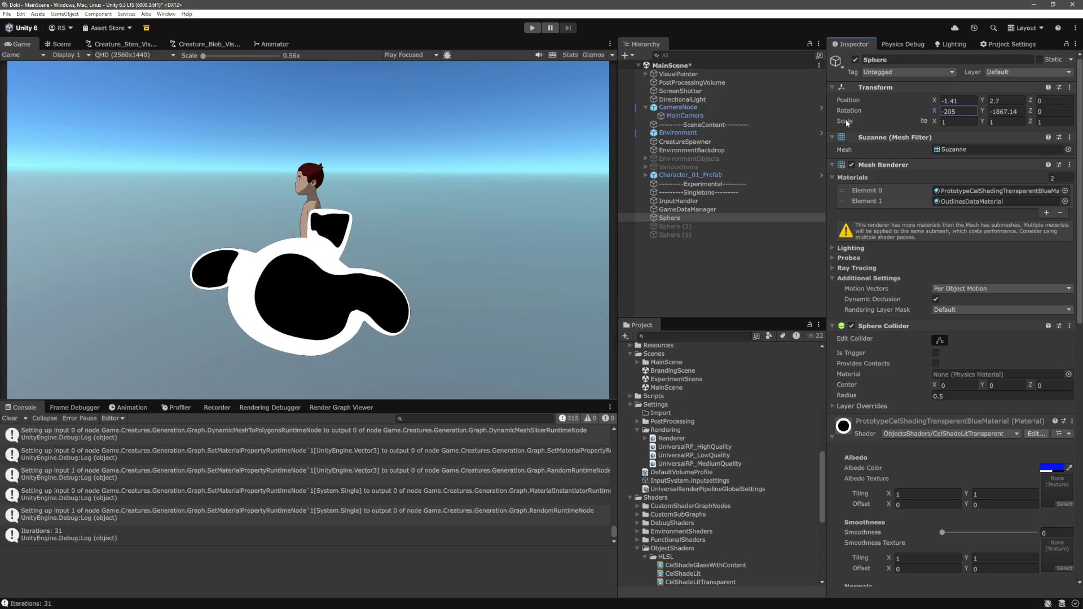
{"action": "key", "text": "BackSpace"}
{"action": "key", "text": "BackSpace"}
{"action": "key", "text": "BackSpace"}
{"action": "type", "text": "350"}
{"action": "key", "text": "BackSpace"}
{"action": "key", "text": "BackSpace"}
{"action": "key", "text": "BackSpace"}
{"action": "type", "text": "403"}
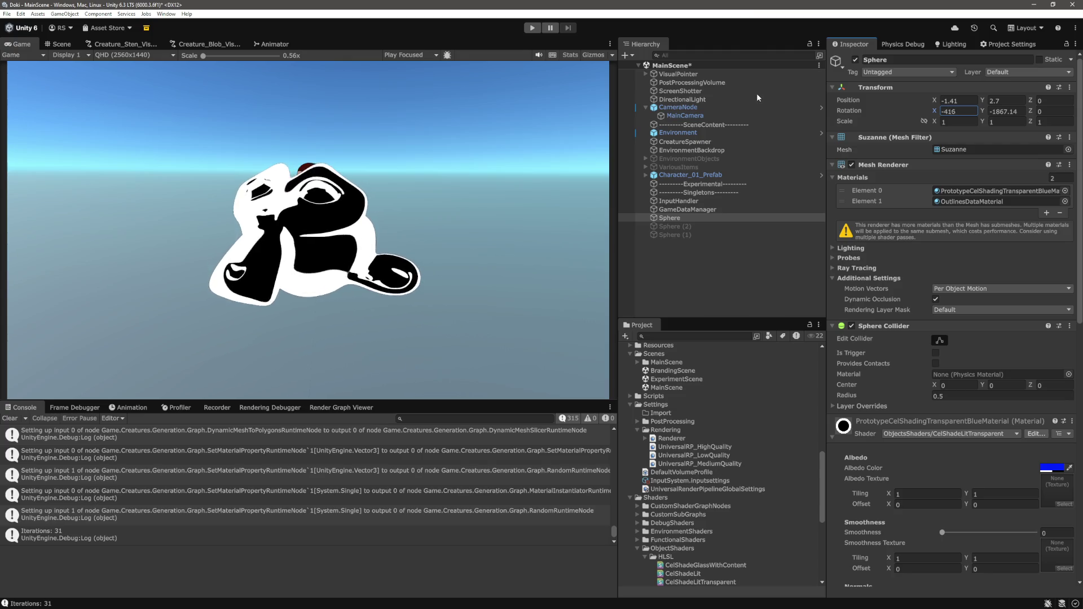
{"action": "key", "text": "BackSpace"}
{"action": "key", "text": "BackSpace"}
{"action": "key", "text": "BackSpace"}
{"action": "type", "text": "361"}
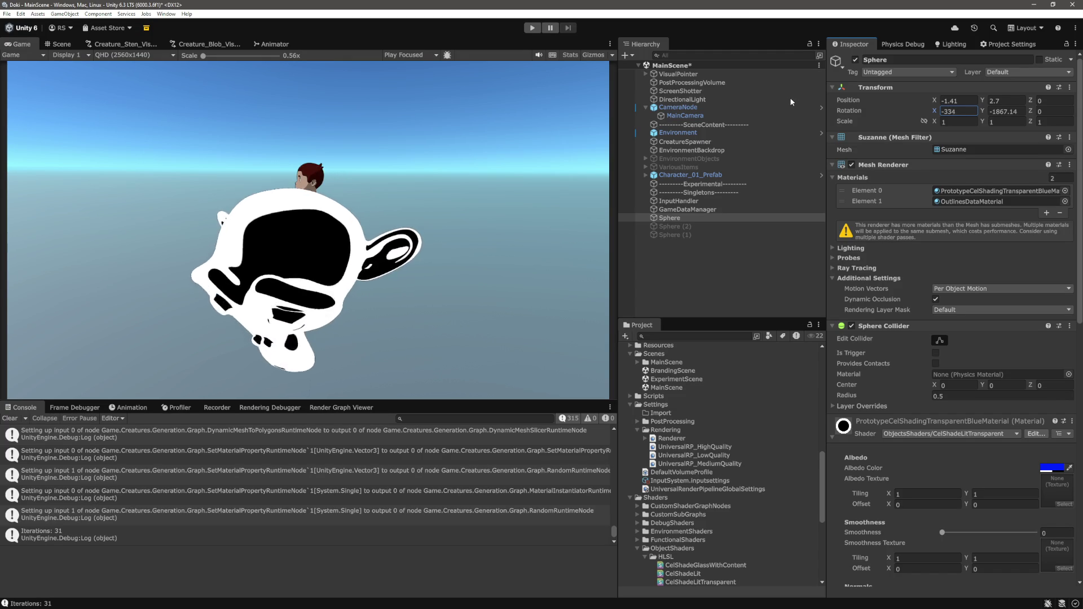
{"action": "type", "text": ".45"}
- Set Rotation Y to -1867.6, then scrub it to about -1925
{"action": "key", "text": "Tab"}
{"action": "type", "text": "-1867.6"}
{"action": "left_click_drag", "start_coordinate": [982, 111], "coordinate": [790, 103]}
{"action": "left_click", "coordinate": [937, 111]}
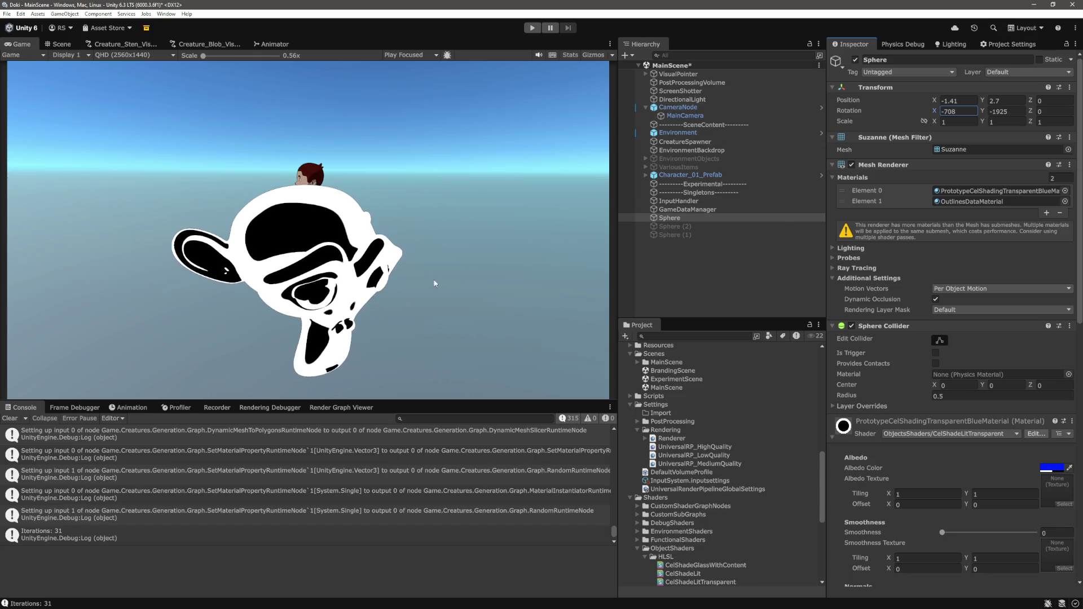
{"action": "key", "text": "alt+Tab"}
- Delete the rim2 experiment lines 245–247, then undo to restore them
{"action": "scroll", "coordinate": [687, 341], "scroll_direction": "down", "scroll_amount": 1}
{"action": "left_click", "coordinate": [556, 300]}
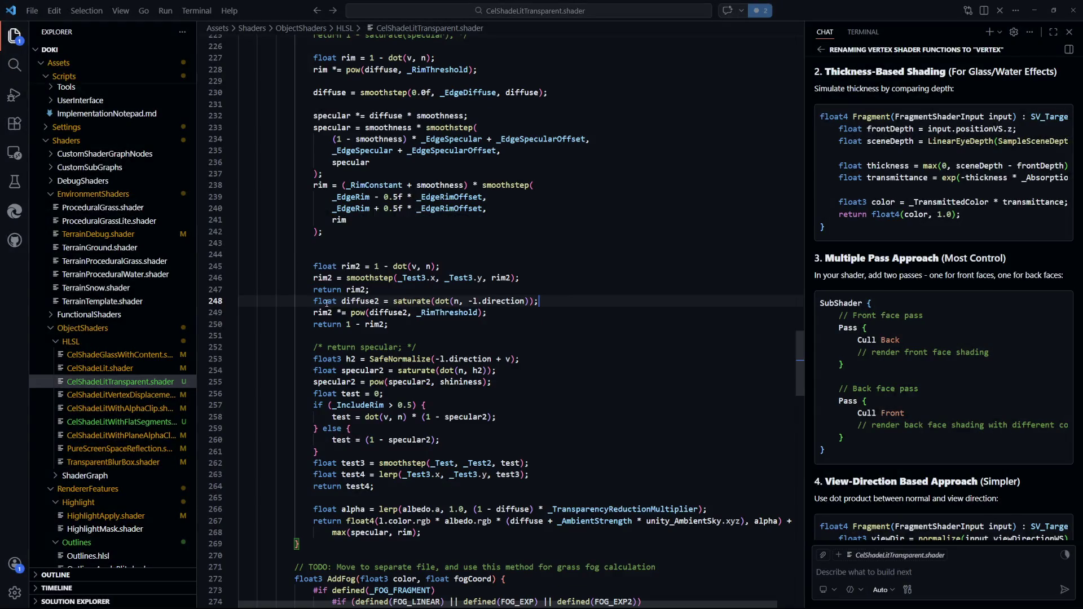
{"action": "scroll", "coordinate": [358, 279], "scroll_direction": "down", "scroll_amount": 2}
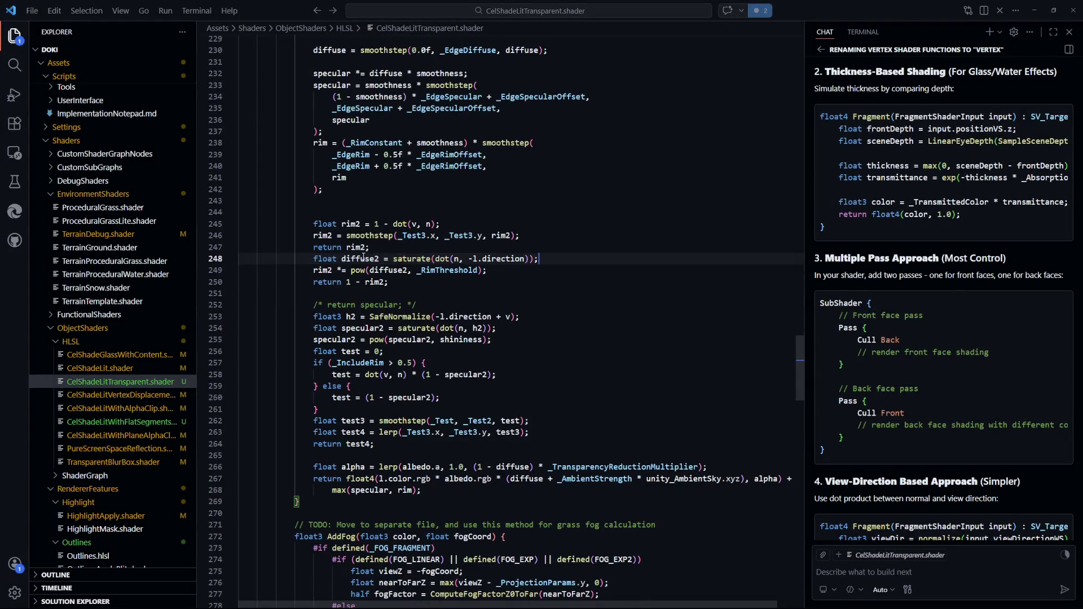
{"action": "key", "text": "Up"}
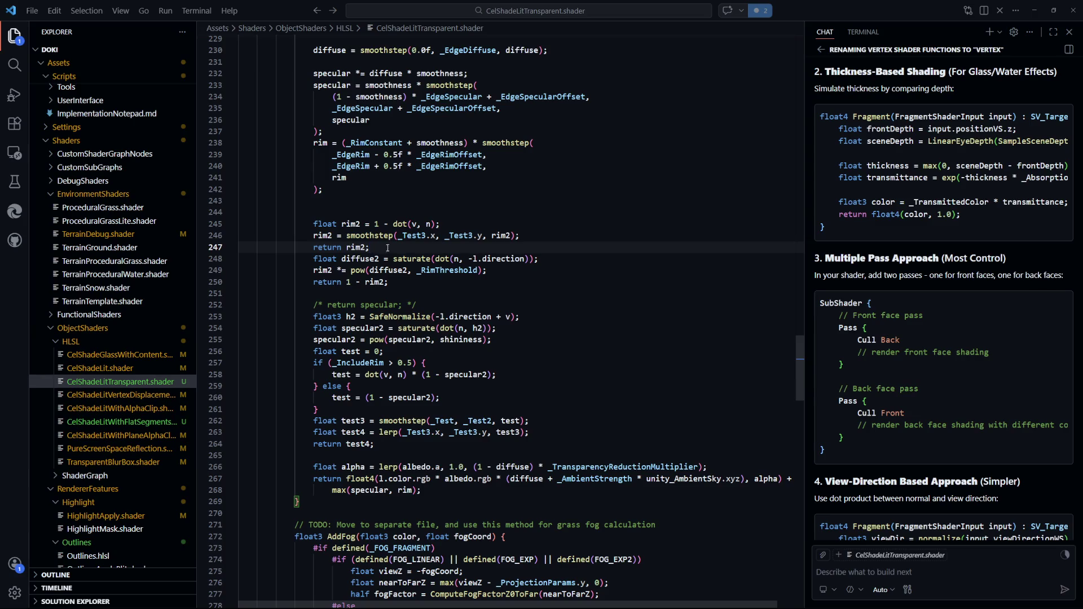
{"action": "key", "text": "shift+Up"}
{"action": "key", "text": "shift+Up"}
{"action": "key", "text": "shift+Home"}
{"action": "key", "text": "ctrl+c"}
{"action": "key", "text": "BackSpace"}
{"action": "key", "text": "BackSpace"}
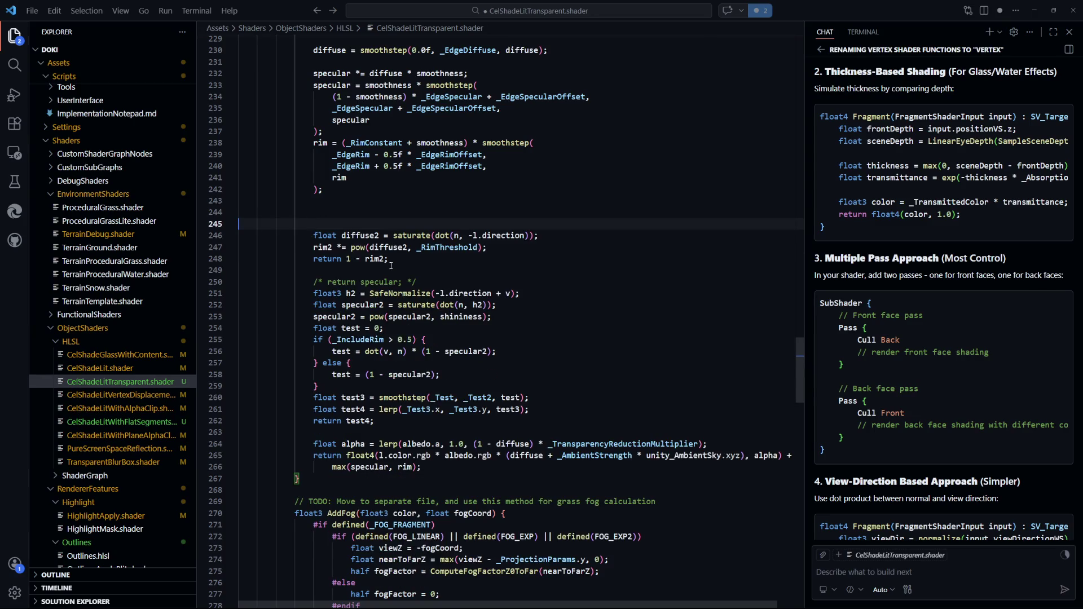
{"action": "key", "text": "BackSpace"}
{"action": "key", "text": "BackSpace"}
{"action": "key", "text": "BackSpace"}
{"action": "key", "text": "ctrl+z"}
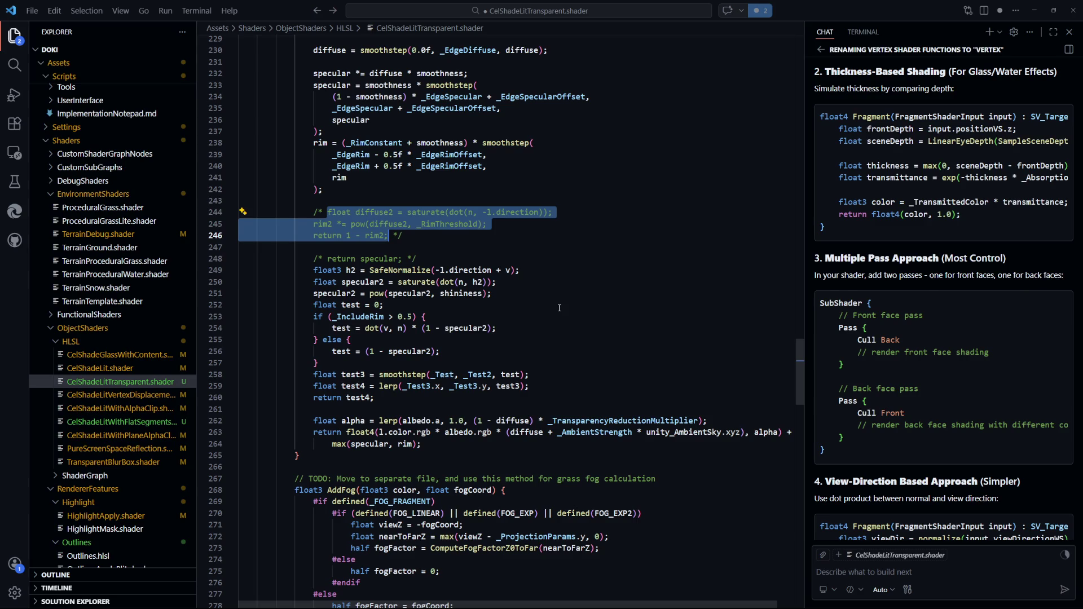
- Comment out specular lines 249–260, paste the rim2 lines below, and remove 'return rim2'
{"action": "scroll", "coordinate": [420, 275], "scroll_direction": "down", "scroll_amount": 4}
{"action": "left_click", "coordinate": [420, 275]}
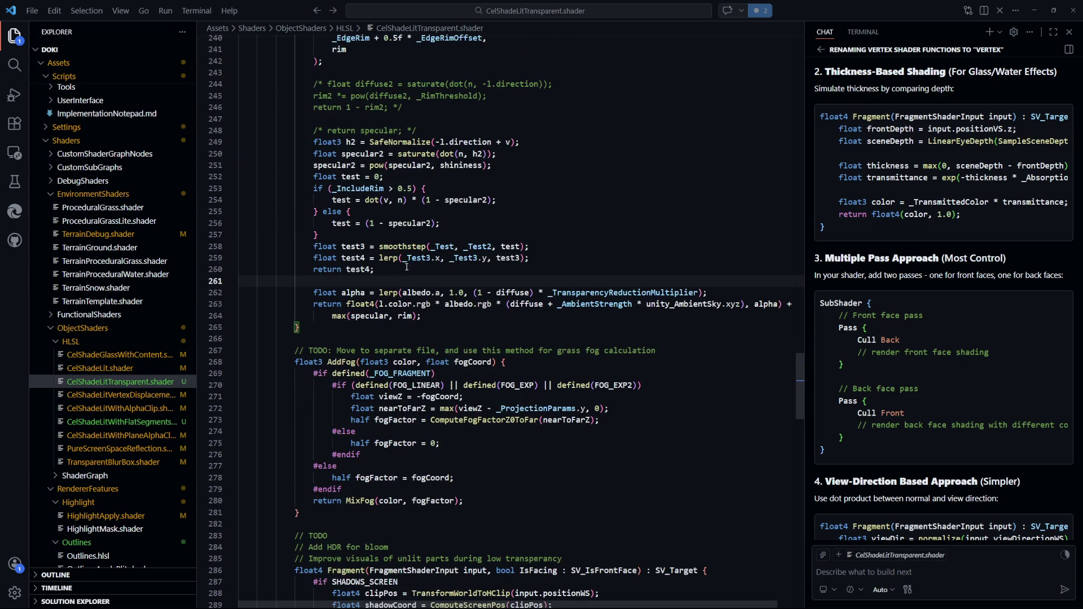
{"action": "left_click_drag", "start_coordinate": [403, 266], "coordinate": [314, 141]}
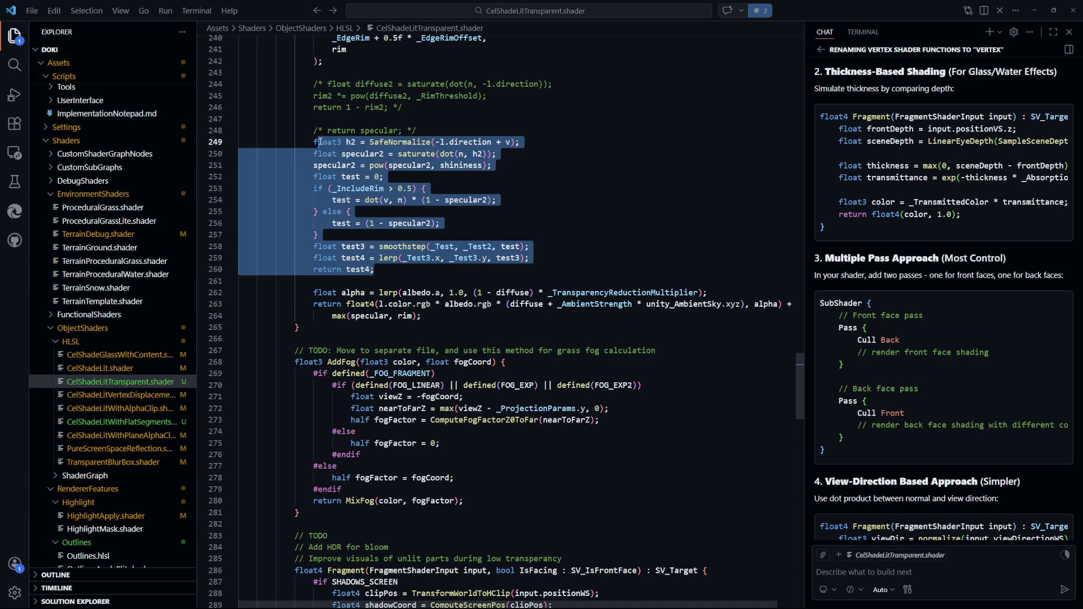
{"action": "key", "text": "shift+alt+a"}
{"action": "left_click", "coordinate": [411, 271]}
{"action": "key", "text": "ctrl+v"}
{"action": "left_click_drag", "start_coordinate": [372, 316], "coordinate": [566, 309]}
{"action": "key", "text": "BackSpace"}
{"action": "left_click", "coordinate": [429, 351]}
{"action": "scroll", "coordinate": [406, 355], "scroll_direction": "down", "scroll_amount": 1}
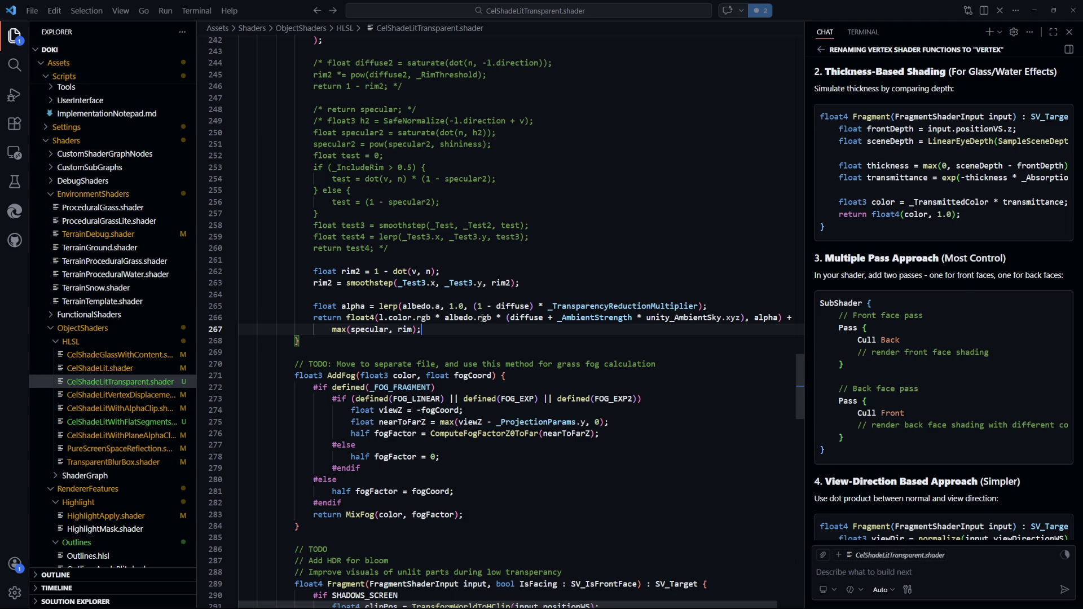
- Add 'diffuse *= rim2;' after the rim2 smoothstep line
{"action": "double_click", "coordinate": [528, 318]}
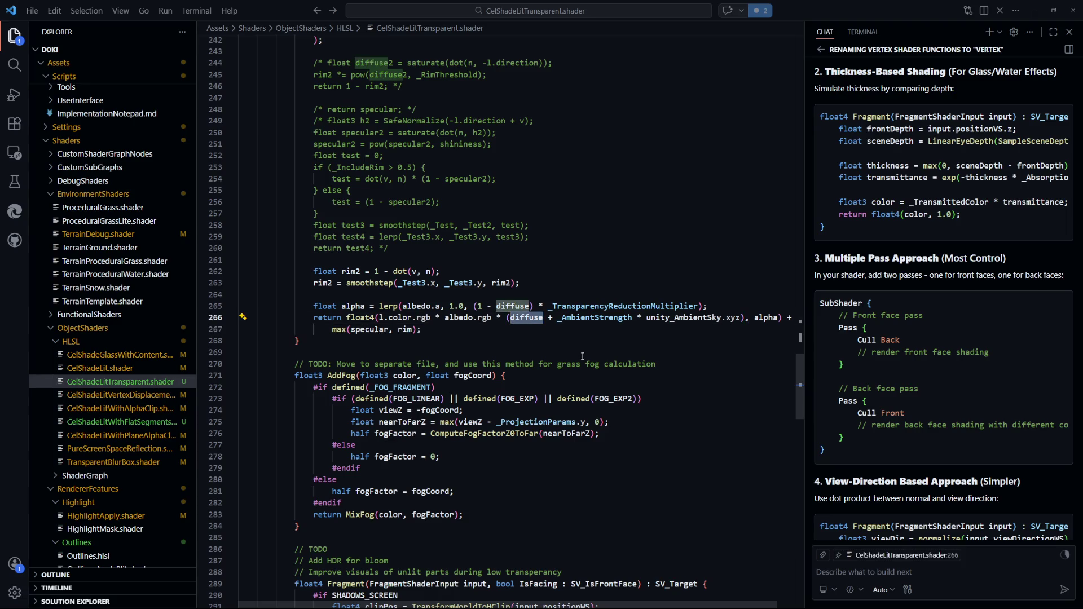
{"action": "scroll", "coordinate": [571, 353], "scroll_direction": "up", "scroll_amount": 1}
{"action": "left_click", "coordinate": [577, 305]}
{"action": "key", "text": "Return"}
{"action": "type", "text": "diffuse *"}
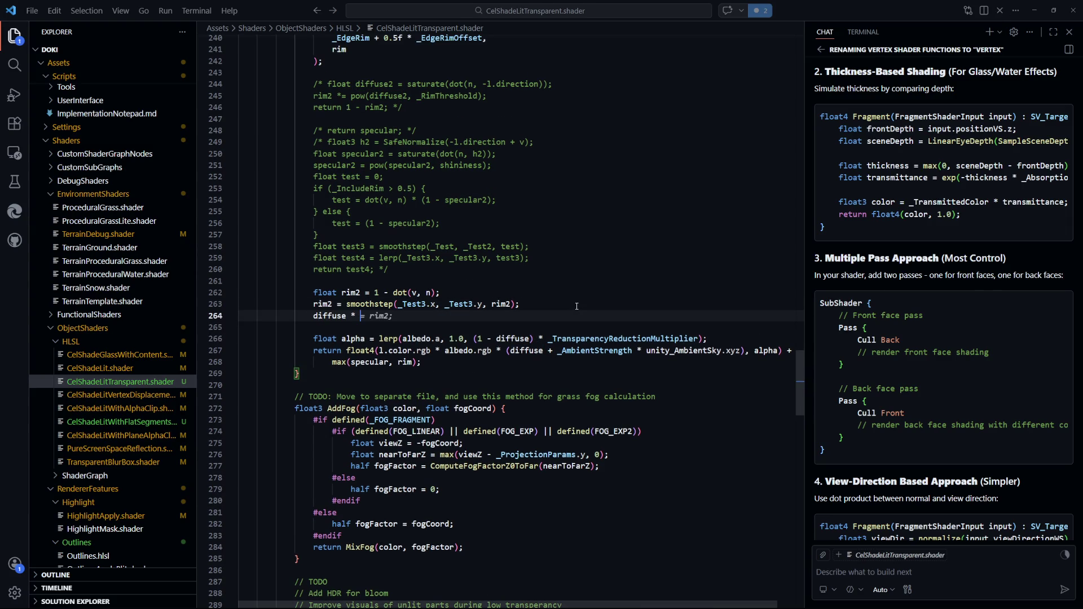
{"action": "key", "text": "BackSpace"}
{"action": "key", "text": "BackSpace"}
{"action": "key", "text": "BackSpace"}
{"action": "type", "text": "rim2 *=)"}
{"action": "key", "text": "BackSpace"}
{"action": "key", "text": "BackSpace"}
{"action": "key", "text": "BackSpace"}
{"action": "key", "text": "BackSpace"}
{"action": "type", "text": "diffuse *= rim2;M"}
- Save the shader, review the fragment code, and reselect the Sphere to view the translucent blue Suzanne
{"action": "key", "text": "ctrl+s"}
{"action": "key", "text": "alt+Tab"}
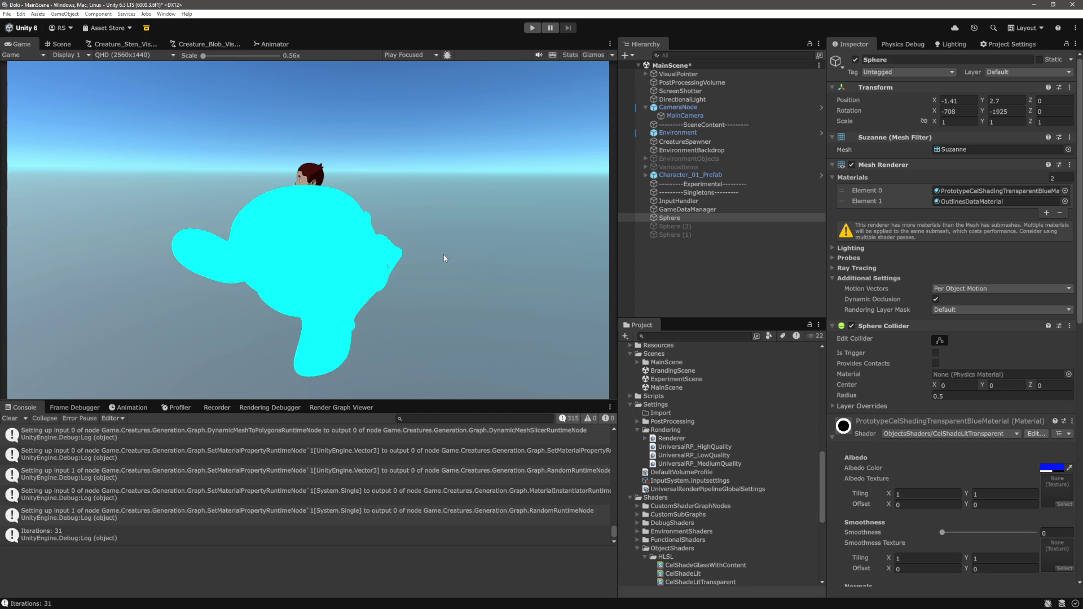
{"action": "key", "text": "alt+Tab"}
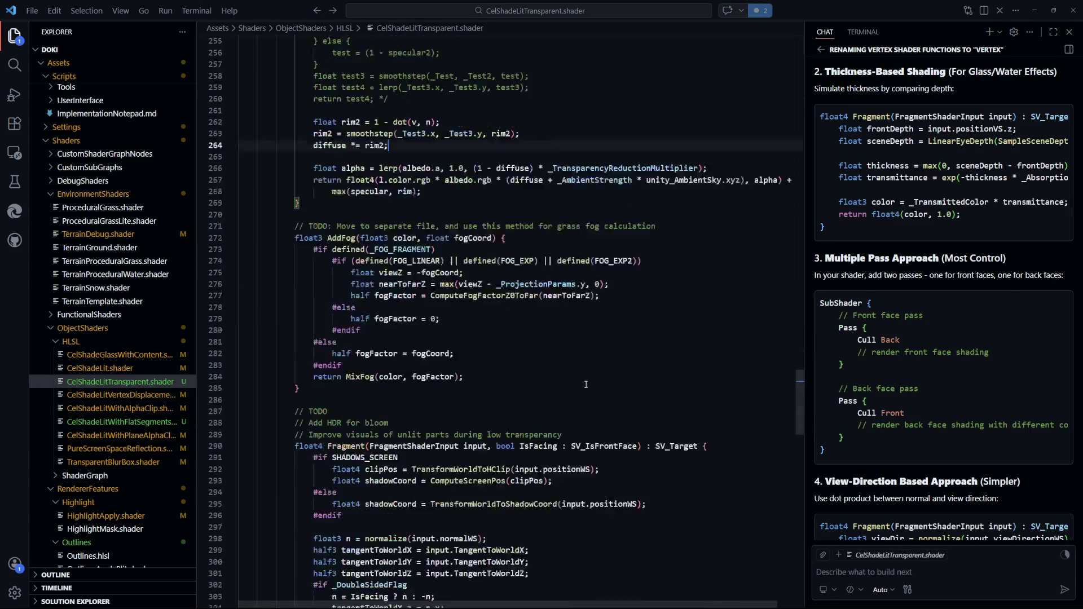
{"action": "scroll", "coordinate": [585, 384], "scroll_direction": "down", "scroll_amount": 20}
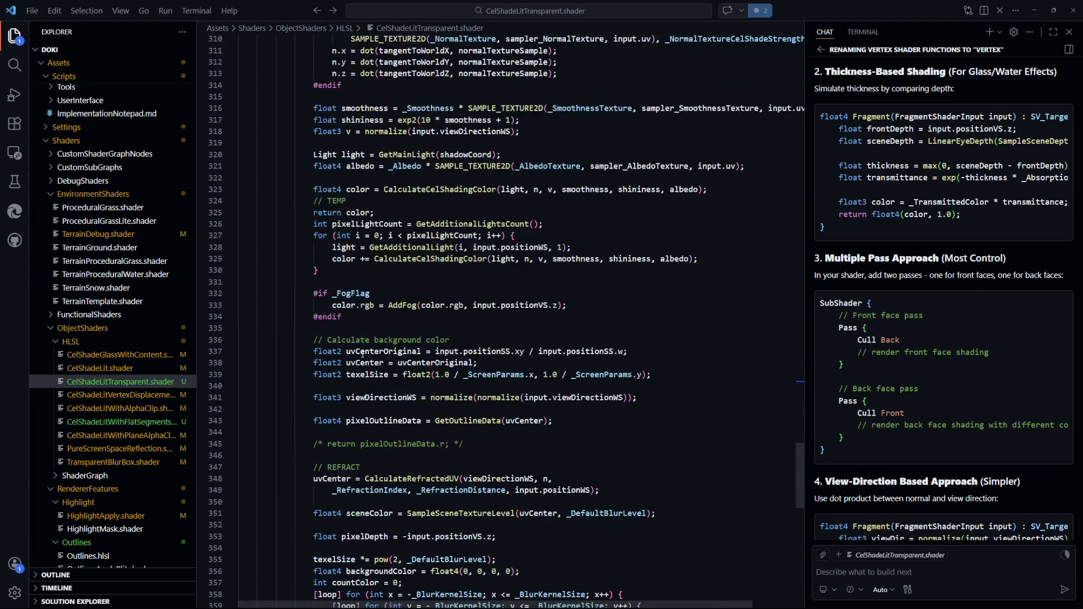
{"action": "scroll", "coordinate": [508, 412], "scroll_direction": "up", "scroll_amount": 12}
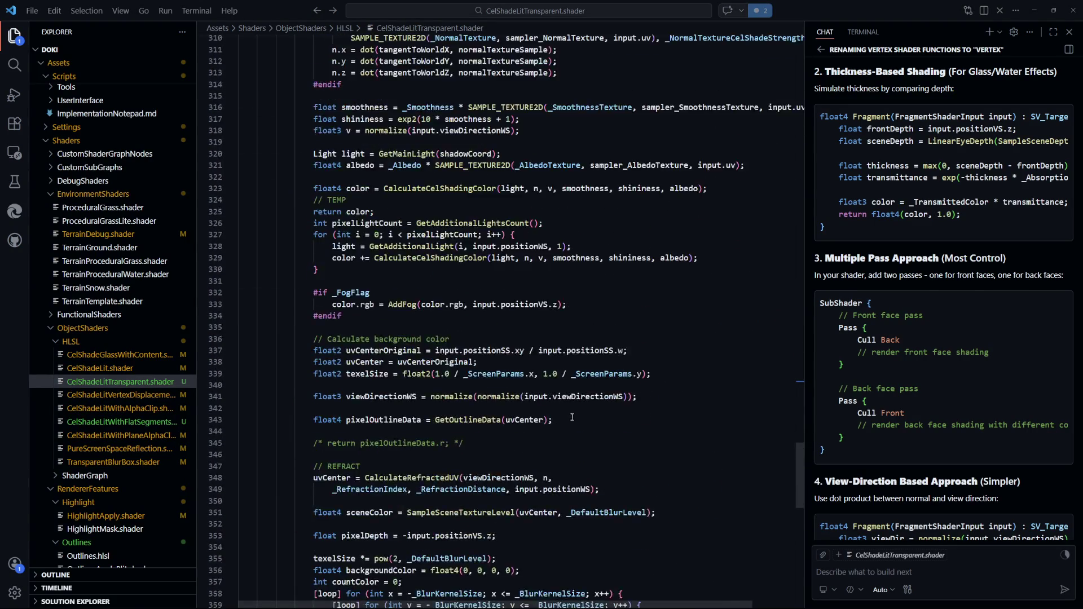
{"action": "scroll", "coordinate": [573, 418], "scroll_direction": "up", "scroll_amount": 10}
{"action": "scroll", "coordinate": [444, 365], "scroll_direction": "down", "scroll_amount": 12}
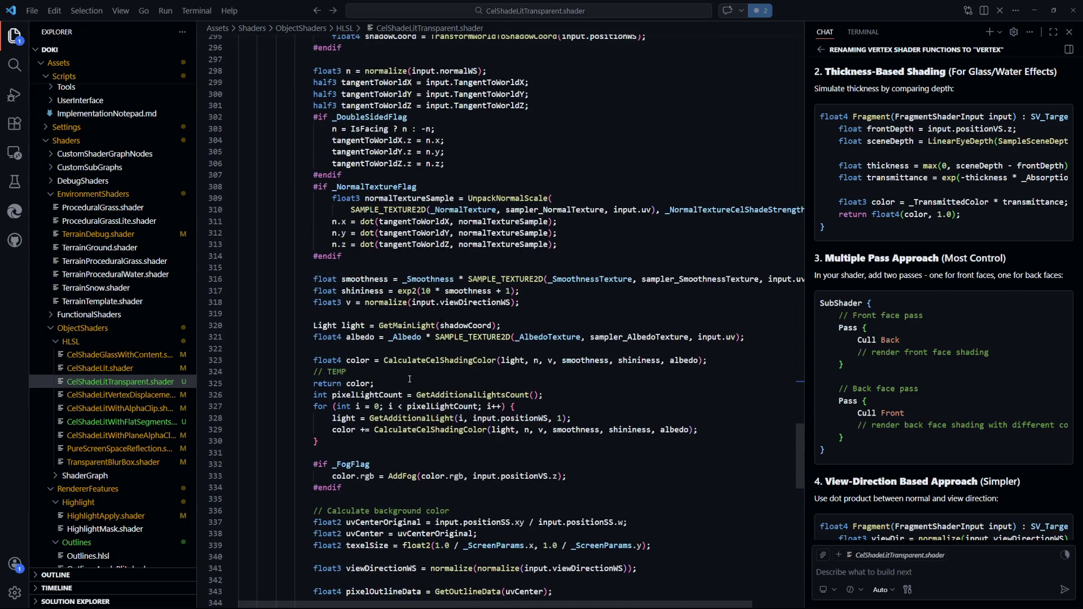
{"action": "key", "text": "alt+Tab"}
{"action": "left_click", "coordinate": [680, 218]}
{"action": "scroll", "coordinate": [958, 491], "scroll_direction": "down", "scroll_amount": 15}
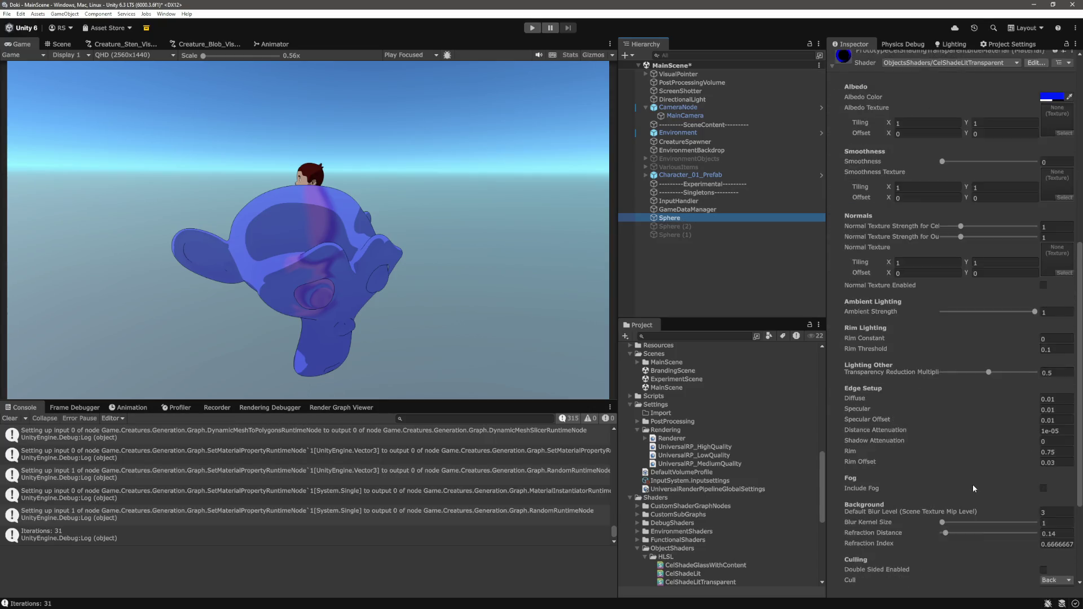
- Try Test3 at X 0 and Y 1, then reselect the Sphere and spin the Suzanne
{"action": "left_click", "coordinate": [958, 480]}
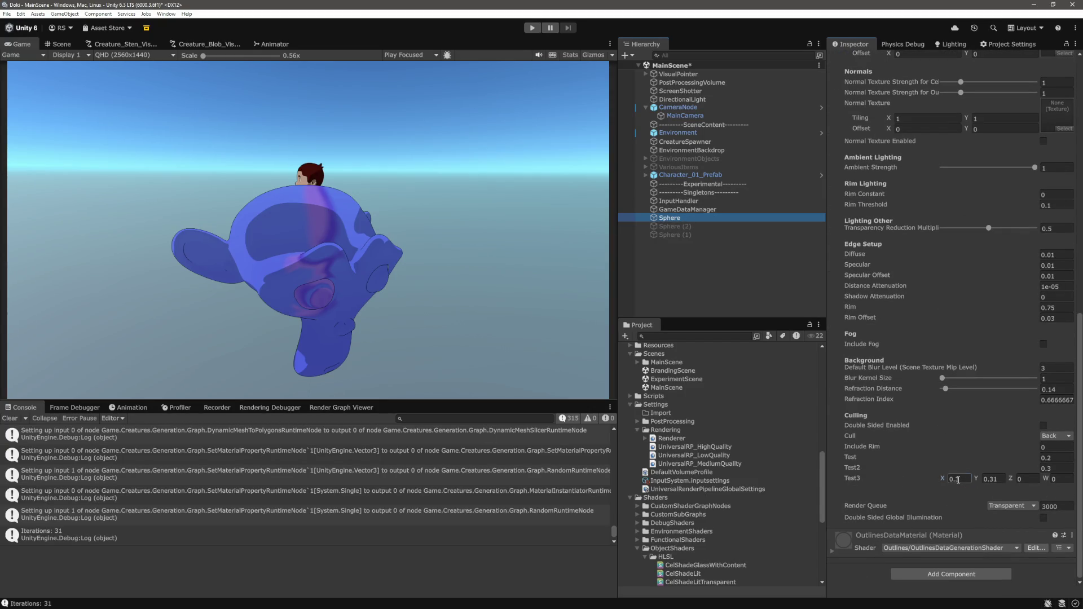
{"action": "type", "text": "0"}
{"action": "key", "text": "Tab"}
{"action": "type", "text": "1"}
{"action": "left_click", "coordinate": [724, 274]}
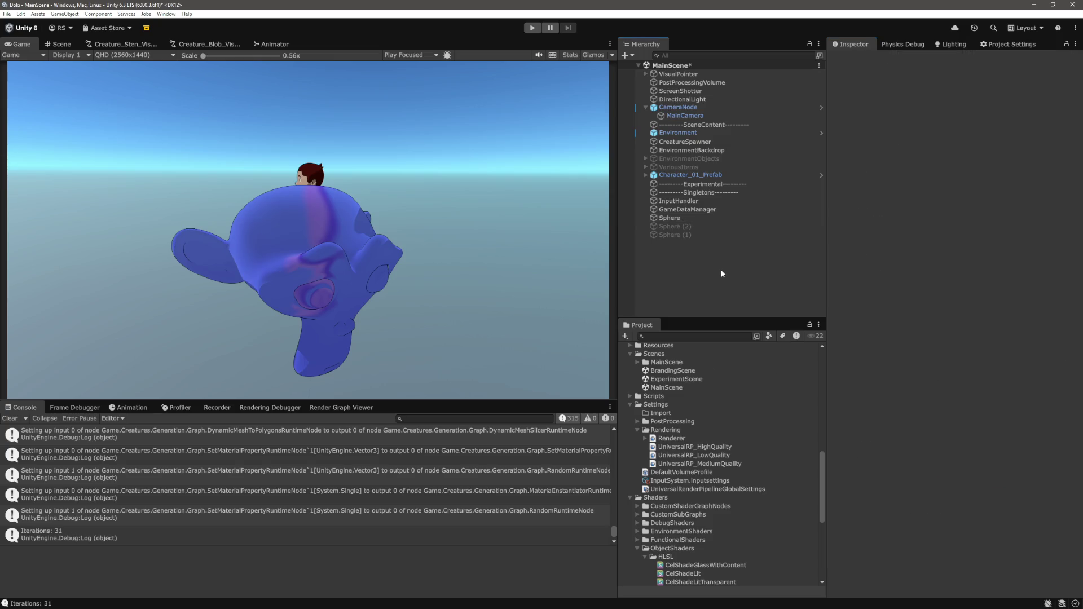
{"action": "left_click", "coordinate": [695, 220]}
{"action": "mouse_move", "coordinate": [935, 111]}
{"action": "left_mouse_down"}
{"action": "mouse_move", "coordinate": [909, 112]}
{"action": "mouse_move", "coordinate": [936, 122]}
{"action": "mouse_move", "coordinate": [884, 115]}
{"action": "mouse_move", "coordinate": [933, 133]}
{"action": "left_mouse_up"}
{"action": "left_click", "coordinate": [938, 113]}
- Set Test3 X to 0.31 and try Y values 0.3, 0.35, 0.4 and 0.6
{"action": "scroll", "coordinate": [1045, 474], "scroll_direction": "down", "scroll_amount": 10}
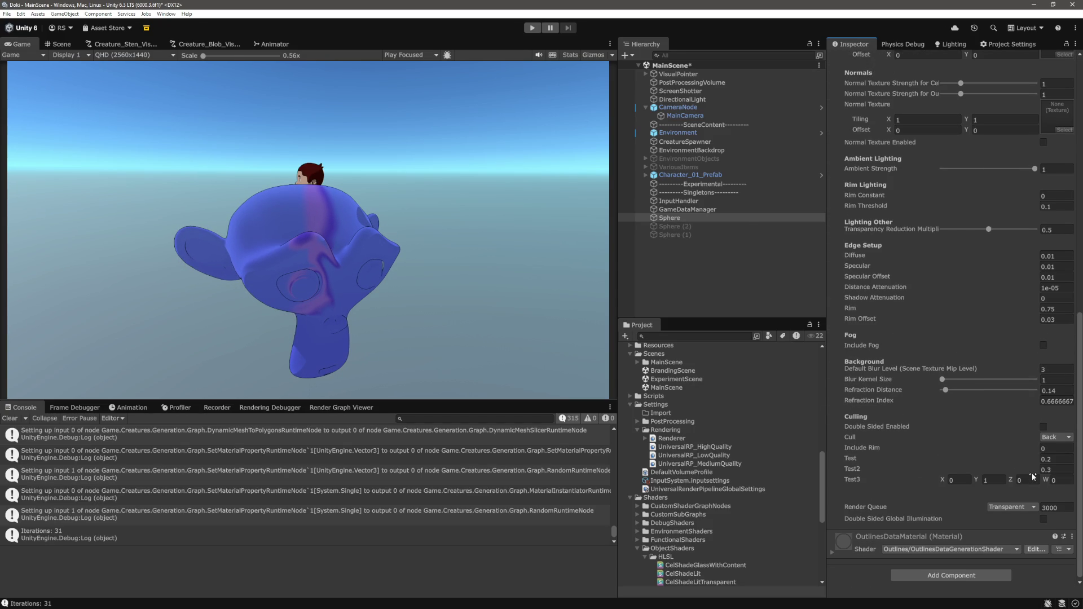
{"action": "left_click", "coordinate": [965, 481]}
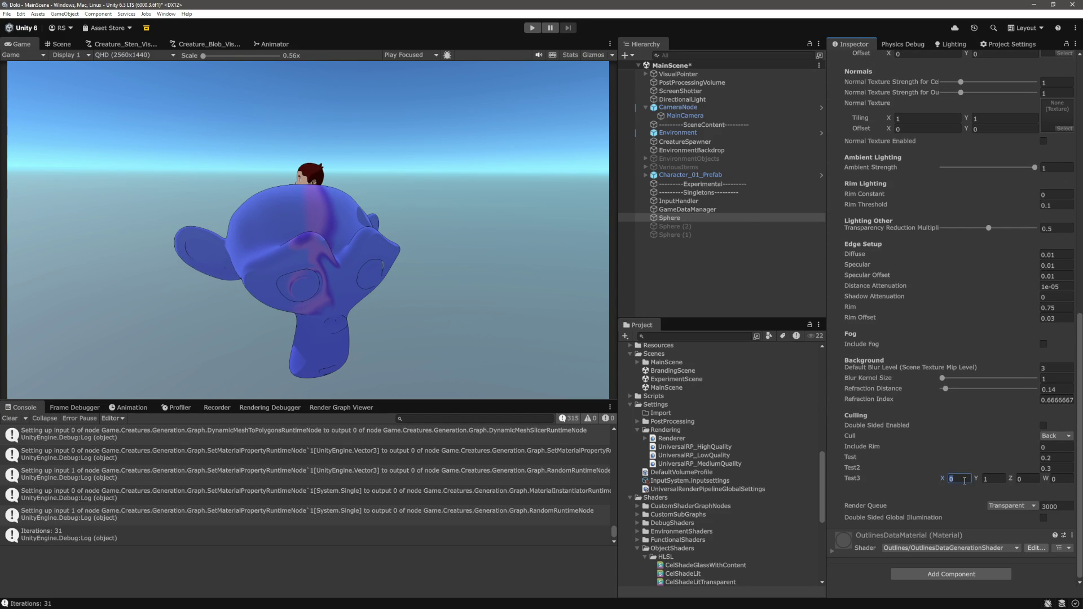
{"action": "type", "text": "0.31"}
{"action": "key", "text": "Tab"}
{"action": "type", "text": "0.3"}
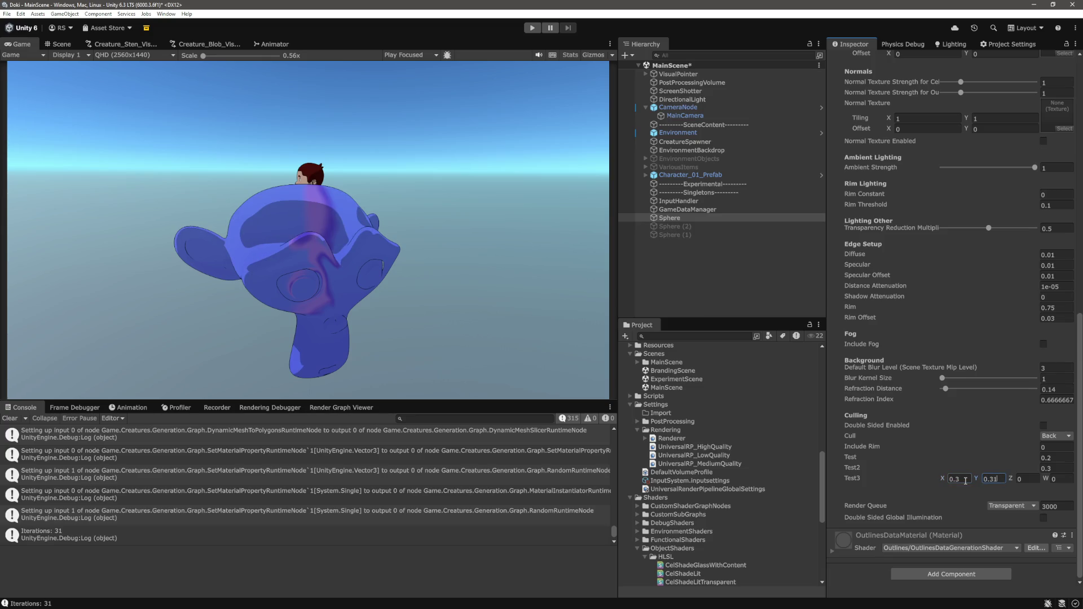
{"action": "key", "text": "BackSpace"}
{"action": "type", "text": "5"}
{"action": "key", "text": "BackSpace"}
{"action": "key", "text": "BackSpace"}
{"action": "type", "text": "4"}
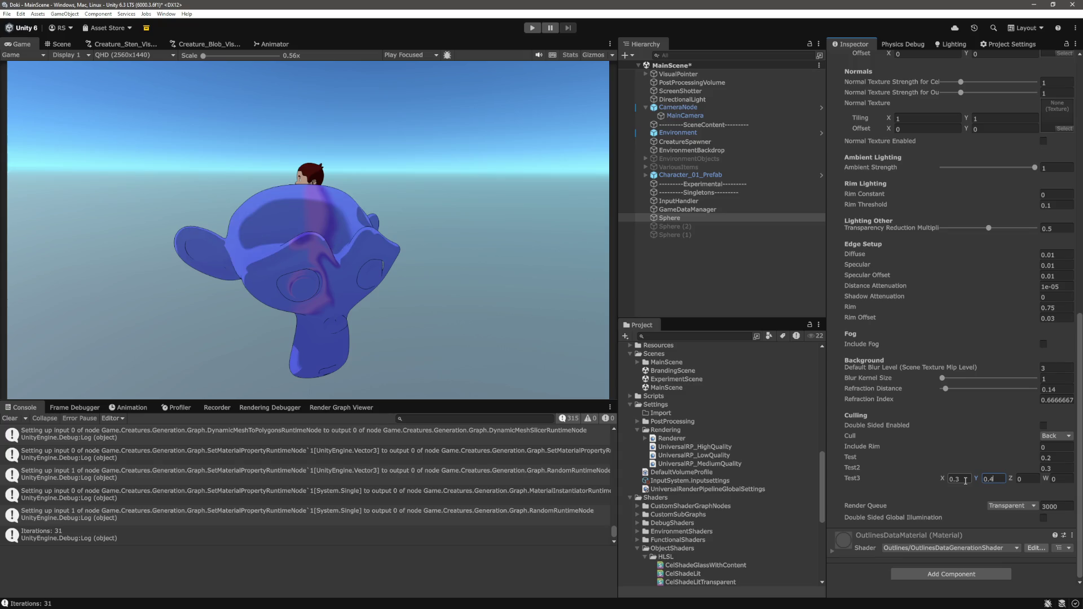
{"action": "key", "text": "BackSpace"}
{"action": "key", "text": "BackSpace"}
{"action": "type", "text": ".61"}
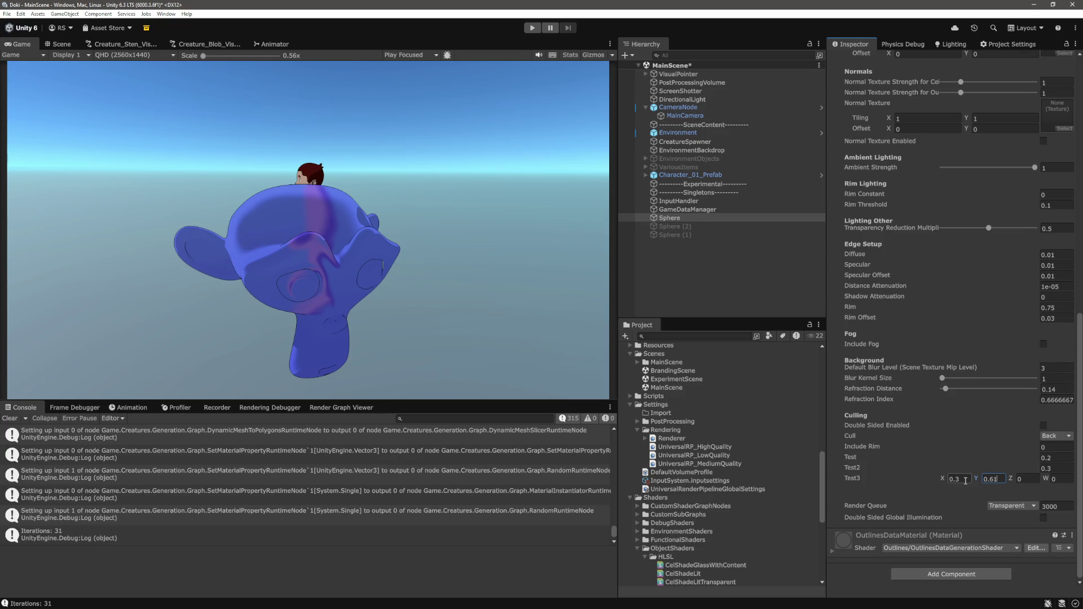
- Try Test3 at 0.6, then 0.1/0.11, before settling on X 0.25, Y 0.26
{"action": "left_click", "coordinate": [965, 481]}
{"action": "type", "text": "0.6"}
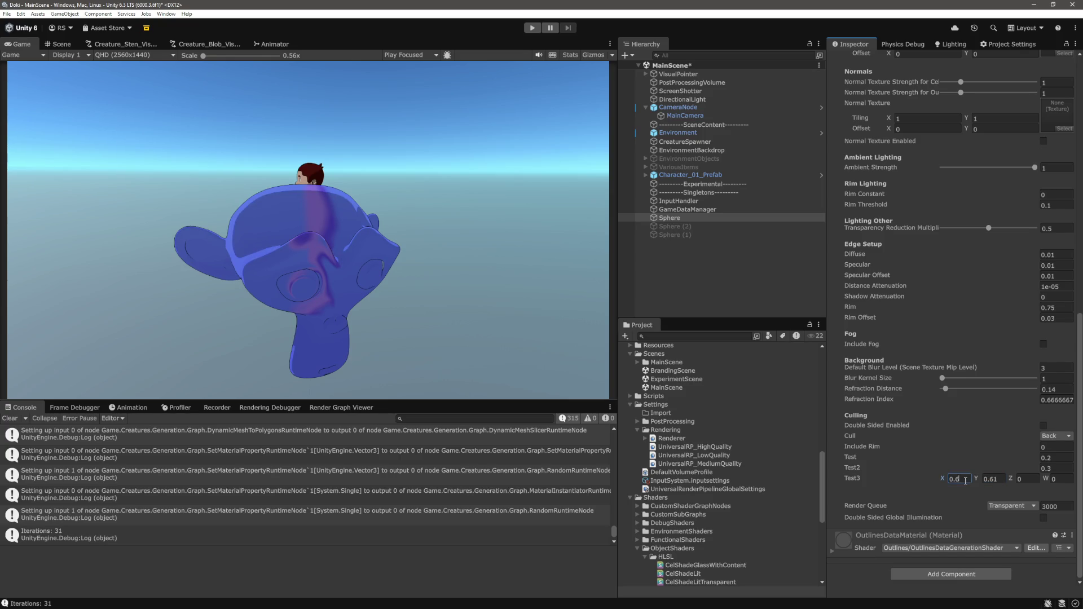
{"action": "key", "text": "Tab"}
{"action": "left_click", "coordinate": [966, 481]}
{"action": "type", "text": "0"}
{"action": "key", "text": "Tab"}
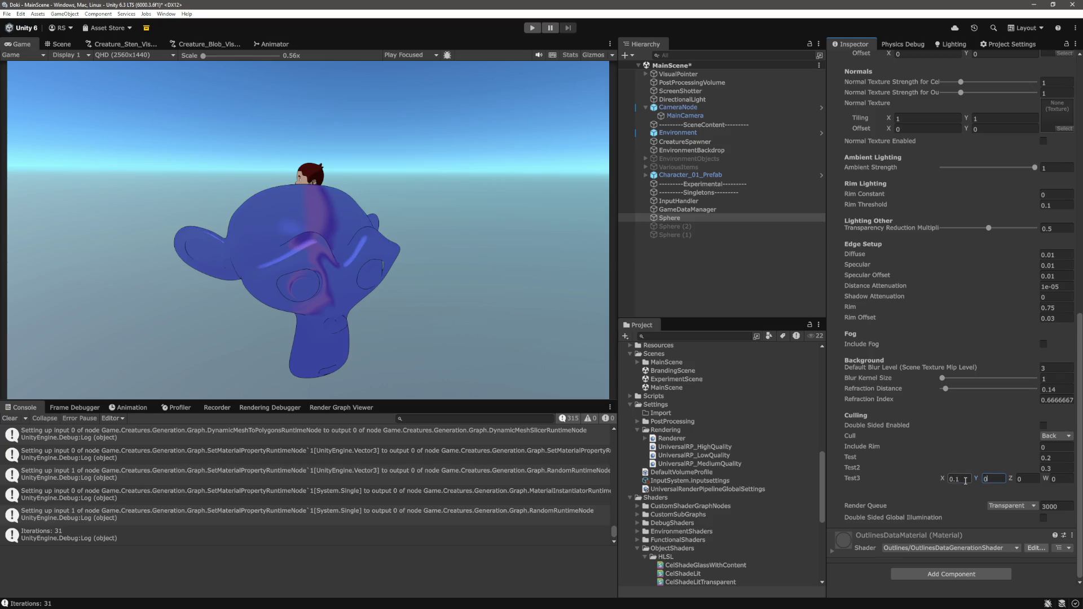
{"action": "type", "text": "0.11"}
{"action": "left_click", "coordinate": [966, 481]}
{"action": "type", "text": "0.3"}
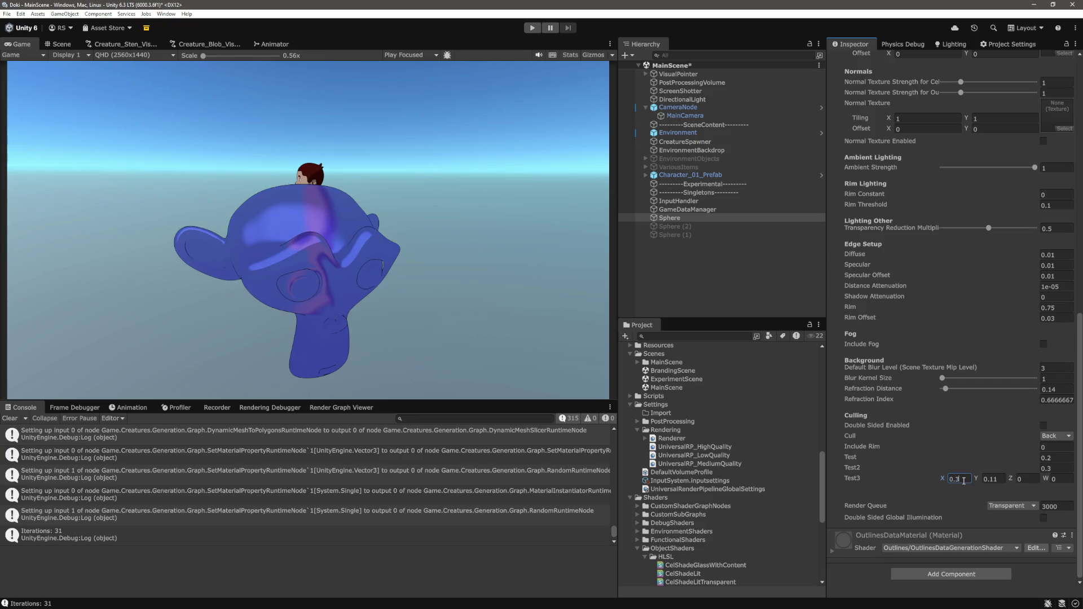
{"action": "key", "text": "BackSpace"}
{"action": "type", "text": "25"}
{"action": "key", "text": "Tab"}
{"action": "type", "text": "0.26"}
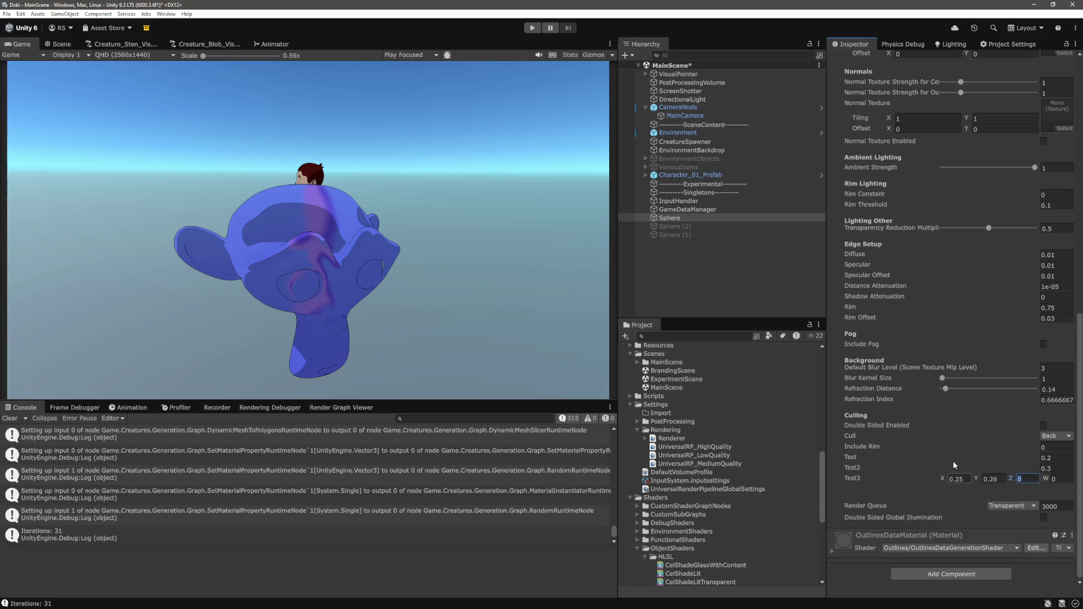
- Tilt the Suzanne to about X -713.4, Y -1926.8, then return to the shader's return line
{"action": "left_click", "coordinate": [699, 268]}
{"action": "left_click", "coordinate": [702, 218]}
{"action": "mouse_move", "coordinate": [935, 111]}
{"action": "left_mouse_down"}
{"action": "mouse_move", "coordinate": [894, 121]}
{"action": "mouse_move", "coordinate": [941, 140]}
{"action": "mouse_move", "coordinate": [981, 113]}
{"action": "mouse_move", "coordinate": [969, 124]}
{"action": "mouse_move", "coordinate": [991, 126]}
{"action": "mouse_move", "coordinate": [981, 129]}
{"action": "left_mouse_up"}
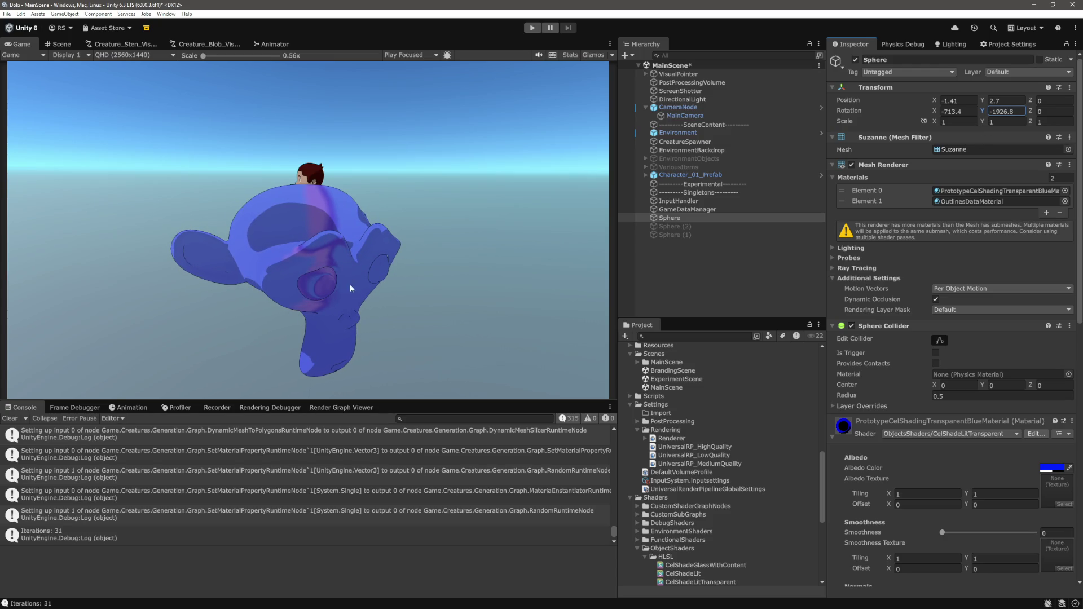
{"action": "key", "text": "alt+Tab"}
{"action": "left_click", "coordinate": [458, 382]}
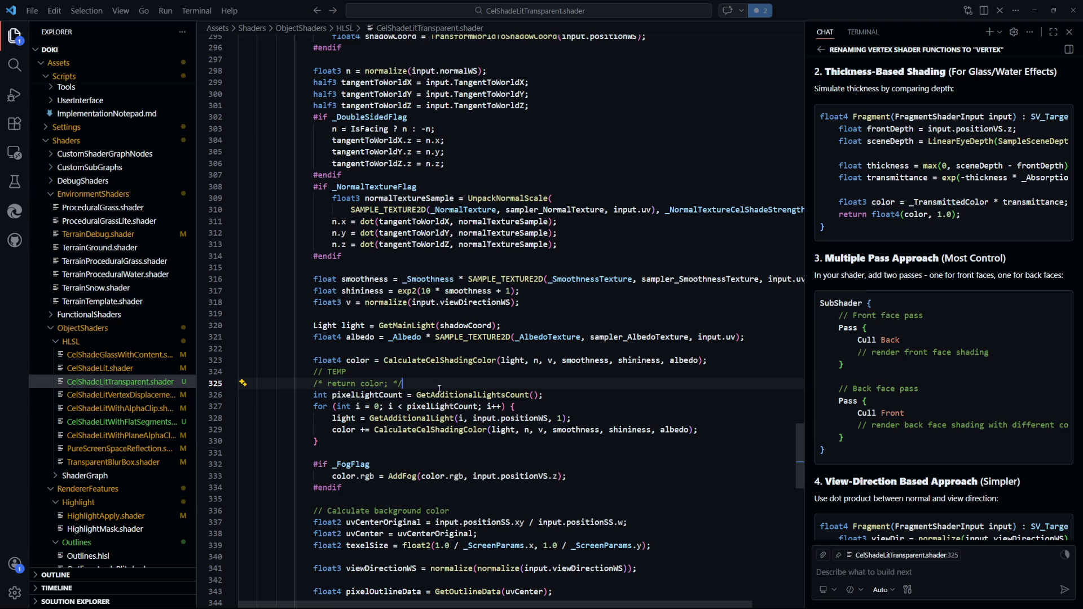
- In the shader code, select the 'diffuse *= rim2' line and compare the result against Unity
{"action": "scroll", "coordinate": [382, 354], "scroll_direction": "down", "scroll_amount": 6}
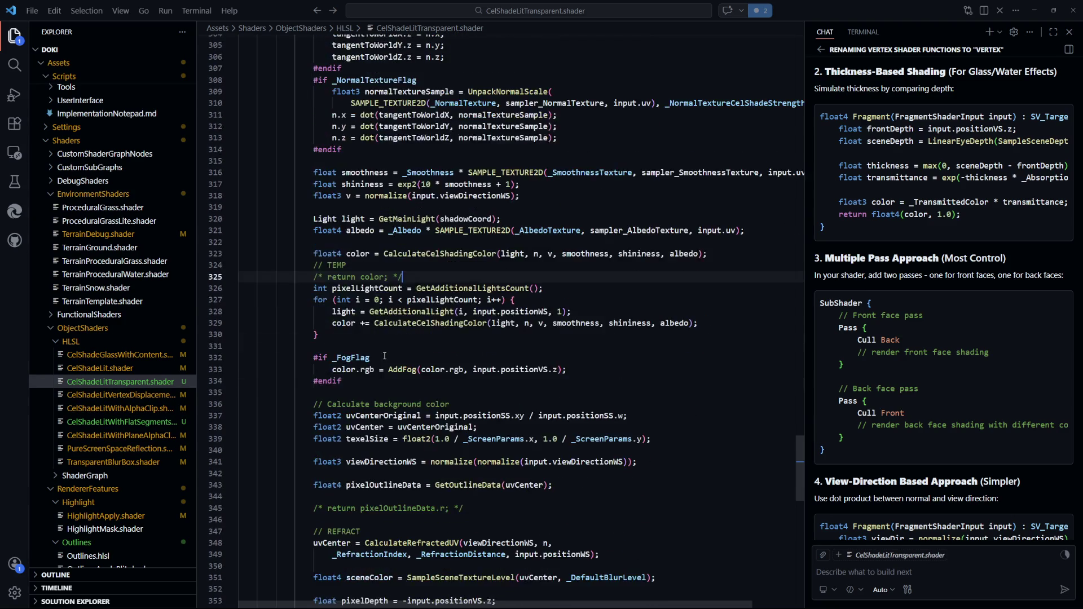
{"action": "scroll", "coordinate": [486, 399], "scroll_direction": "up", "scroll_amount": 9}
{"action": "scroll", "coordinate": [486, 399], "scroll_direction": "up", "scroll_amount": 9}
{"action": "scroll", "coordinate": [492, 399], "scroll_direction": "up", "scroll_amount": 8}
{"action": "left_click_drag", "start_coordinate": [313, 381], "coordinate": [415, 377]}
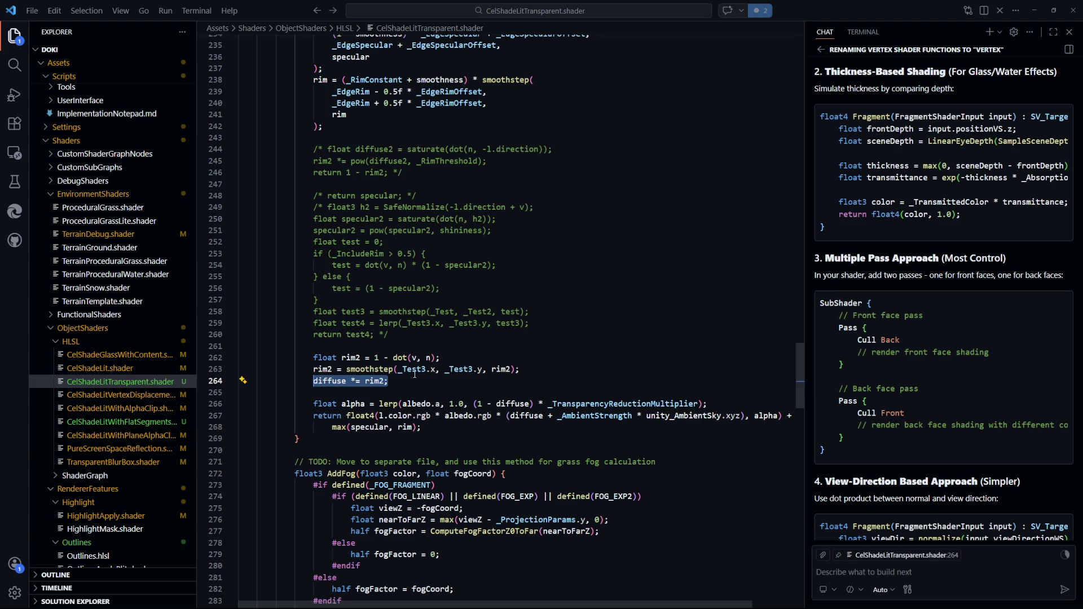
{"action": "left_click", "coordinate": [389, 381]}
{"action": "left_click_drag", "start_coordinate": [389, 381], "coordinate": [313, 382]}
{"action": "key", "text": "alt+Tab"}
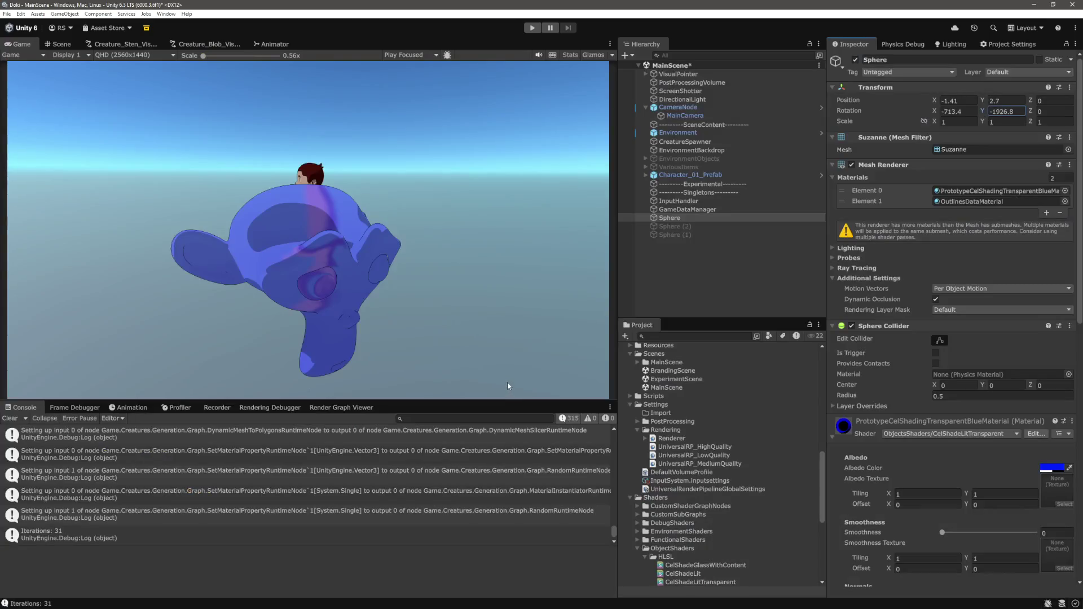
{"action": "key", "text": "alt+Tab"}
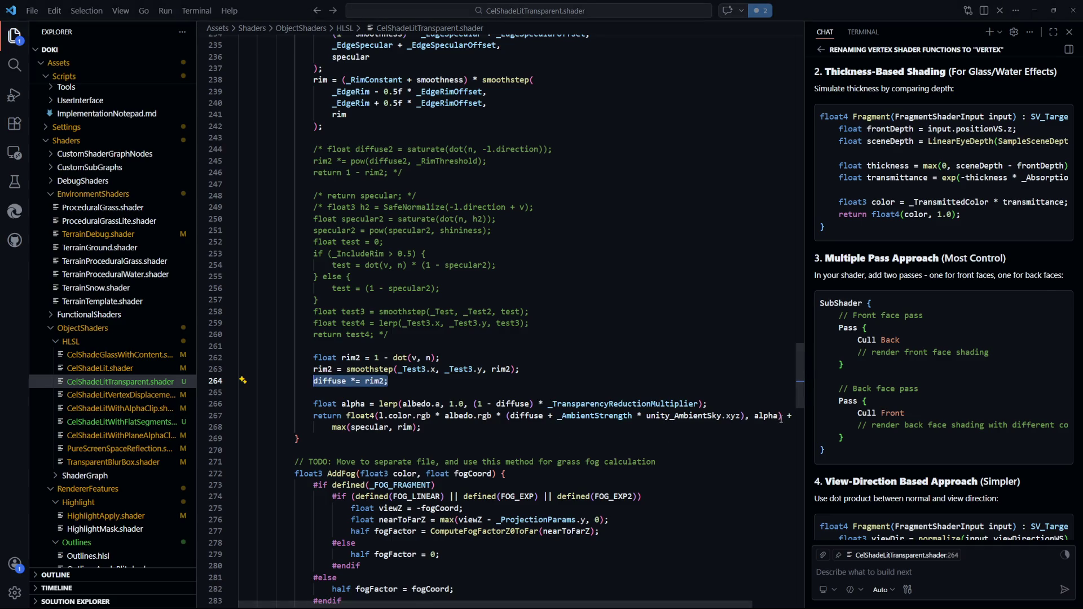
- Raise the material's Smoothness to about 0.614 so Suzanne gets glossy highlights
{"action": "key", "text": "alt+Tab"}
{"action": "scroll", "coordinate": [985, 428], "scroll_direction": "down", "scroll_amount": 5}
{"action": "scroll", "coordinate": [989, 443], "scroll_direction": "down", "scroll_amount": 3}
{"action": "mouse_move", "coordinate": [943, 190]}
{"action": "left_mouse_down"}
{"action": "mouse_move", "coordinate": [1064, 200]}
{"action": "mouse_move", "coordinate": [984, 201]}
{"action": "mouse_move", "coordinate": [1000, 199]}
{"action": "left_mouse_up"}
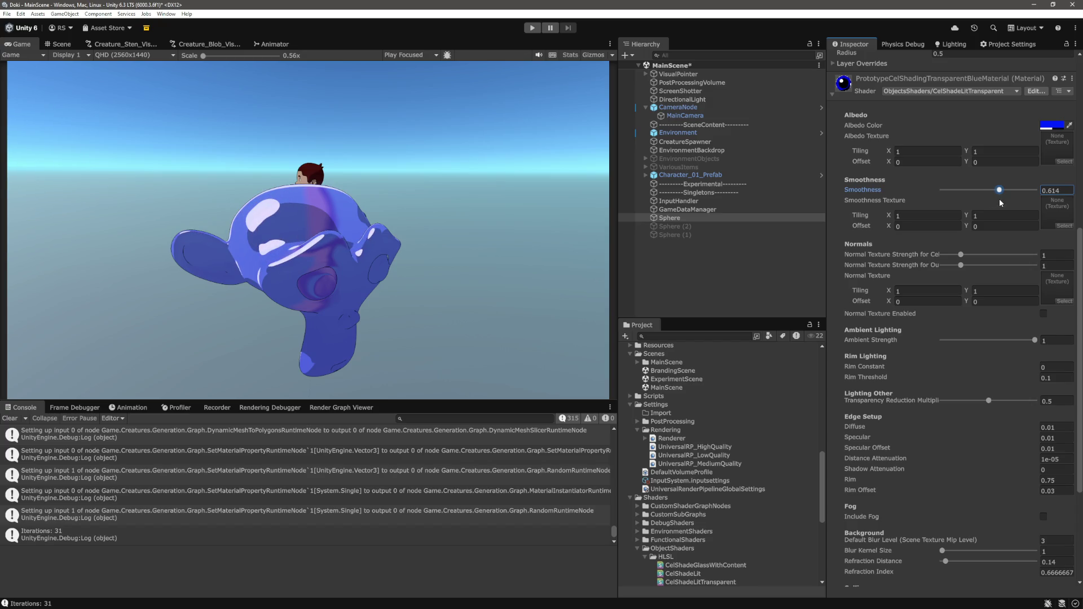
- Select the Sphere and scrub Rotation X and Y to about -1441 and -1927.4
{"action": "left_click", "coordinate": [713, 219]}
{"action": "mouse_move", "coordinate": [983, 111]}
{"action": "left_mouse_down"}
{"action": "mouse_move", "coordinate": [972, 123]}
{"action": "mouse_move", "coordinate": [980, 127]}
{"action": "mouse_move", "coordinate": [909, 111]}
{"action": "mouse_move", "coordinate": [771, 117]}
{"action": "mouse_move", "coordinate": [936, 141]}
{"action": "mouse_move", "coordinate": [598, 147]}
{"action": "mouse_move", "coordinate": [667, 148]}
{"action": "mouse_move", "coordinate": [607, 156]}
{"action": "left_mouse_up"}
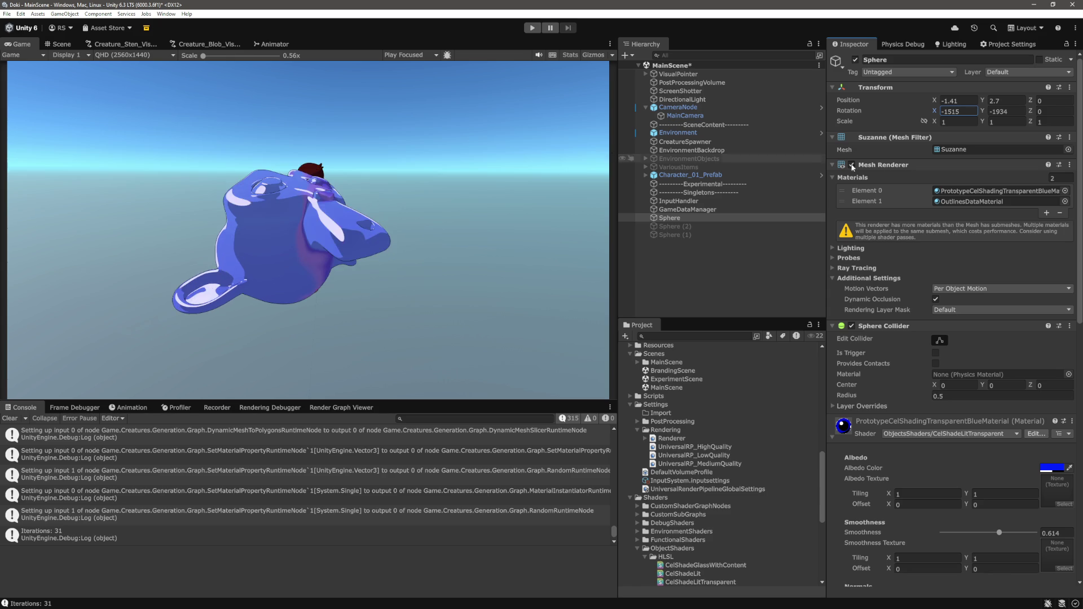
{"action": "mouse_move", "coordinate": [982, 114]}
{"action": "left_mouse_down"}
{"action": "mouse_move", "coordinate": [1078, 124]}
{"action": "mouse_move", "coordinate": [23, 129]}
{"action": "mouse_move", "coordinate": [954, 125]}
{"action": "left_mouse_up"}
{"action": "left_click_drag", "start_coordinate": [935, 111], "coordinate": [963, 127]}
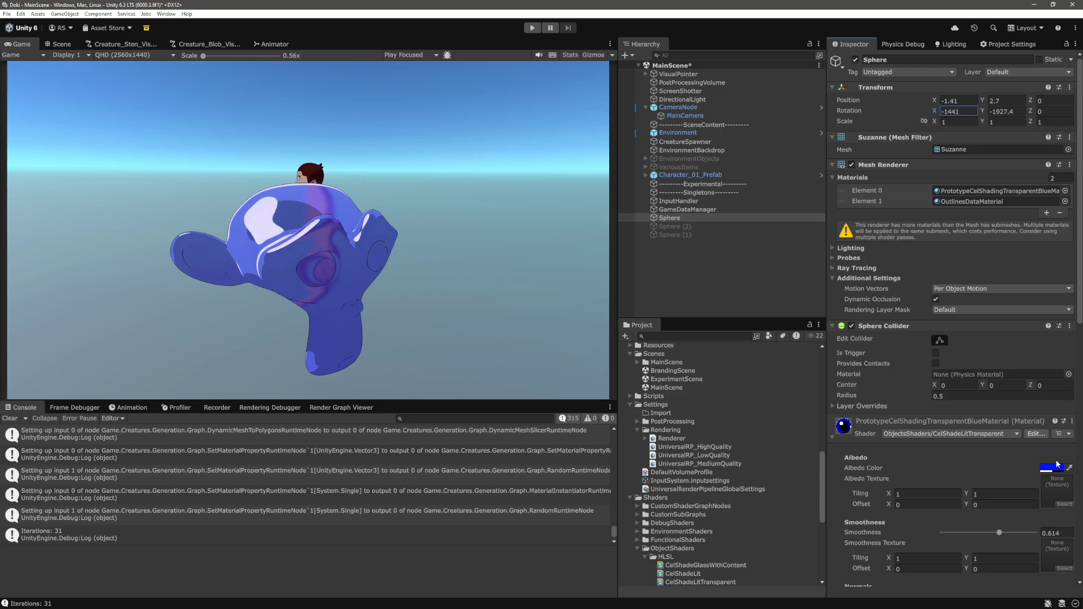
{"action": "left_click", "coordinate": [1052, 467]}
- Set the Albedo colour to white with lowered alpha and Transparency Reduction Multiplier to 0
{"action": "left_click_drag", "start_coordinate": [1005, 330], "coordinate": [978, 314]}
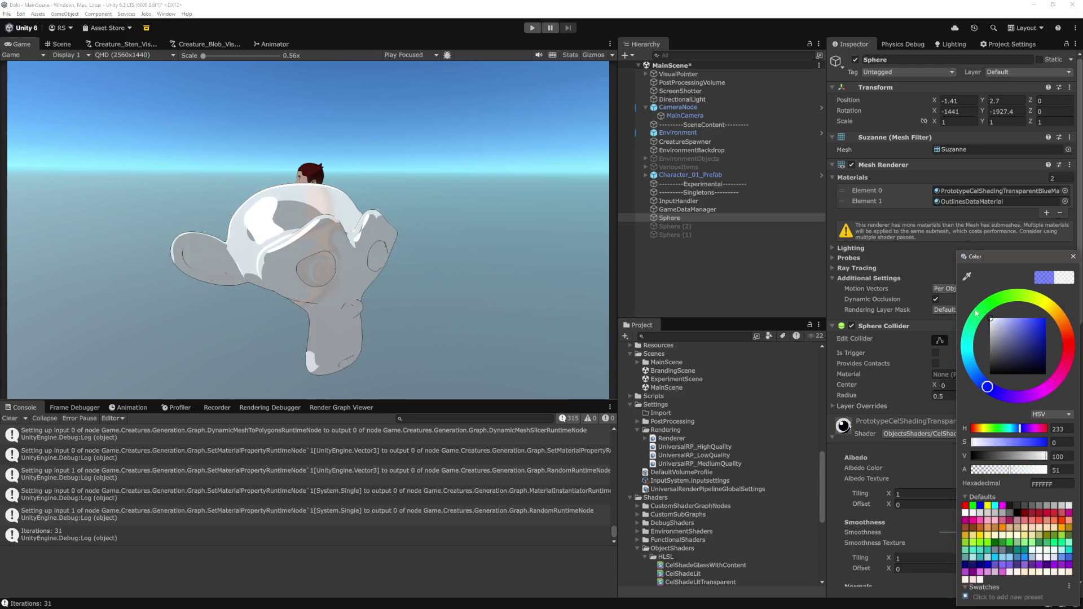
{"action": "mouse_move", "coordinate": [1038, 470]}
{"action": "left_mouse_down"}
{"action": "mouse_move", "coordinate": [976, 478]}
{"action": "mouse_move", "coordinate": [1018, 481]}
{"action": "mouse_move", "coordinate": [991, 481]}
{"action": "left_mouse_up"}
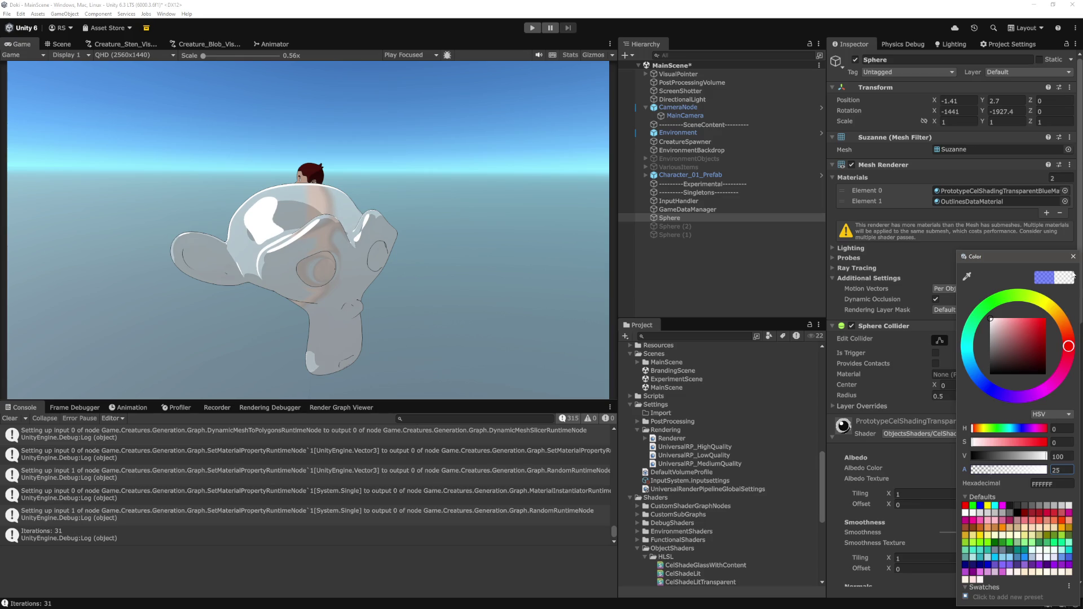
{"action": "left_click", "coordinate": [1074, 257]}
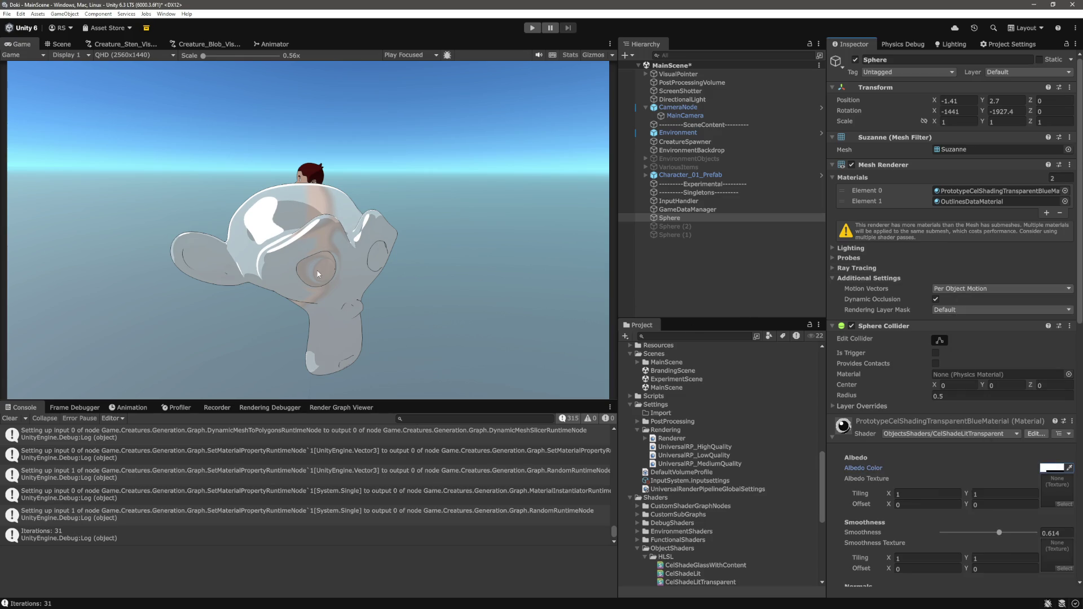
{"action": "scroll", "coordinate": [962, 398], "scroll_direction": "down", "scroll_amount": 15}
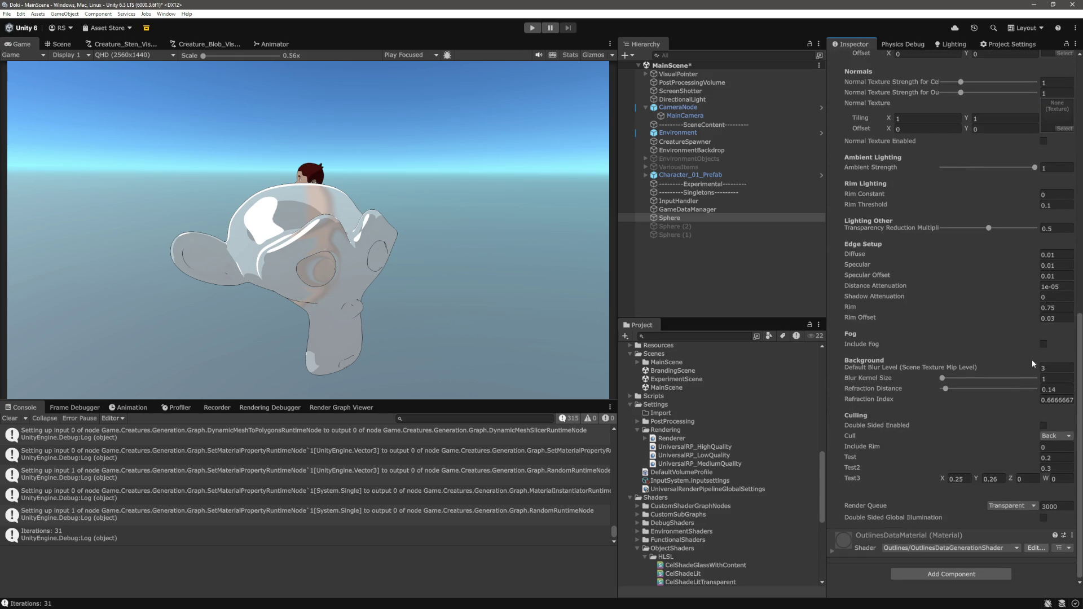
{"action": "scroll", "coordinate": [1031, 359], "scroll_direction": "up", "scroll_amount": 2}
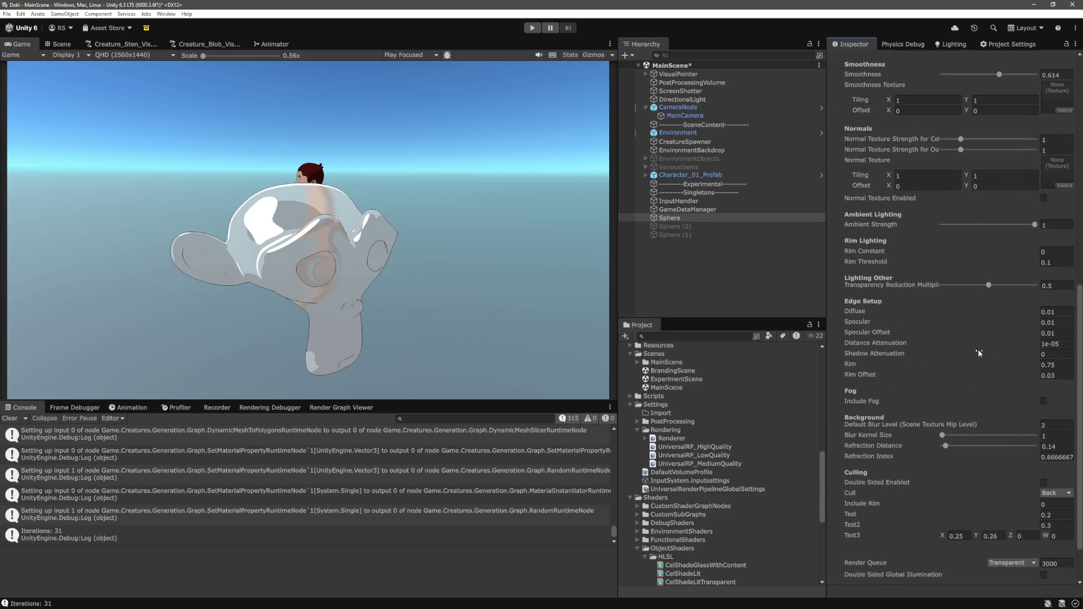
{"action": "scroll", "coordinate": [973, 348], "scroll_direction": "up", "scroll_amount": 1}
{"action": "left_click_drag", "start_coordinate": [988, 313], "coordinate": [924, 322]}
- Reselect the Sphere and rotate Suzanne to X -3952 so its face turns toward the camera
{"action": "left_click", "coordinate": [699, 258]}
{"action": "left_click", "coordinate": [677, 217]}
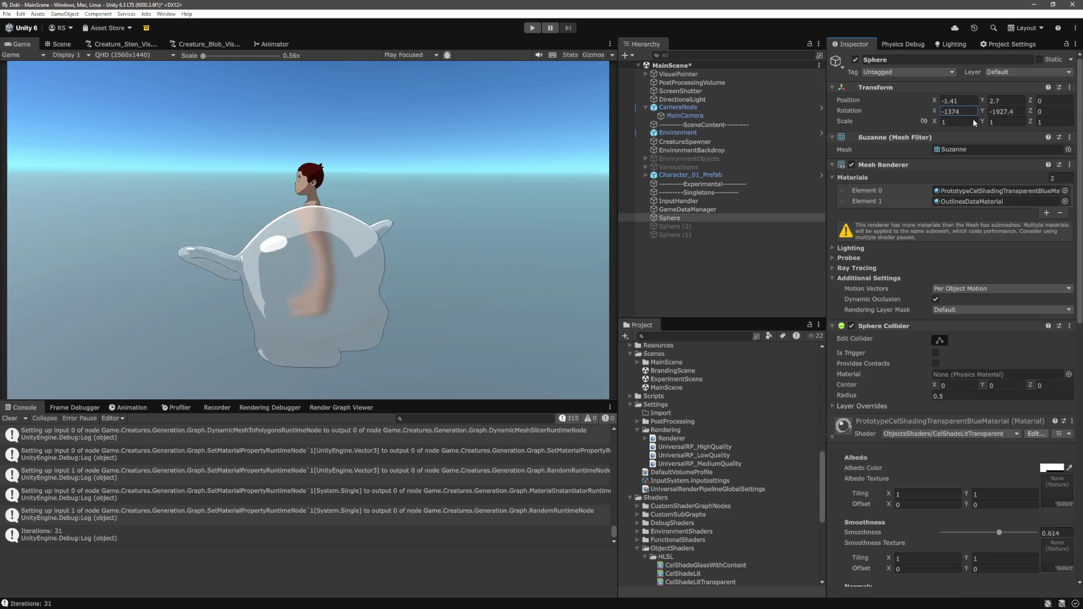
{"action": "mouse_move", "coordinate": [1013, 133]}
{"action": "left_mouse_down"}
{"action": "mouse_move", "coordinate": [1075, 148]}
{"action": "mouse_move", "coordinate": [16, 147]}
{"action": "mouse_move", "coordinate": [1066, 147]}
{"action": "mouse_move", "coordinate": [858, 151]}
{"action": "mouse_move", "coordinate": [879, 160]}
{"action": "left_mouse_up"}
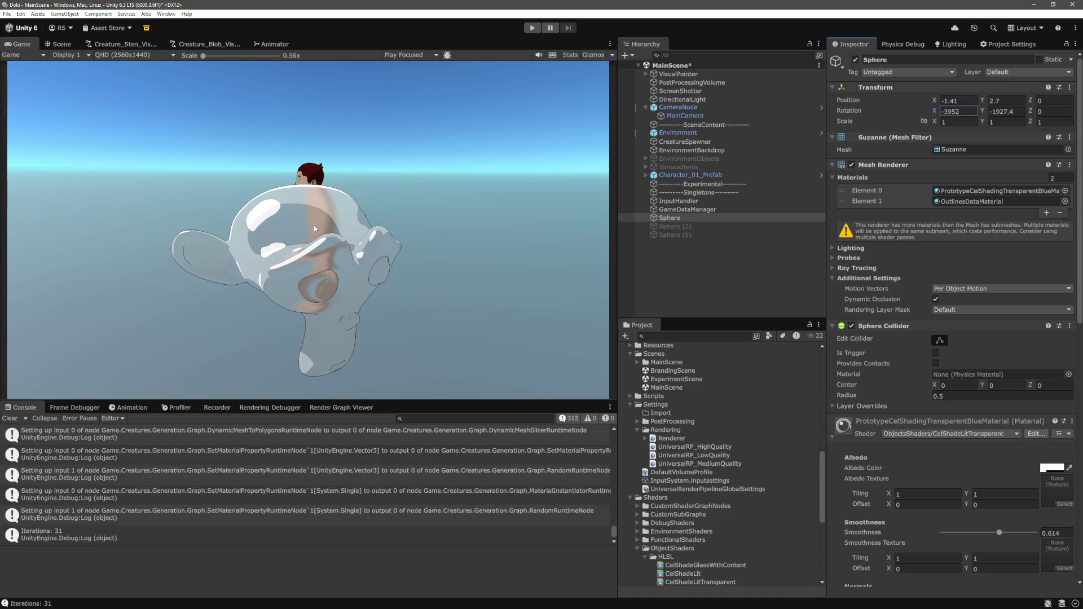
- Delete the 'diffuse *= rim2;' line from CelShadeLitTransparent.shader
{"action": "key", "text": "alt+Tab"}
{"action": "scroll", "coordinate": [372, 361], "scroll_direction": "down", "scroll_amount": 2}
{"action": "left_click", "coordinate": [229, 318]}
{"action": "key", "text": "BackSpace"}
{"action": "key", "text": "BackSpace"}
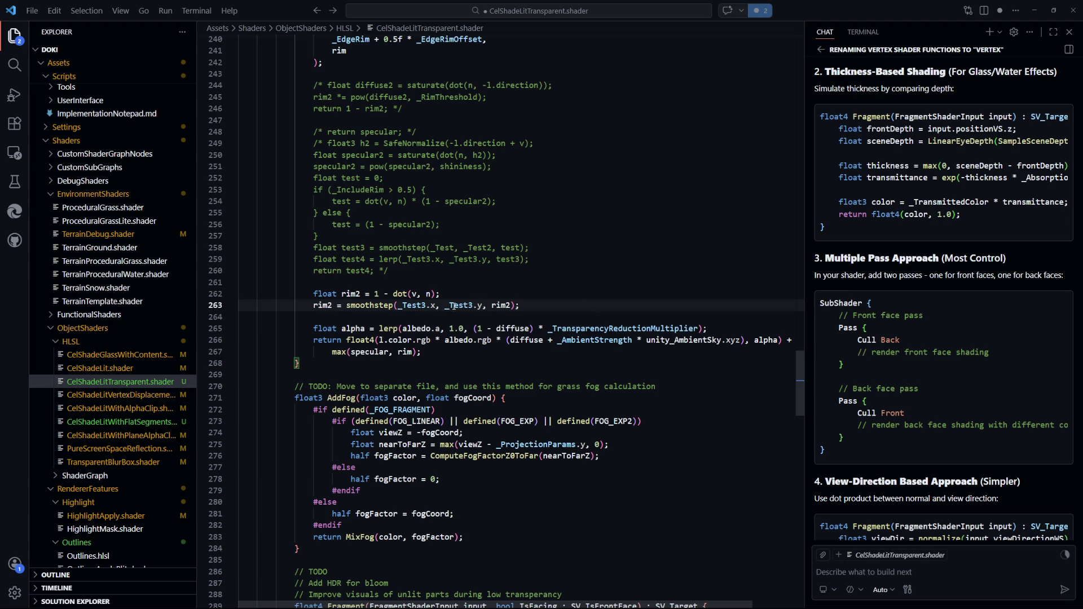
{"action": "double_click", "coordinate": [353, 329]}
{"action": "key", "text": "alt+Tab"}
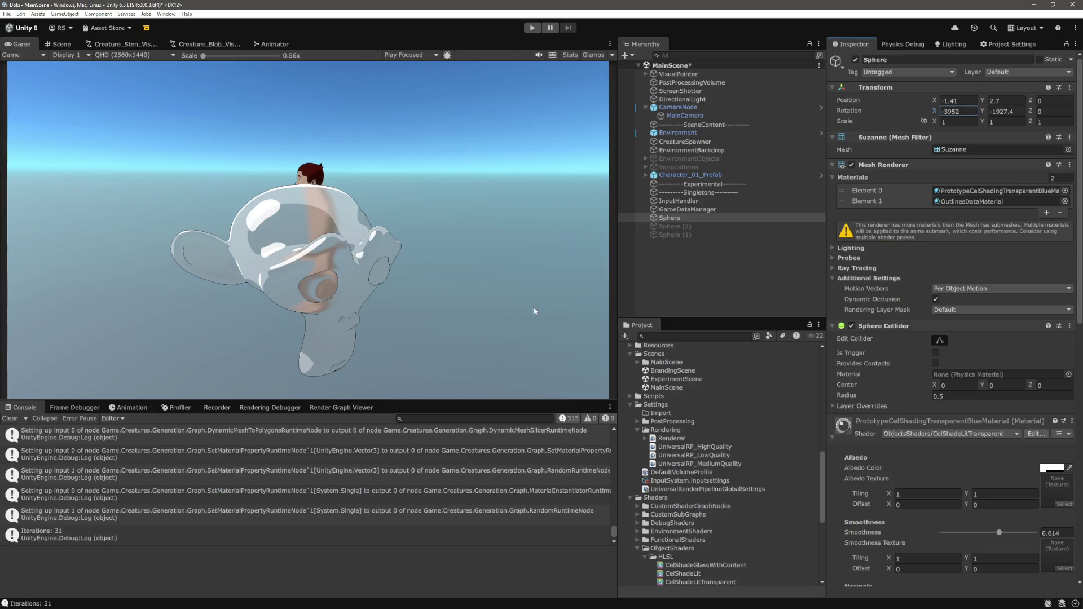
{"action": "key", "text": "alt+Tab"}
- Add 'return rim2;' after the smoothstep line and save the shader
{"action": "left_click", "coordinate": [555, 306]}
{"action": "key", "text": "Return"}
{"action": "type", "text": "RETURN"}
{"action": "key", "text": "BackSpace"}
{"action": "key", "text": "BackSpace"}
{"action": "key", "text": "BackSpace"}
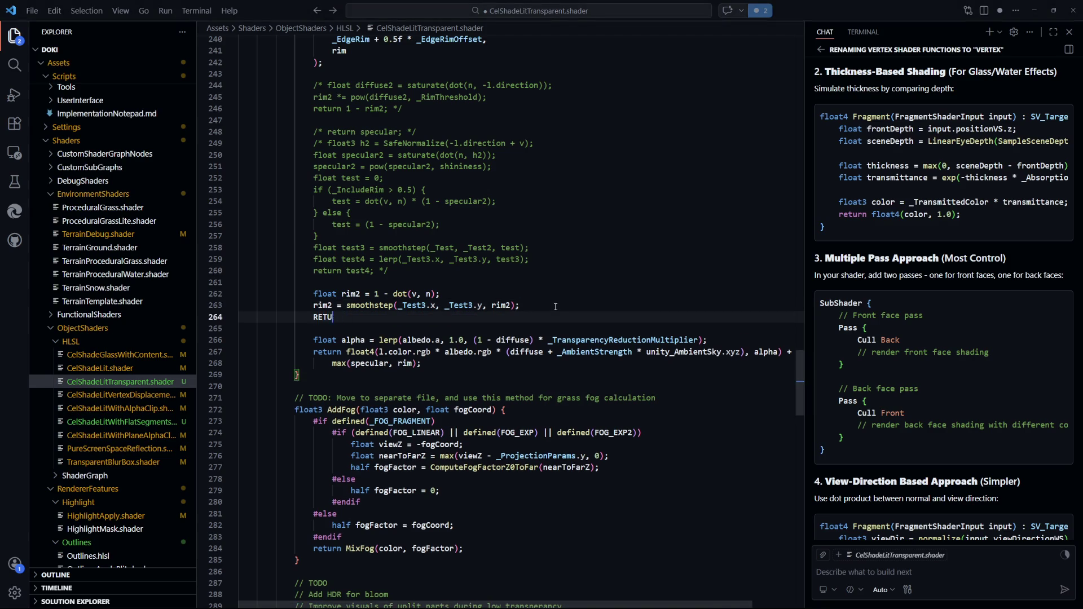
{"action": "type", "text": "return rim2;"}
{"action": "key", "text": "ctrl+s"}
{"action": "key", "text": "alt+Tab"}
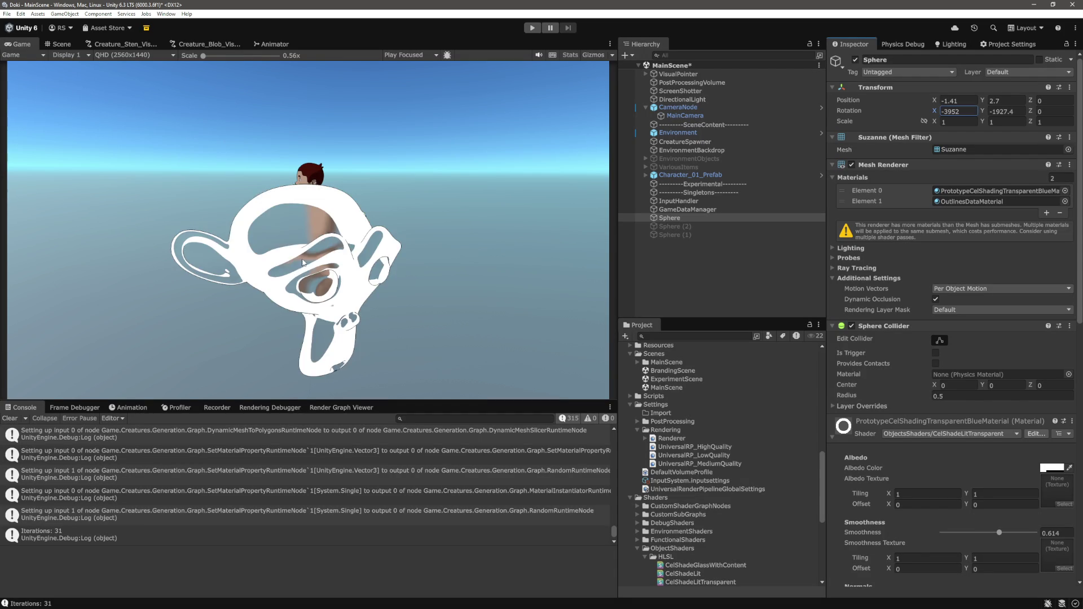
- Inspect Suzanne's black-and-white rim mask in Unity, then return to the shader to invert rim2
{"action": "key", "text": "alt+Tab"}
{"action": "key", "text": "alt+Tab"}
{"action": "key", "text": "alt+Tab"}
{"action": "scroll", "coordinate": [586, 375], "scroll_direction": "down", "scroll_amount": 10}
{"action": "scroll", "coordinate": [383, 312], "scroll_direction": "down", "scroll_amount": 5}
{"action": "key", "text": "alt+Tab"}
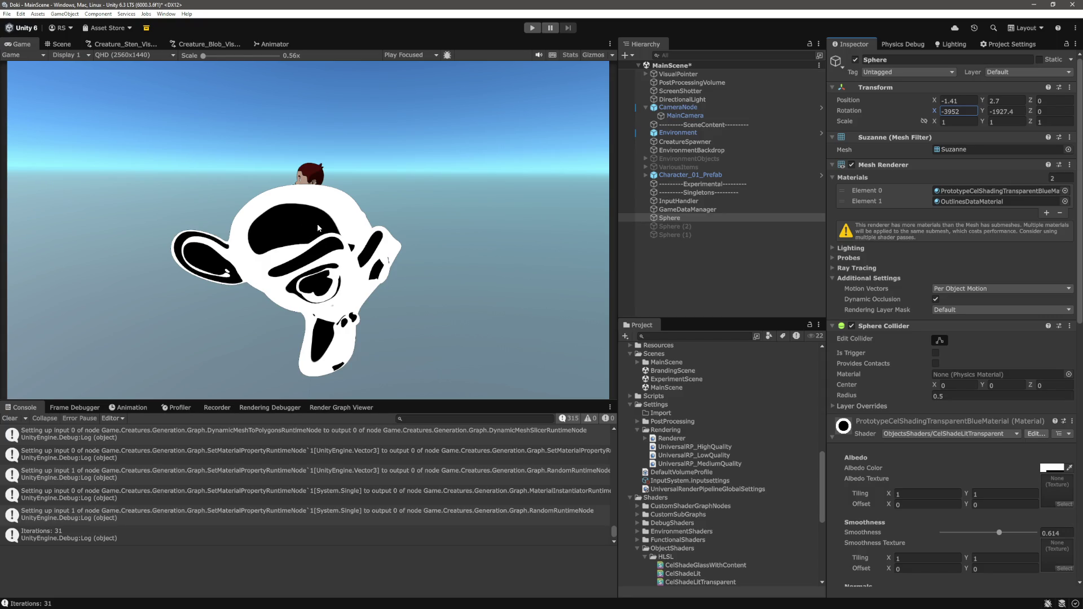
{"action": "key", "text": "alt+Tab"}
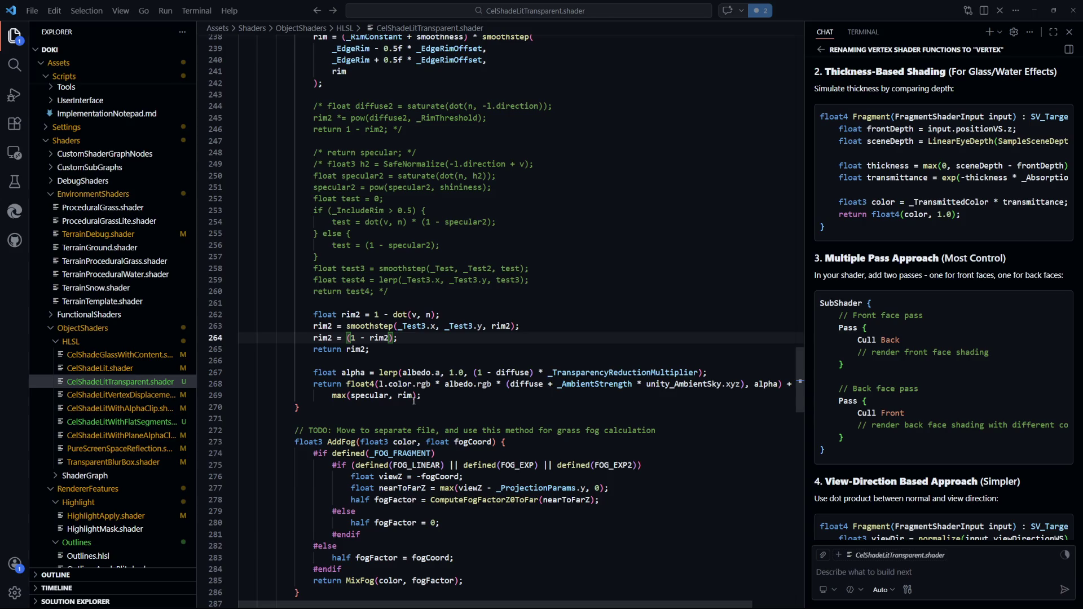
- Change line 264 to 'rim2 = _Test * (1 - rim2);' and save
{"action": "type", "text": "_Test"}
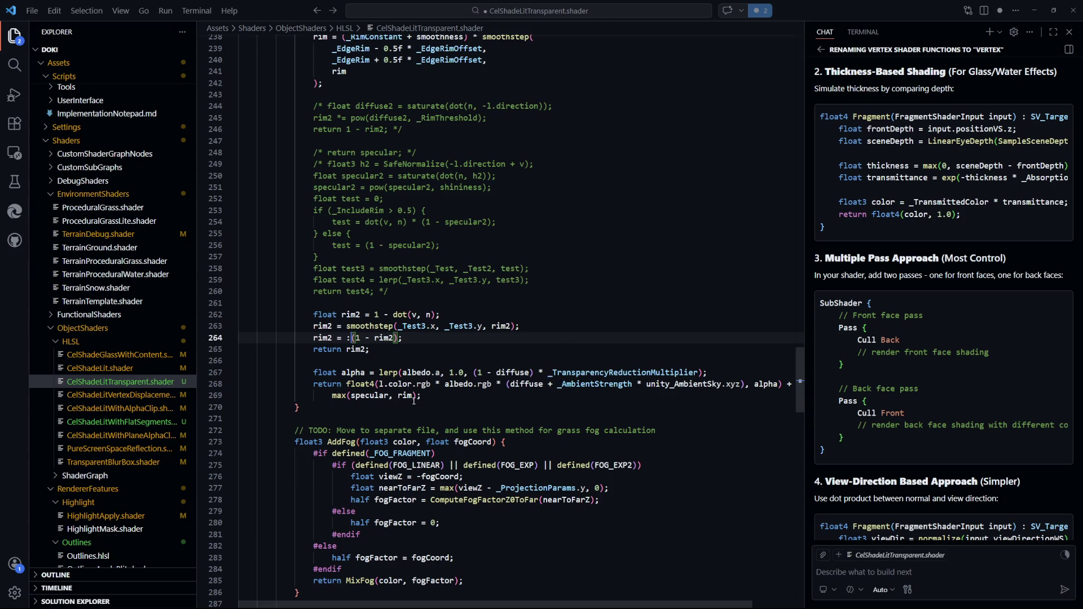
{"action": "type", "text": " *"}
{"action": "key", "text": "ctrl+s"}
{"action": "left_click_drag", "start_coordinate": [370, 349], "coordinate": [312, 351]}
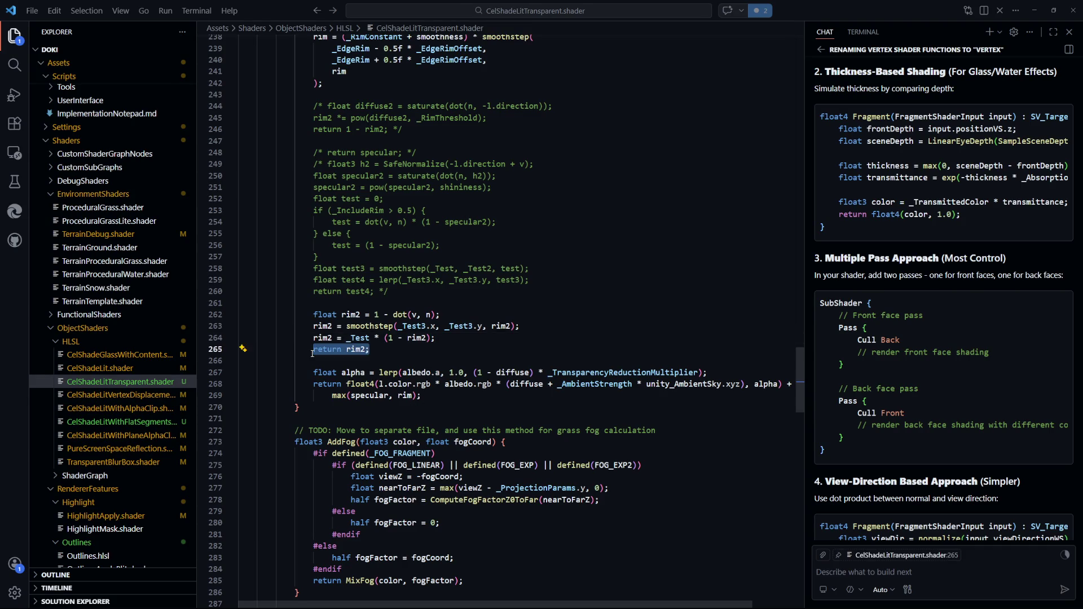
{"action": "key", "text": "Down"}
{"action": "key", "text": "alt+Tab"}
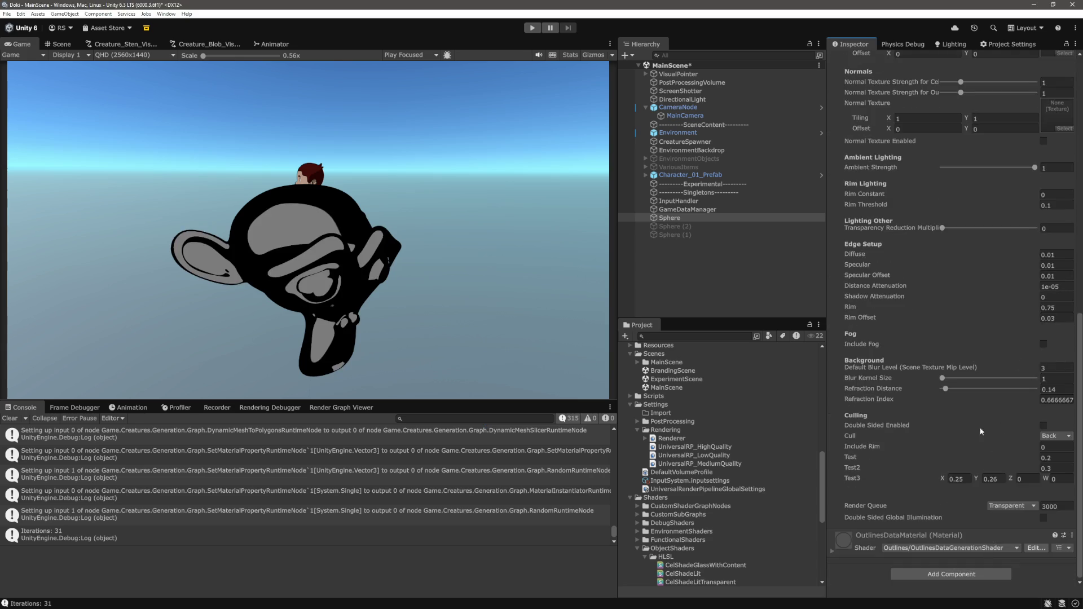
- Try material Test values 5 and 1, then settle on a small value around 0.02
{"action": "left_click", "coordinate": [1024, 458]}
{"action": "type", "text": "5"}
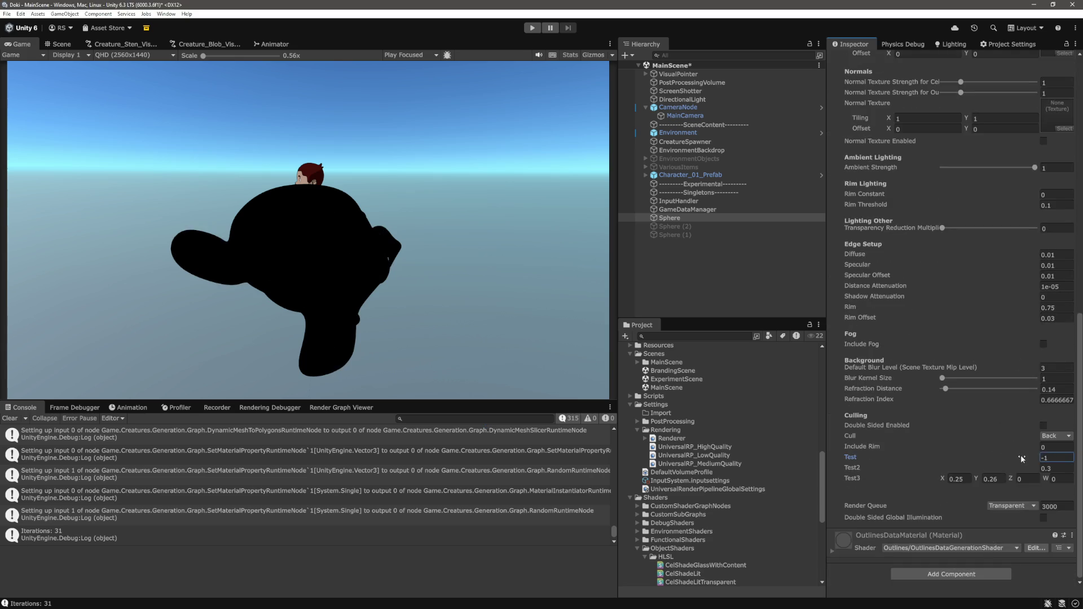
{"action": "key", "text": "BackSpace"}
{"action": "type", "text": "1"}
{"action": "key", "text": "BackSpace"}
{"action": "type", "text": "0"}
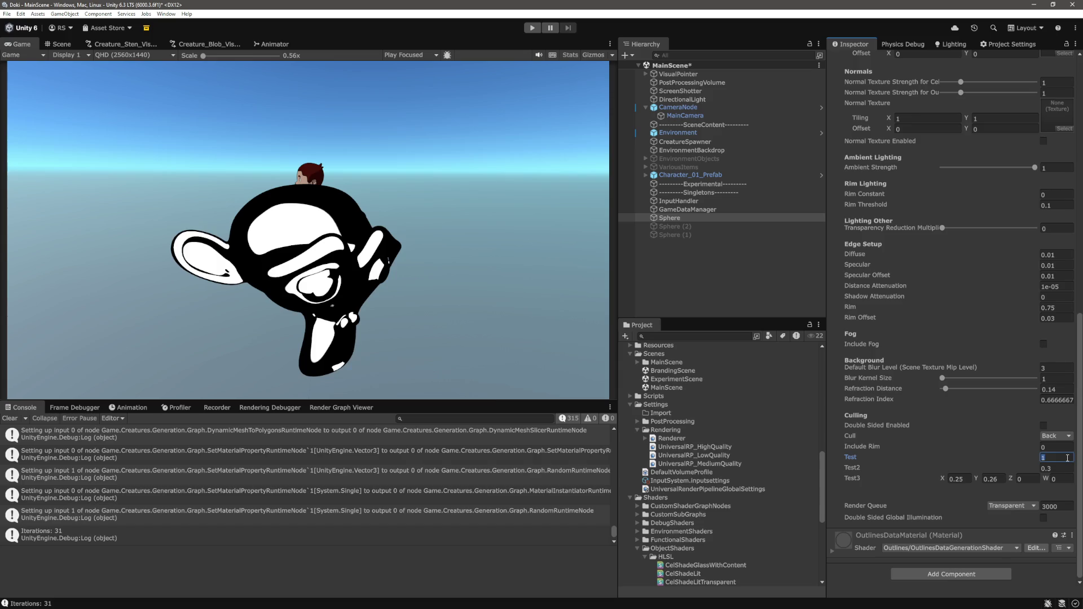
{"action": "type", "text": "3"}
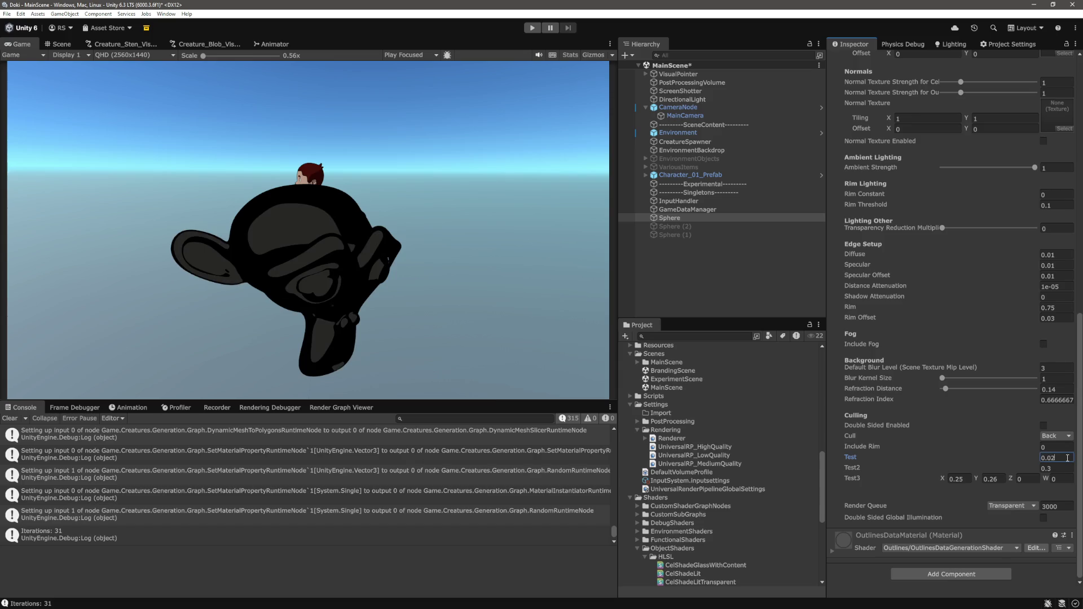
{"action": "key", "text": "alt+Tab"}
{"action": "scroll", "coordinate": [497, 316], "scroll_direction": "down", "scroll_amount": 1}
{"action": "left_click", "coordinate": [315, 306]}
- Delete the debug 'return rim2;' line and start declaring 'float alpha = lerp('
{"action": "key", "text": "shift+End"}
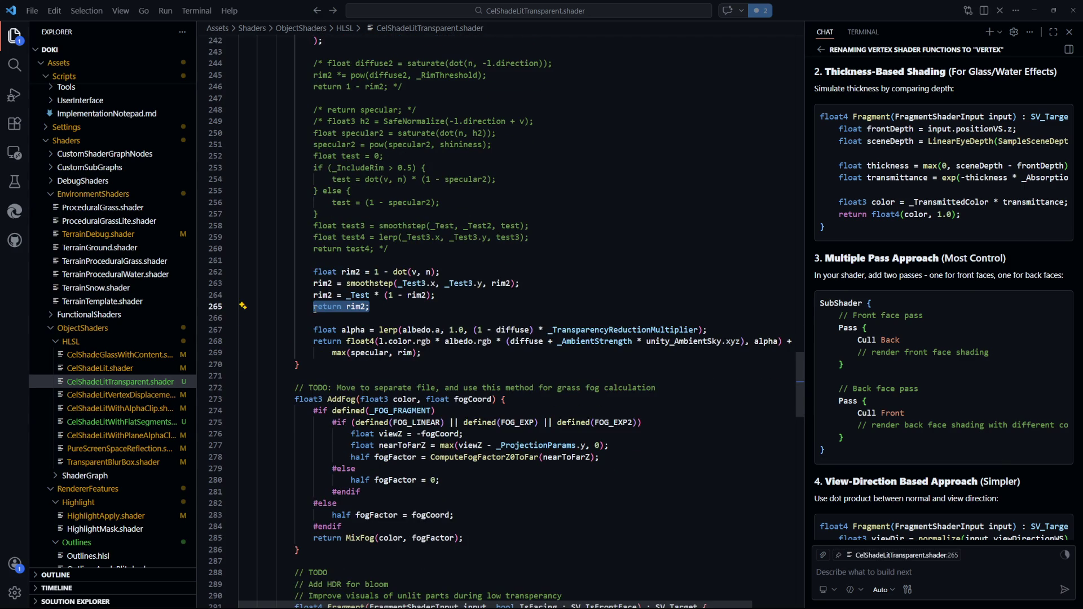
{"action": "key", "text": "BackSpace"}
{"action": "left_click", "coordinate": [333, 317]}
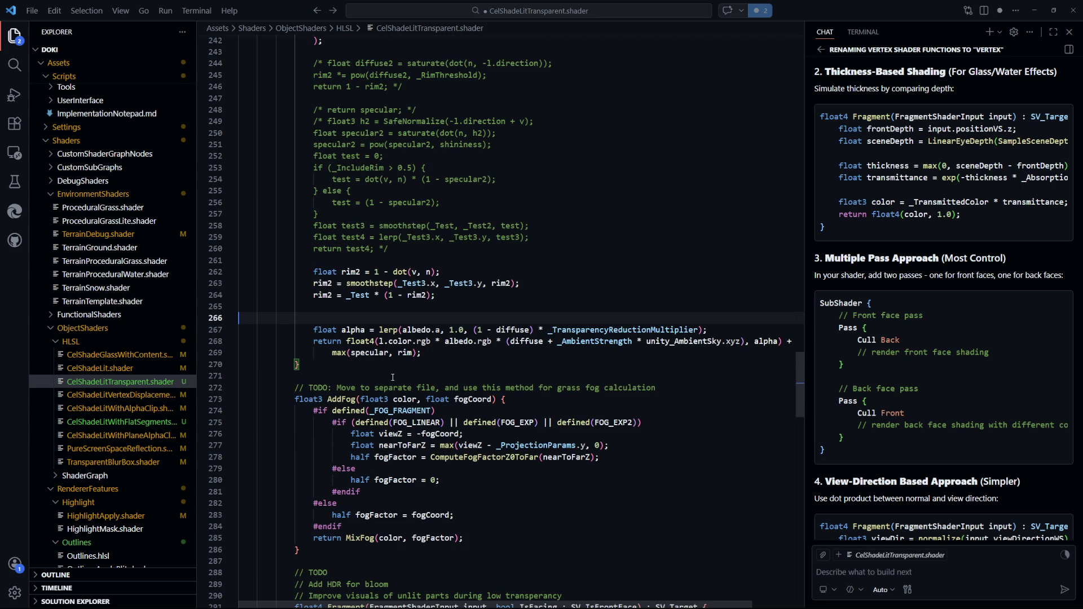
{"action": "type", "text": "float alpha"}
{"action": "key", "text": "Down"}
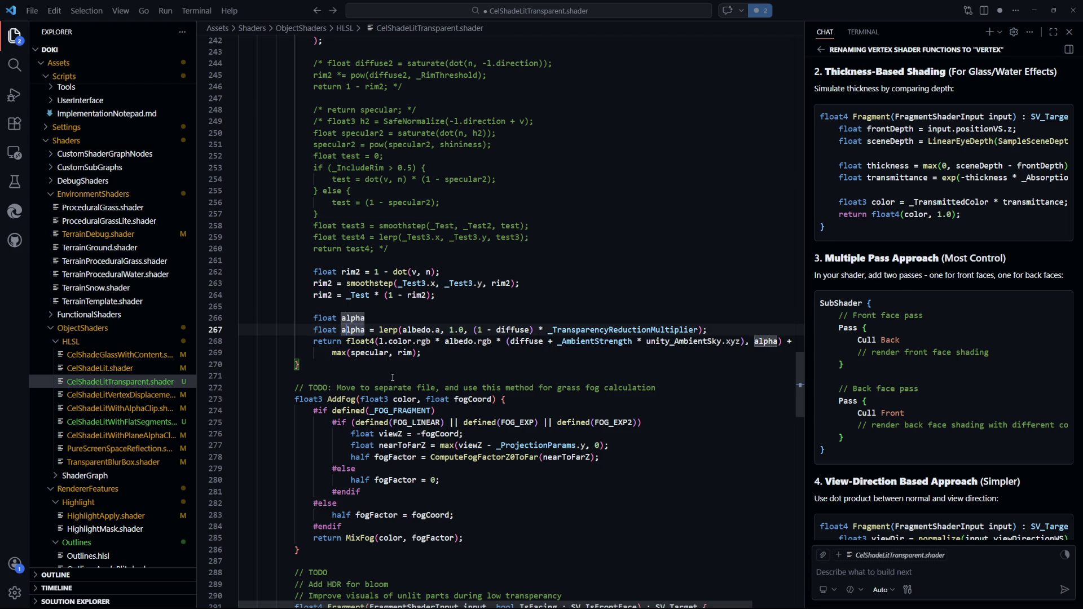
{"action": "key", "text": "Tab"}
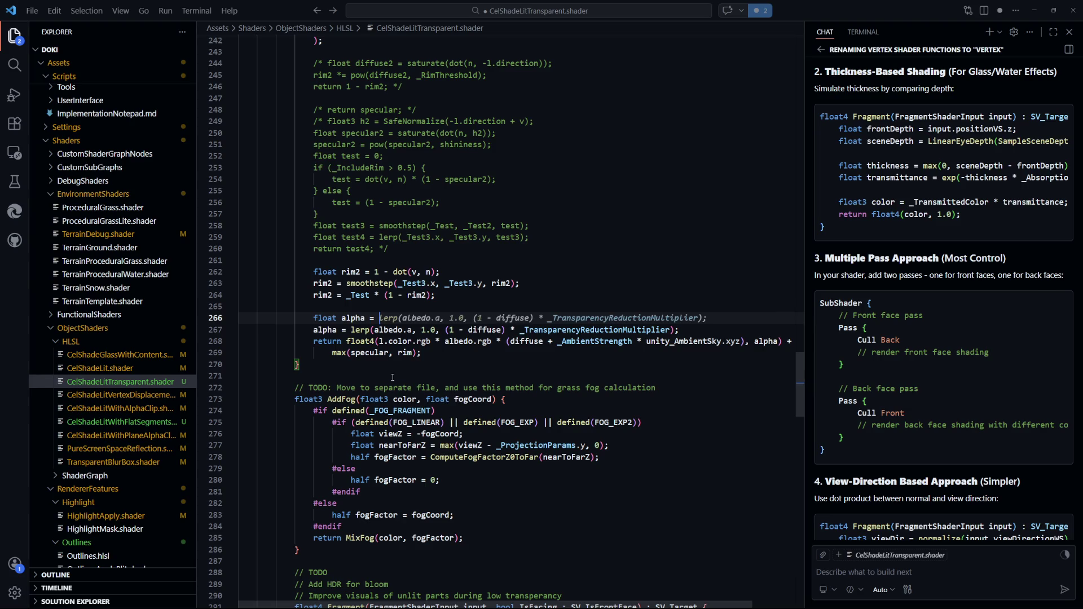
{"action": "type", "text": "= lerp("}
- Complete alpha as lerp(albedo.a, 1.0, rim2) and save the shader
{"action": "key", "text": "ctrl+s"}
{"action": "type", "text": "albedo.a"}
{"action": "type", "text": ","}
{"action": "type", "text": " 1.0,"}
{"action": "type", "text": "rim2"}
{"action": "key", "text": "End"}
{"action": "key", "text": "ctrl+s"}
{"action": "left_click", "coordinate": [532, 312]}
{"action": "left_click_drag", "start_coordinate": [504, 318], "coordinate": [389, 320]}
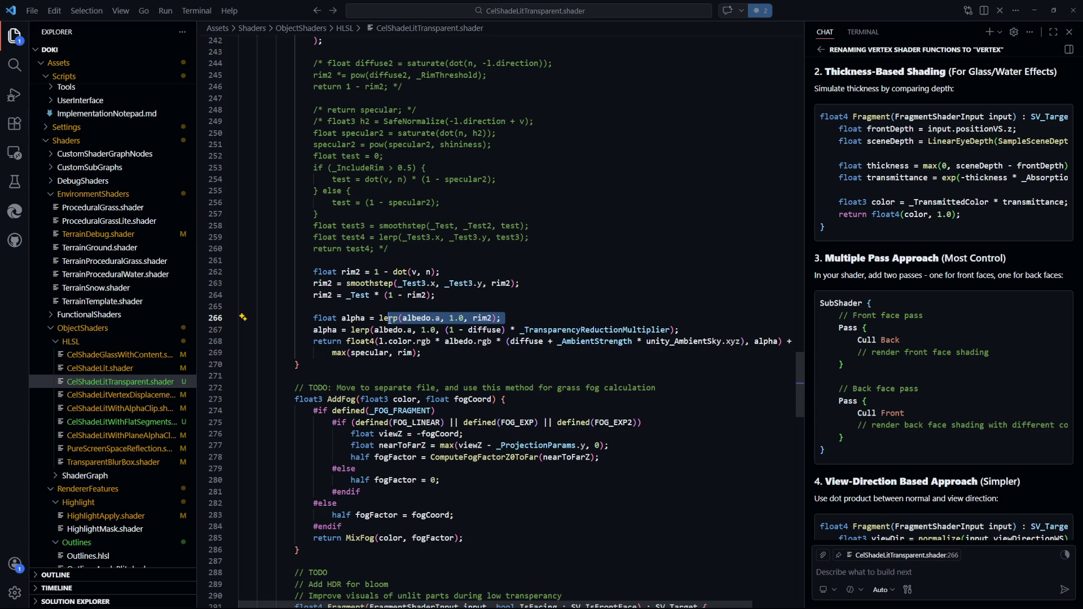
{"action": "left_click", "coordinate": [563, 299]}
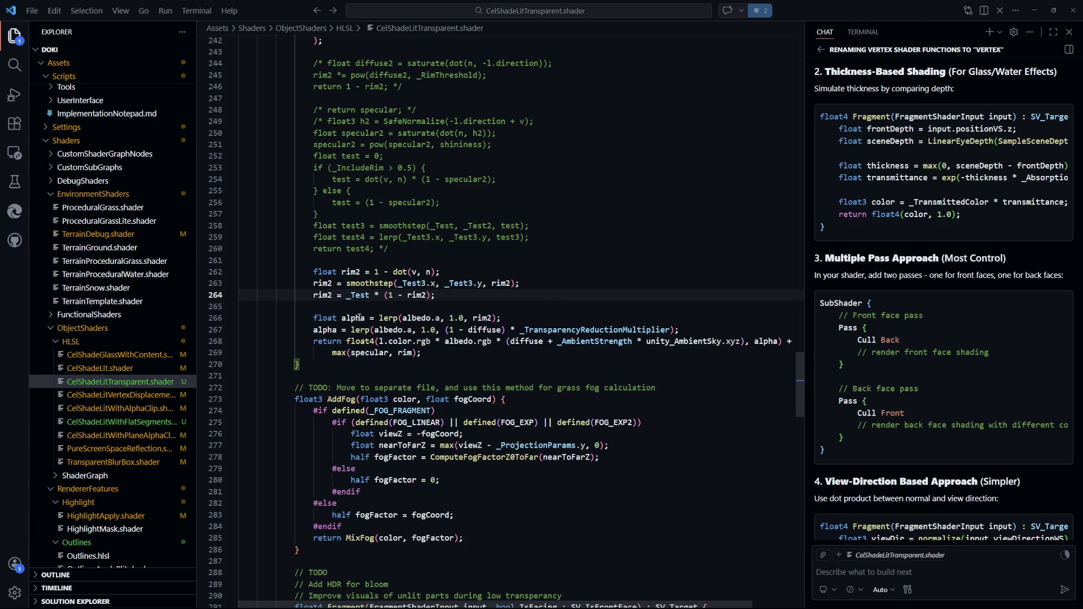
{"action": "left_click", "coordinate": [325, 331]}
{"action": "left_click_drag", "start_coordinate": [412, 331], "coordinate": [383, 331]}
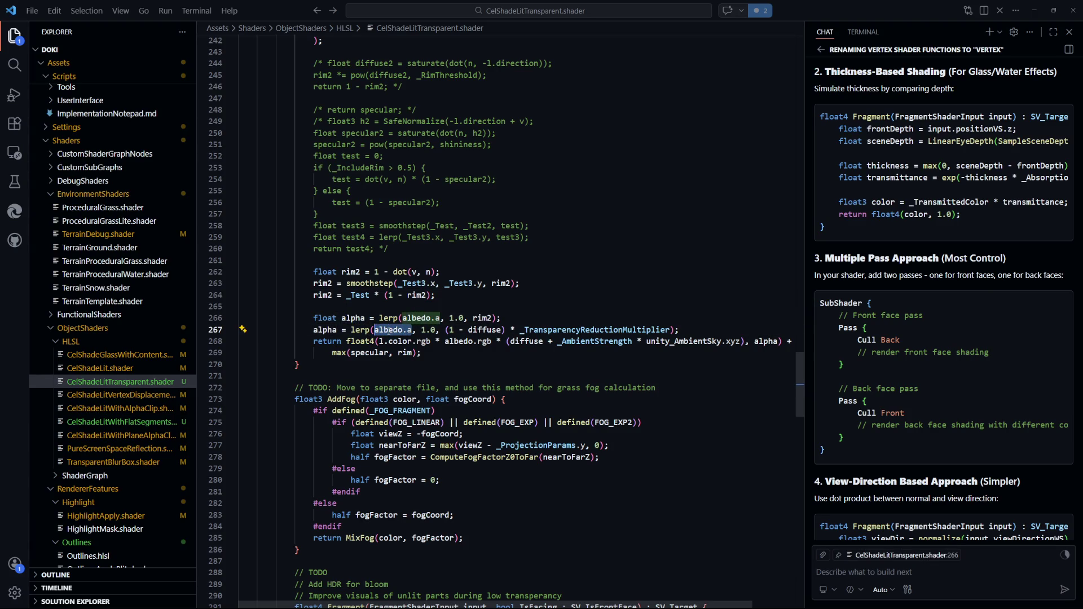
{"action": "key", "text": "ctrl+s"}
{"action": "key", "text": "alt+Tab"}
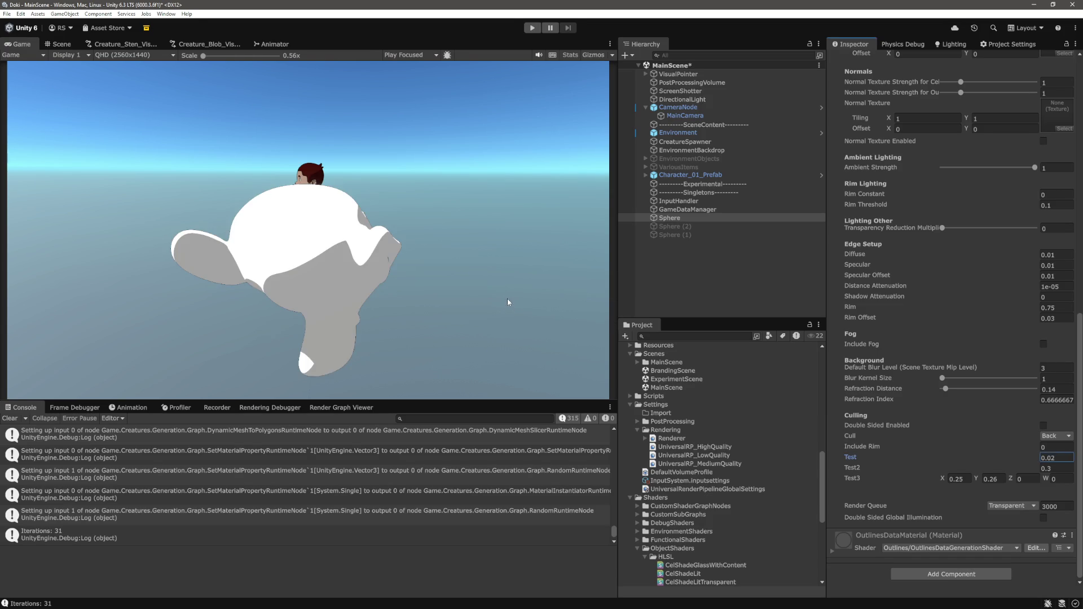
- Comment out the temporary 'return color;' line in the shader and save
{"action": "key", "text": "alt+Tab"}
{"action": "scroll", "coordinate": [579, 416], "scroll_direction": "down", "scroll_amount": 5}
{"action": "scroll", "coordinate": [579, 416], "scroll_direction": "down", "scroll_amount": 2}
{"action": "scroll", "coordinate": [580, 416], "scroll_direction": "down", "scroll_amount": 9}
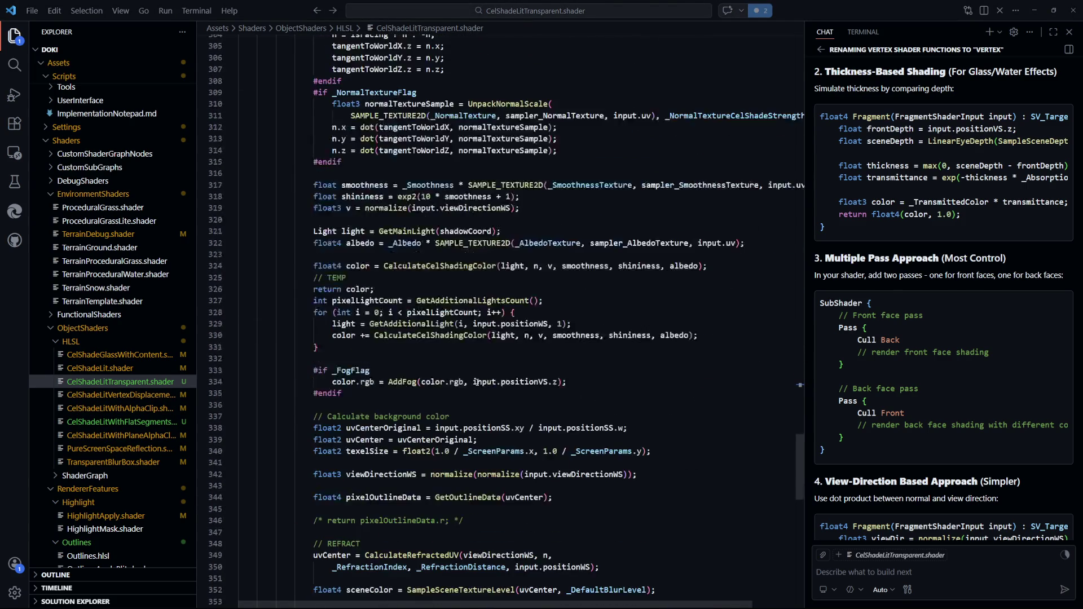
{"action": "left_click_drag", "start_coordinate": [374, 289], "coordinate": [329, 291]}
{"action": "key", "text": "ctrl+slash"}
{"action": "key", "text": "ctrl+s"}
{"action": "key", "text": "alt+Tab"}
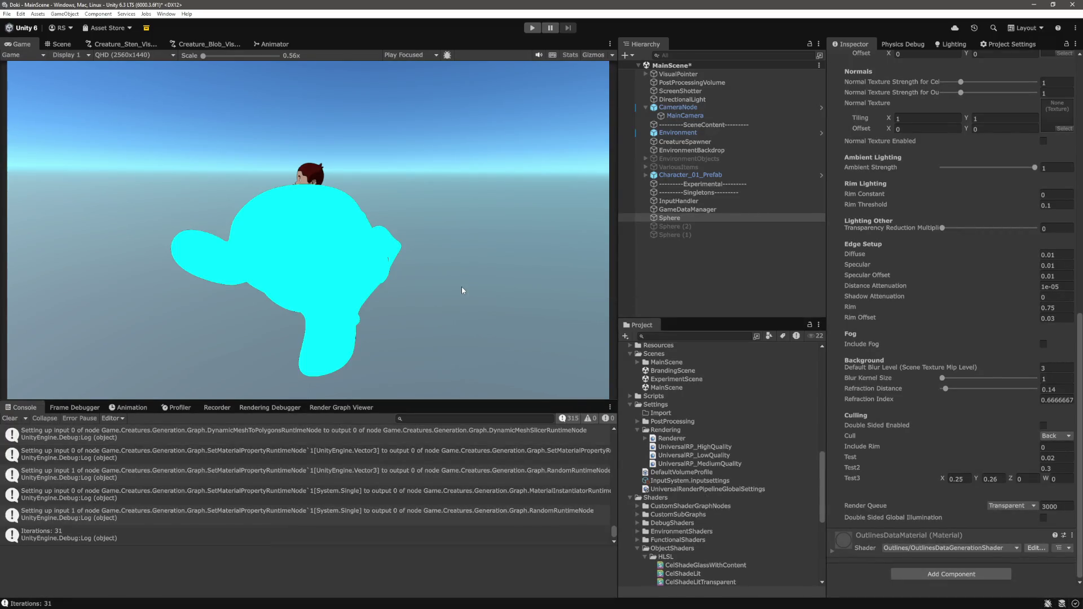
- Set the material's Test value to about 0.23
{"action": "left_click", "coordinate": [1069, 459]}
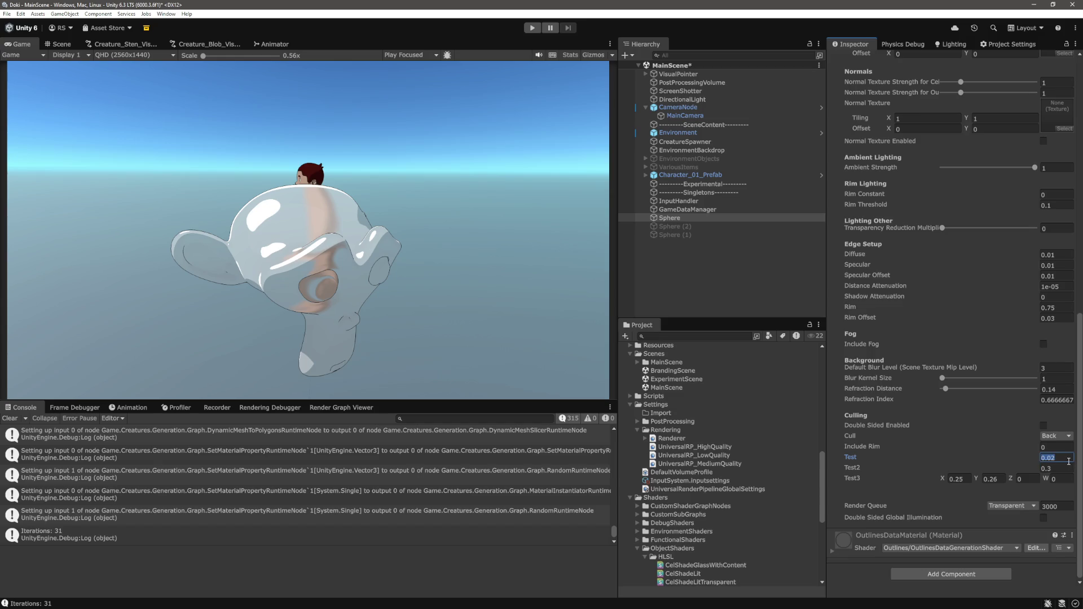
{"action": "type", "text": "1"}
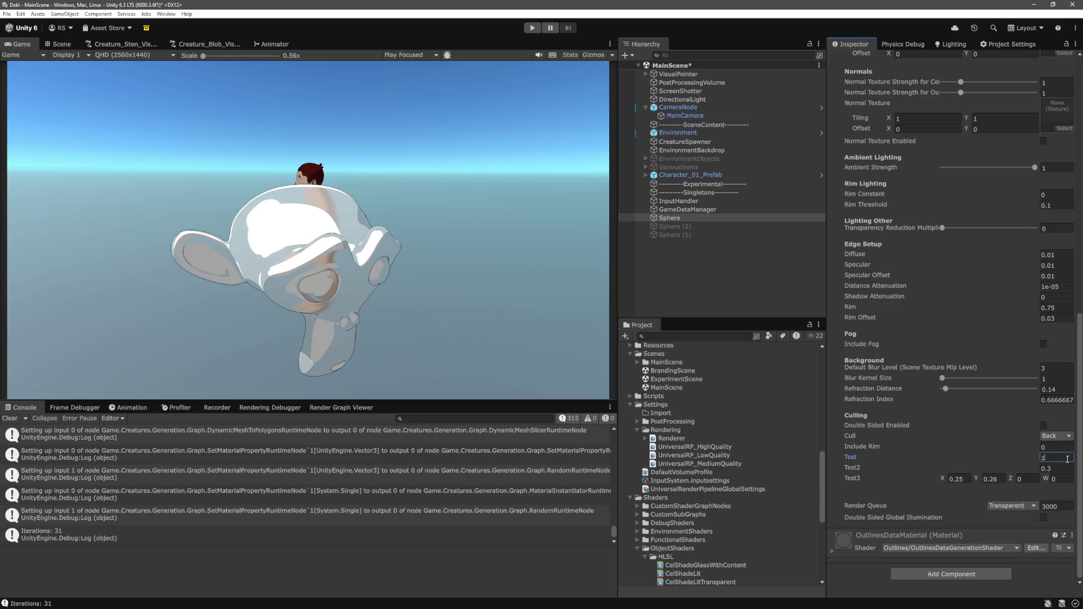
{"action": "left_click_drag", "start_coordinate": [1031, 456], "coordinate": [1024, 462]}
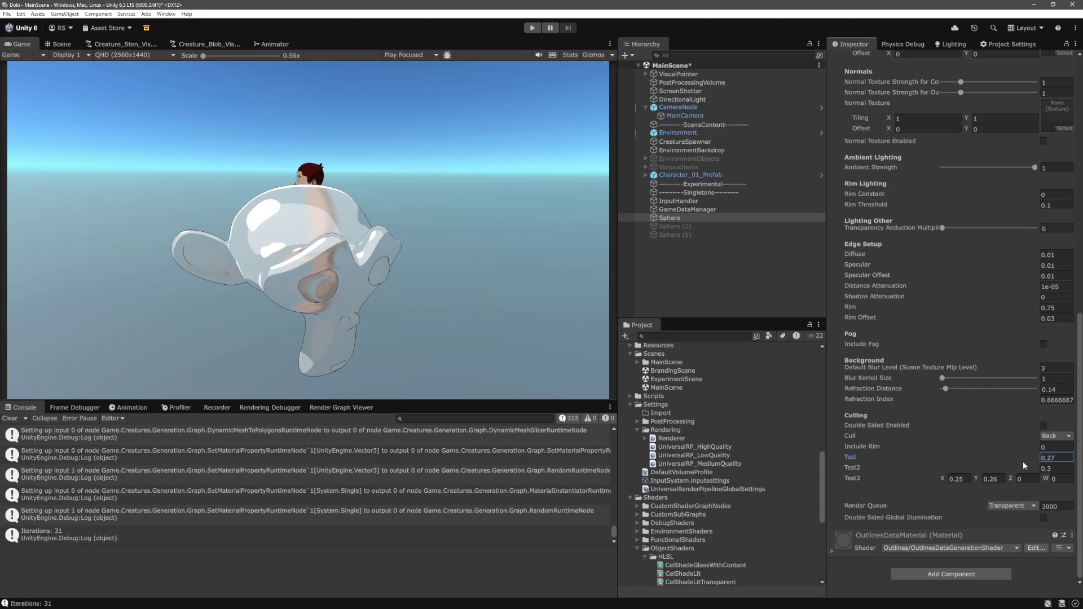
- Reselect the Sphere and turn Suzanne's Y rotation to about -1571.69
{"action": "left_click", "coordinate": [706, 291]}
{"action": "left_click", "coordinate": [689, 217]}
{"action": "mouse_move", "coordinate": [983, 110]}
{"action": "left_mouse_down"}
{"action": "mouse_move", "coordinate": [858, 149]}
{"action": "mouse_move", "coordinate": [267, 114]}
{"action": "mouse_move", "coordinate": [737, 114]}
{"action": "mouse_move", "coordinate": [783, 117]}
{"action": "mouse_move", "coordinate": [161, 115]}
{"action": "mouse_move", "coordinate": [564, 116]}
{"action": "mouse_move", "coordinate": [65, 80]}
{"action": "mouse_move", "coordinate": [168, 137]}
{"action": "mouse_move", "coordinate": [391, 142]}
{"action": "mouse_move", "coordinate": [120, 163]}
{"action": "mouse_move", "coordinate": [157, 160]}
{"action": "left_mouse_up"}
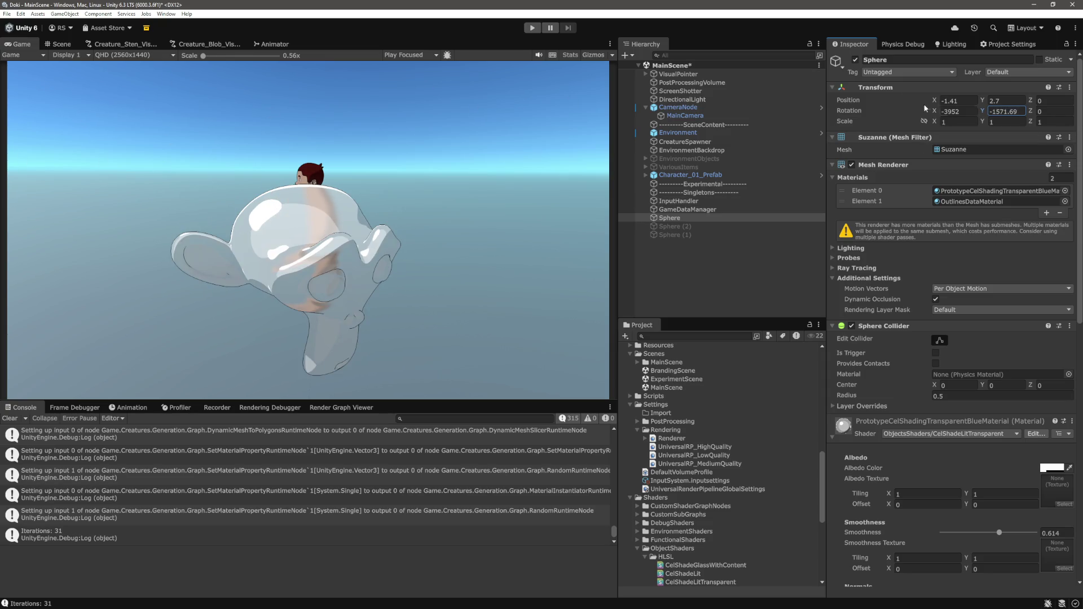
- Tilt Suzanne, then set Test3 to X 0 and Y 1
{"action": "mouse_move", "coordinate": [935, 111]}
{"action": "left_mouse_down"}
{"action": "mouse_move", "coordinate": [890, 115]}
{"action": "mouse_move", "coordinate": [1049, 140]}
{"action": "mouse_move", "coordinate": [1015, 134]}
{"action": "left_mouse_up"}
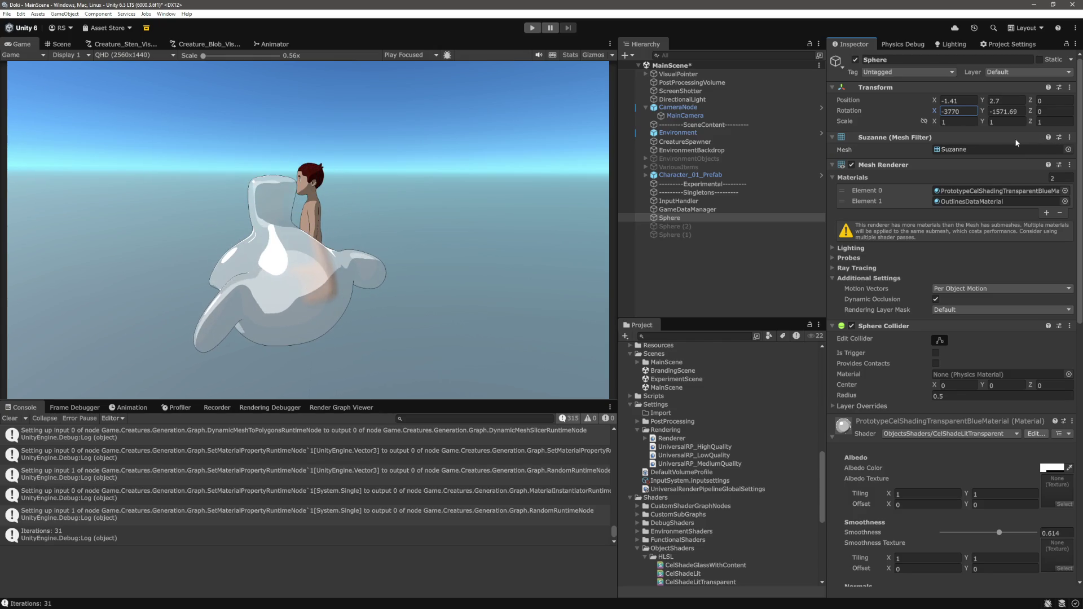
{"action": "scroll", "coordinate": [979, 379], "scroll_direction": "down", "scroll_amount": 10}
{"action": "scroll", "coordinate": [978, 419], "scroll_direction": "down", "scroll_amount": 1}
{"action": "left_click", "coordinate": [956, 477]}
{"action": "type", "text": "0"}
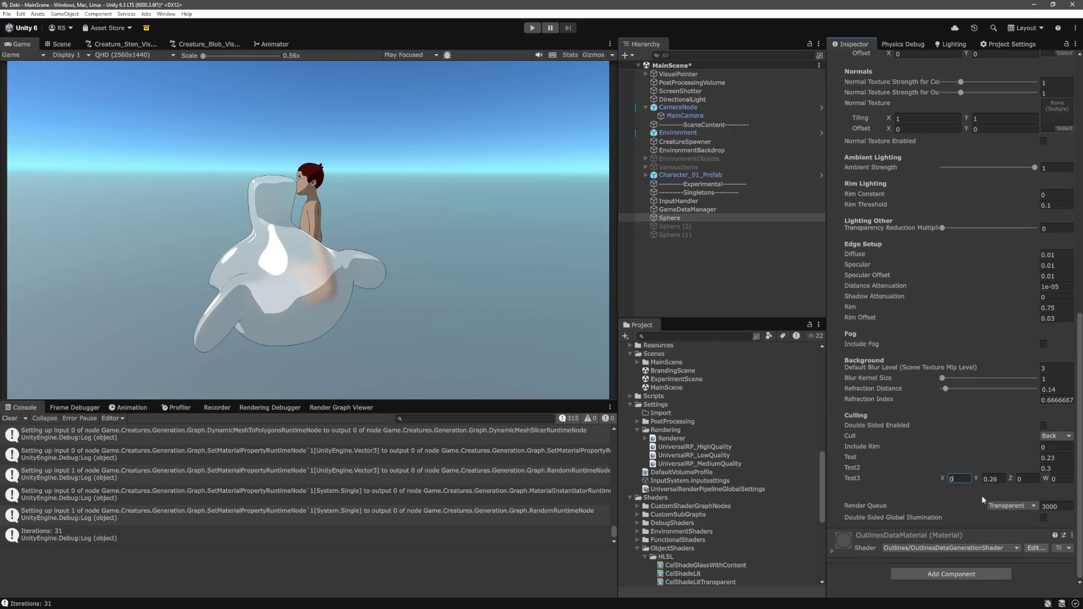
{"action": "type", "text": "1"}
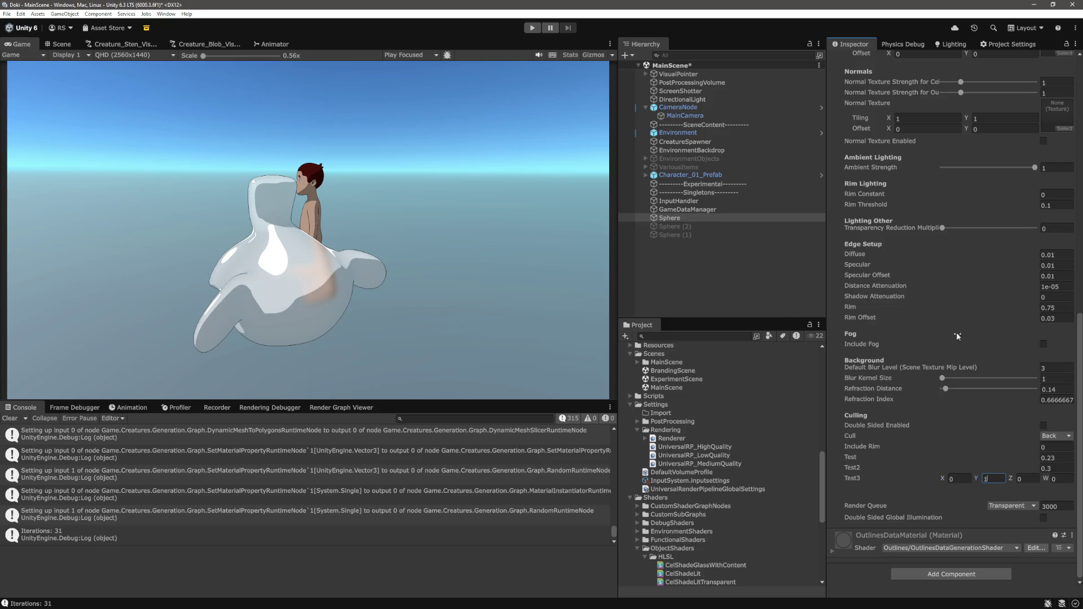
{"action": "key", "text": "Return"}
- Rotate Suzanne to X -3597, Y -1210 to view its glass rim outlines sideways
{"action": "scroll", "coordinate": [987, 186], "scroll_direction": "up", "scroll_amount": 20}
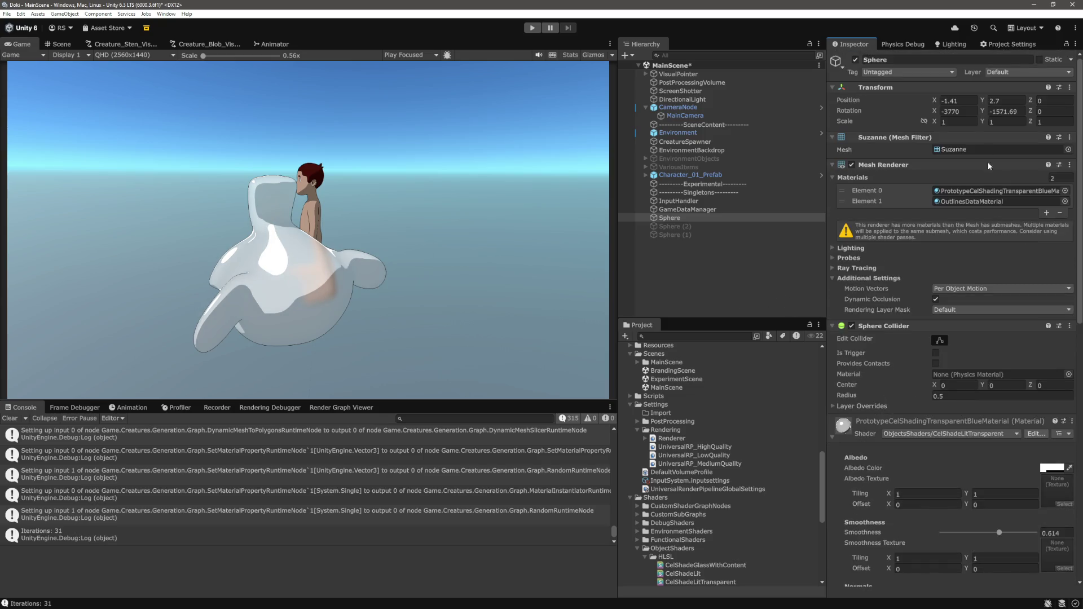
{"action": "left_click_drag", "start_coordinate": [983, 112], "coordinate": [1038, 124]}
{"action": "left_click_drag", "start_coordinate": [948, 111], "coordinate": [985, 118]}
{"action": "mouse_move", "coordinate": [984, 113]}
{"action": "left_mouse_down"}
{"action": "mouse_move", "coordinate": [1051, 125]}
{"action": "mouse_move", "coordinate": [1034, 123]}
{"action": "left_mouse_up"}
{"action": "mouse_move", "coordinate": [935, 111]}
{"action": "left_mouse_down"}
{"action": "mouse_move", "coordinate": [905, 113]}
{"action": "mouse_move", "coordinate": [935, 122]}
{"action": "left_mouse_up"}
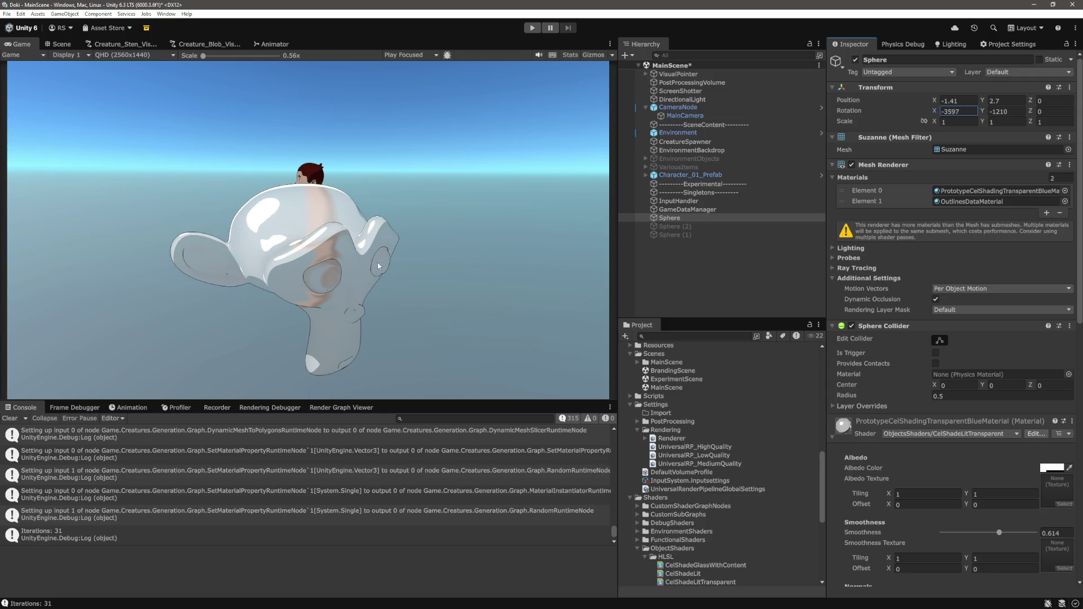
{"action": "scroll", "coordinate": [1054, 460], "scroll_direction": "down", "scroll_amount": 15}
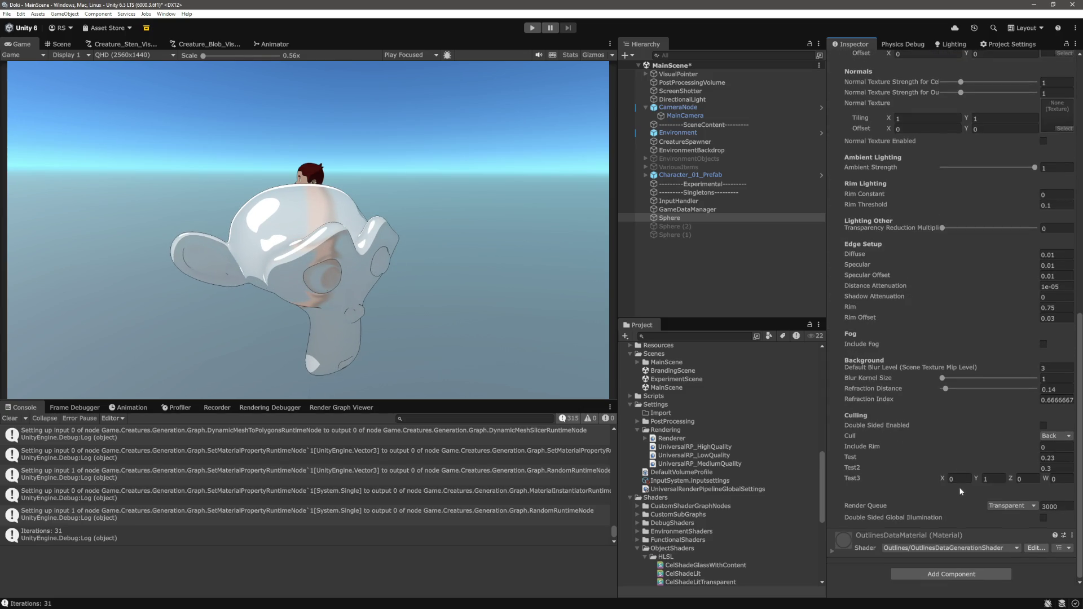
- Try values of 10 and 1 in Test3 X, clearing each trial
{"action": "left_click", "coordinate": [959, 480]}
{"action": "type", "text": "1"}
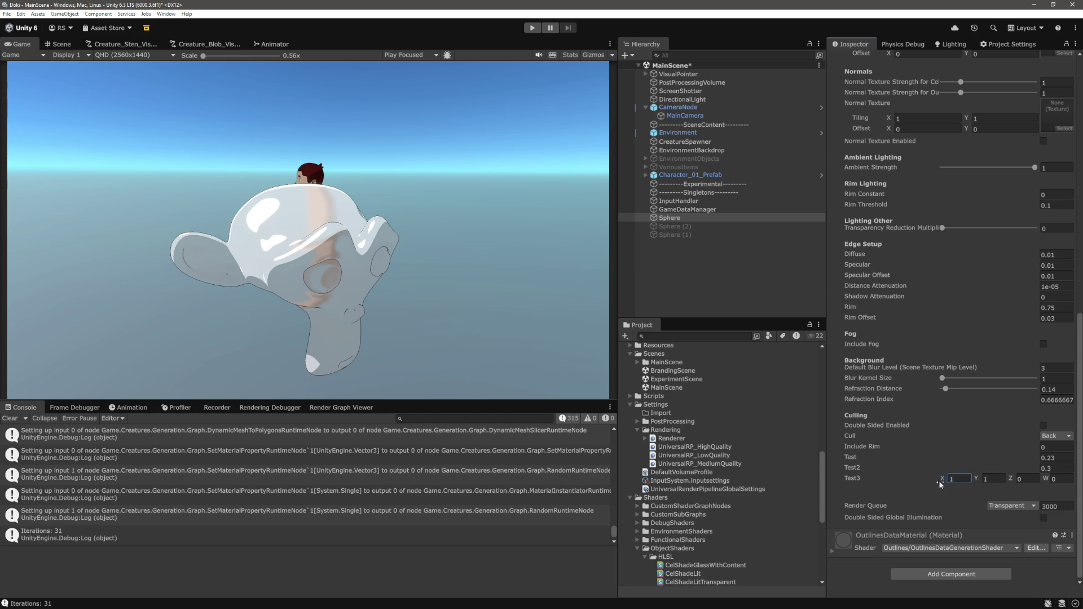
{"action": "type", "text": "0"}
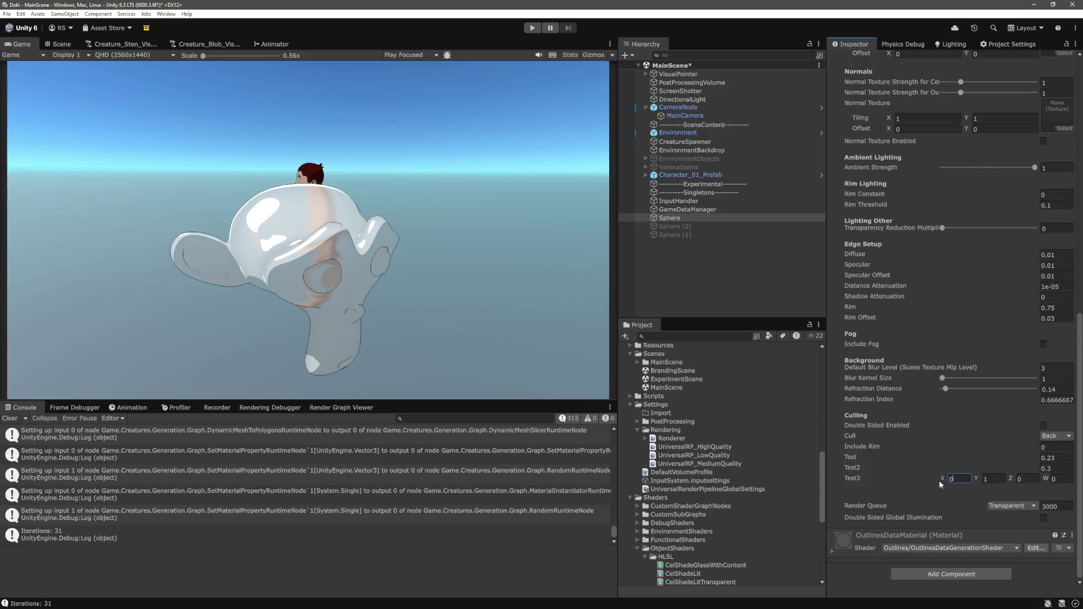
{"action": "type", "text": "1"}
{"action": "key", "text": "BackSpace"}
{"action": "type", "text": "1"}
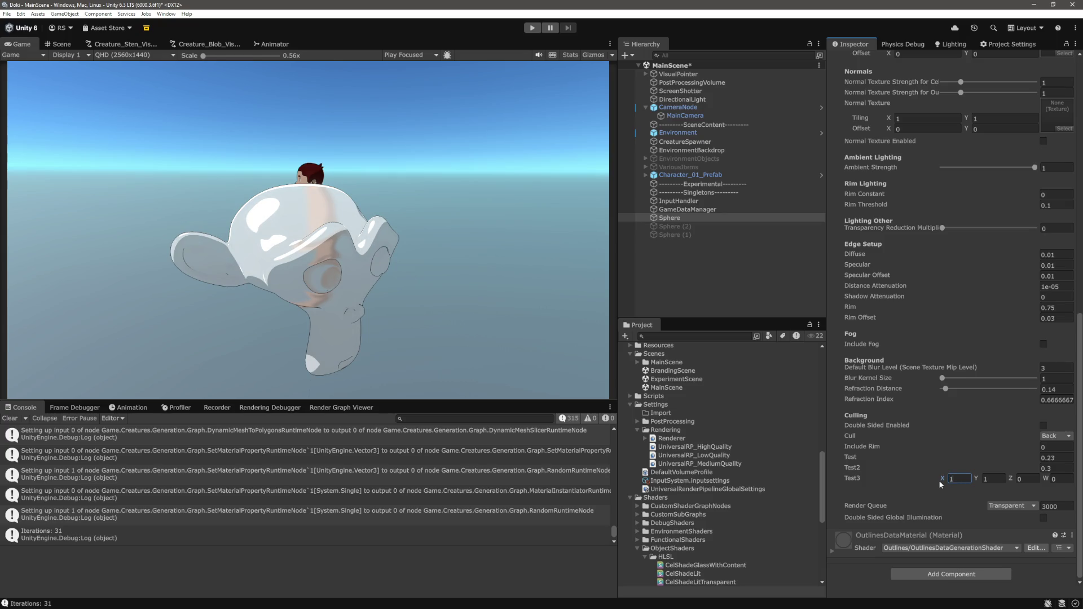
{"action": "key", "text": "BackSpace"}
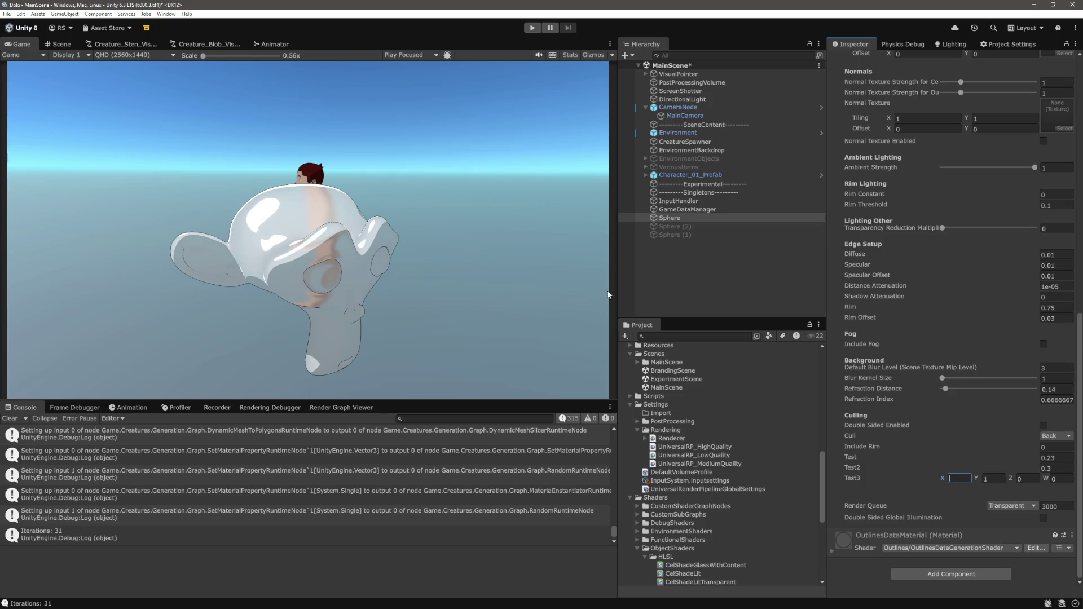
- Reselect the Sphere and raise the Transparency Reduction Multiplier to 1
{"action": "left_click", "coordinate": [719, 293]}
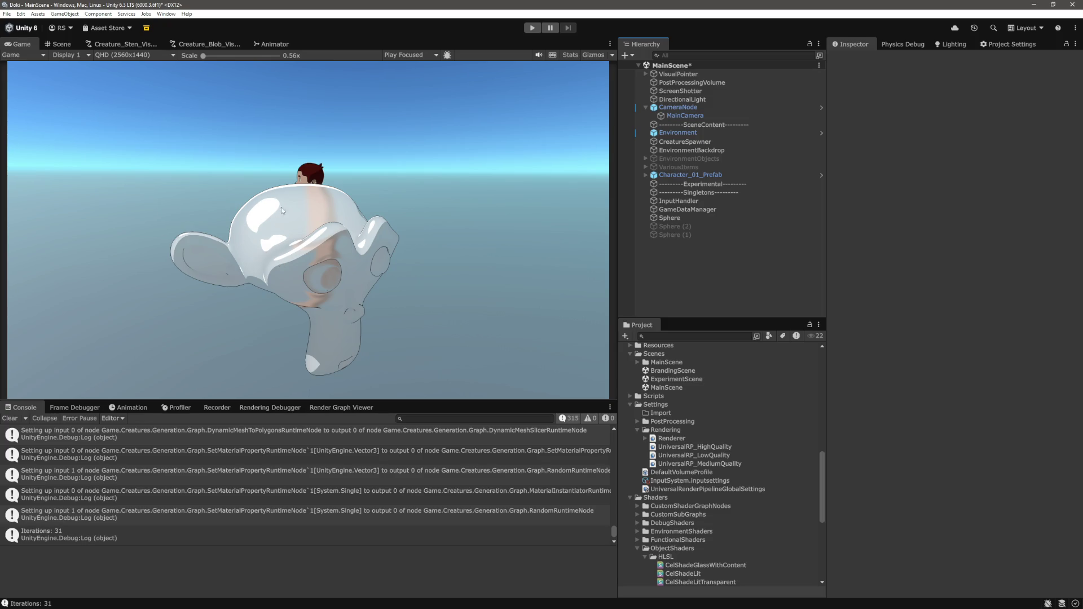
{"action": "left_click", "coordinate": [686, 218]}
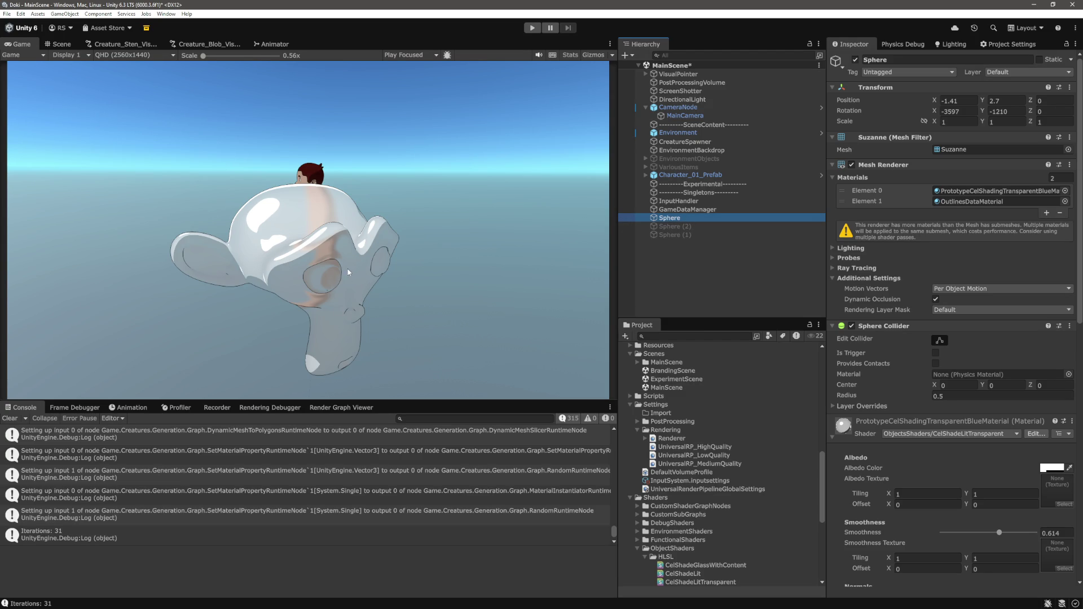
{"action": "scroll", "coordinate": [964, 419], "scroll_direction": "down", "scroll_amount": 6}
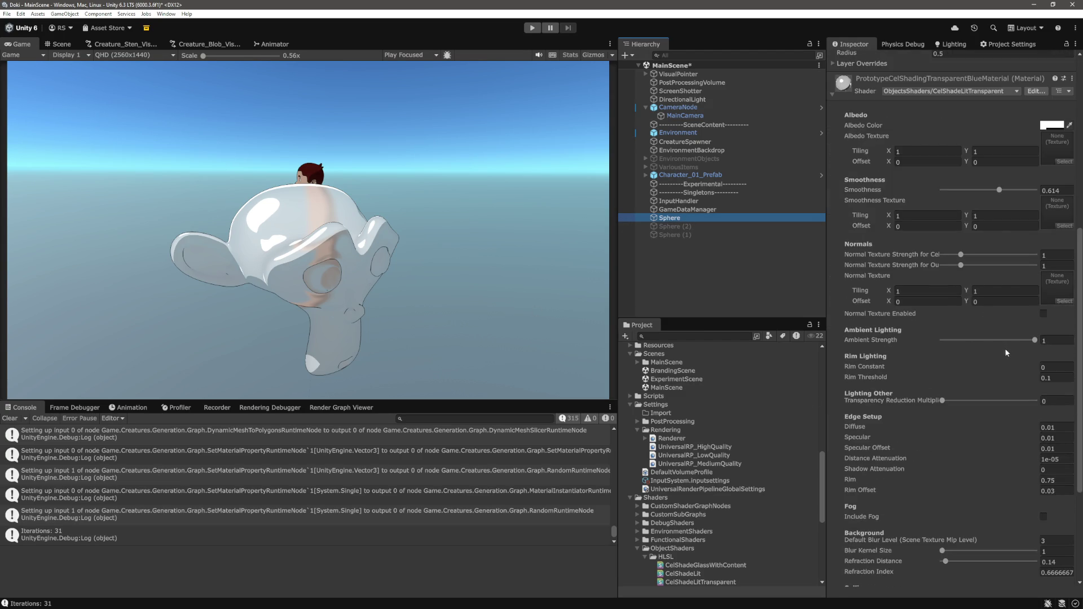
{"action": "mouse_move", "coordinate": [942, 400]}
{"action": "left_mouse_down"}
{"action": "mouse_move", "coordinate": [1078, 407]}
{"action": "mouse_move", "coordinate": [905, 404]}
{"action": "left_mouse_up"}
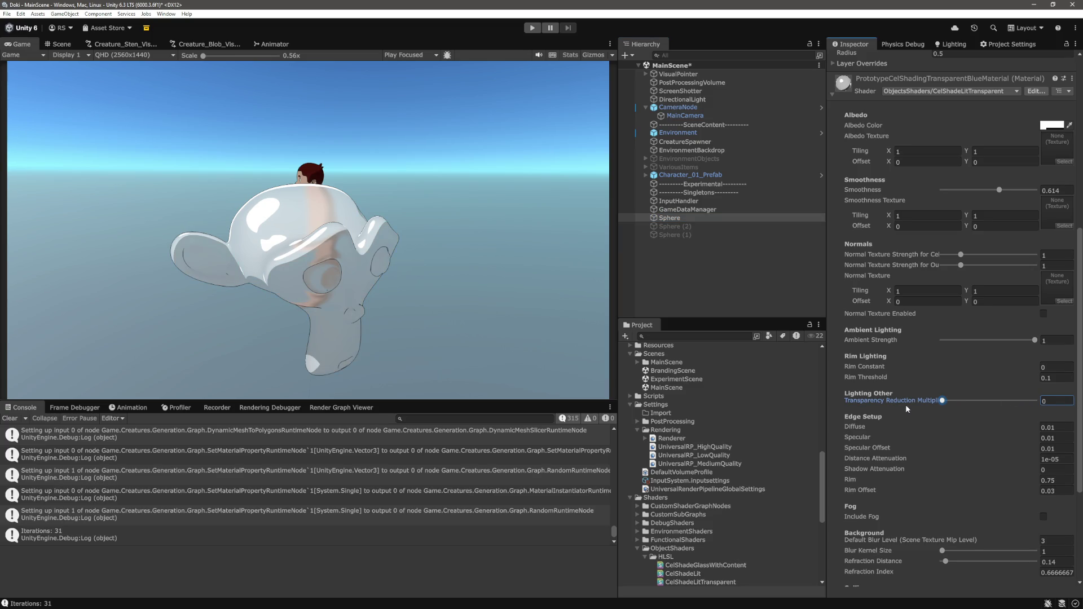
{"action": "scroll", "coordinate": [964, 454], "scroll_direction": "down", "scroll_amount": 3}
- Commit Test3 X as 0, keep Y at 1, and set Test to 1
{"action": "left_click", "coordinate": [964, 480]}
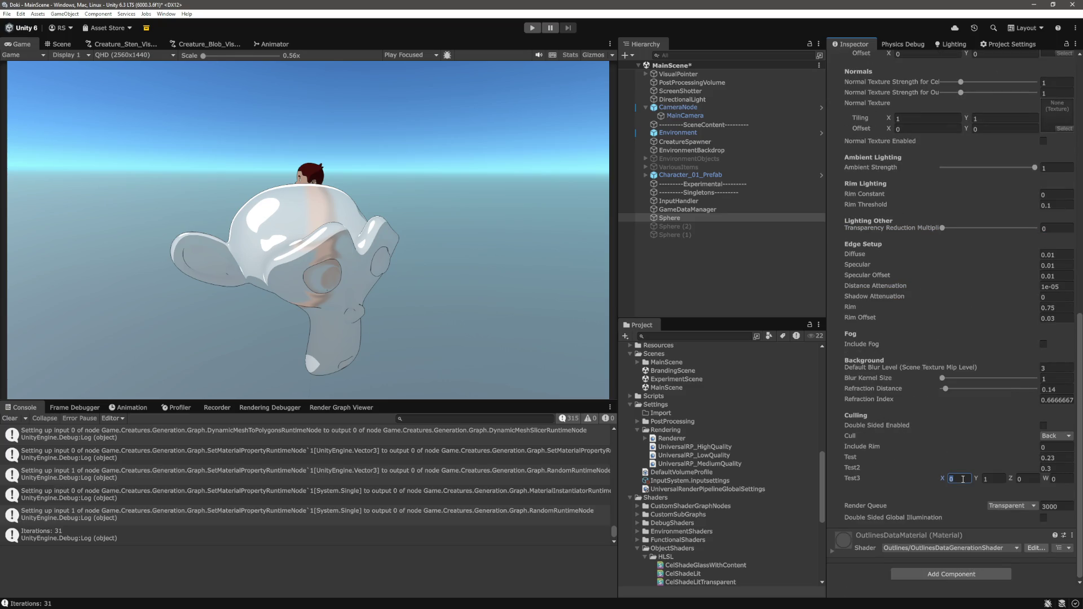
{"action": "type", "text": "1"}
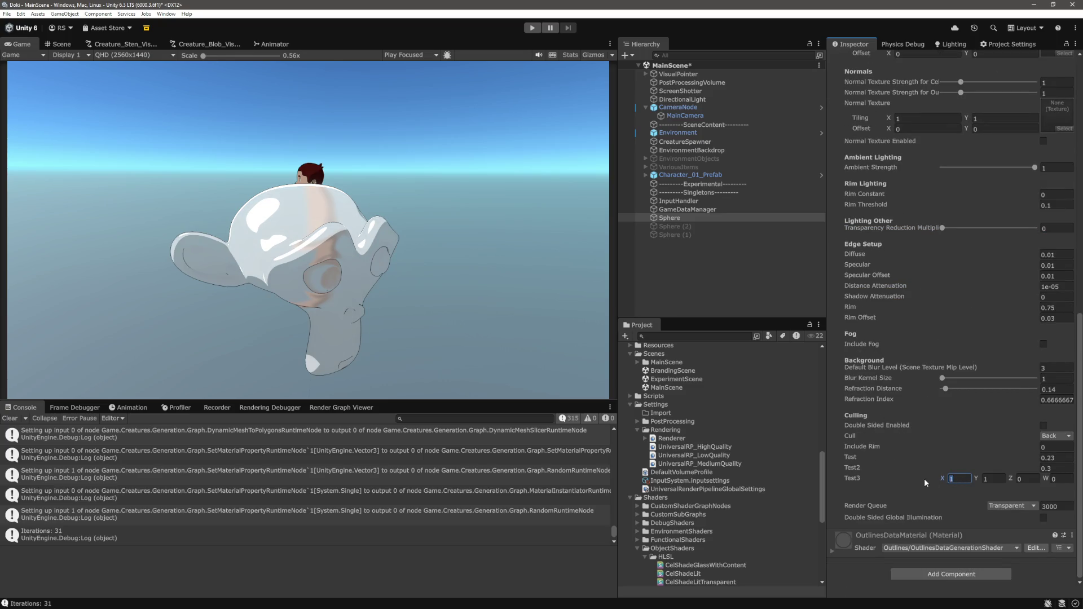
{"action": "type", "text": "0"}
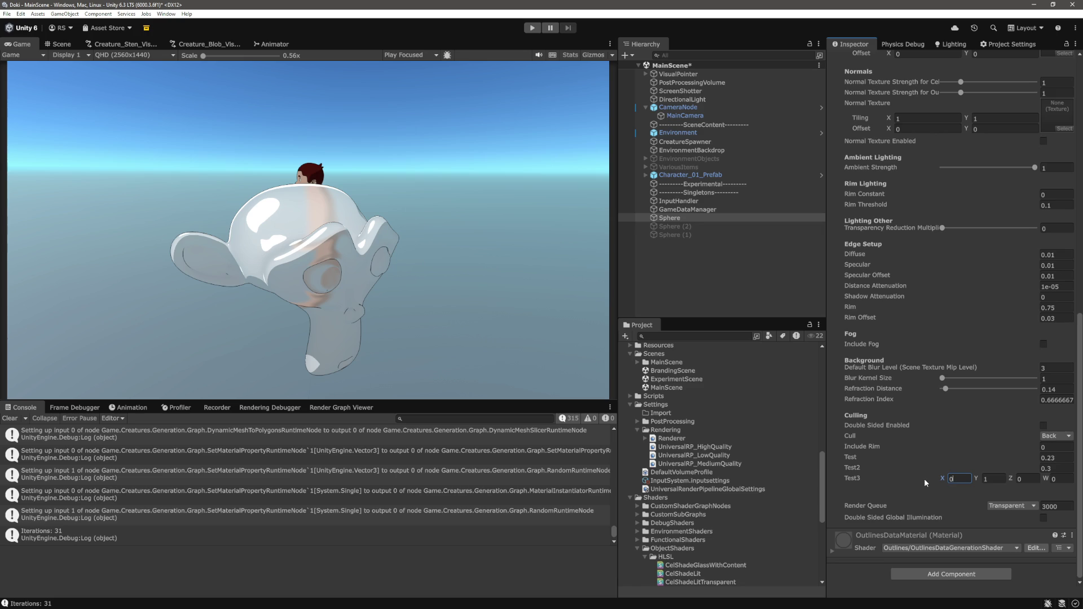
{"action": "type", "text": "1"}
{"action": "key", "text": "BackSpace"}
{"action": "key", "text": "Tab"}
{"action": "left_click", "coordinate": [1073, 458]}
{"action": "type", "text": "1"}
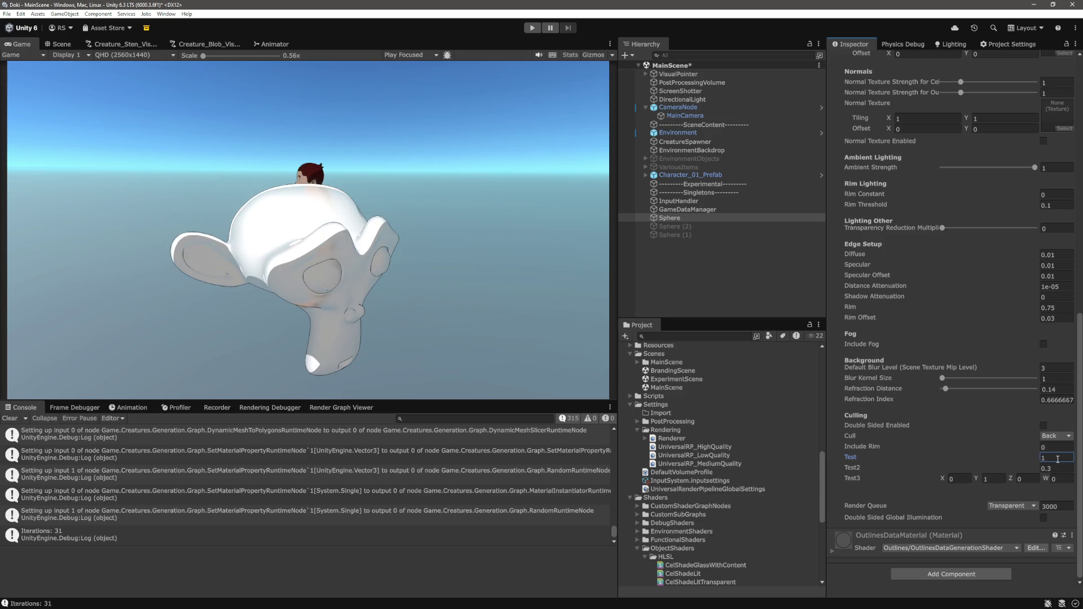
- Reselect the Sphere and tilt Suzanne by scrubbing Rotation X
{"action": "left_click", "coordinate": [736, 274]}
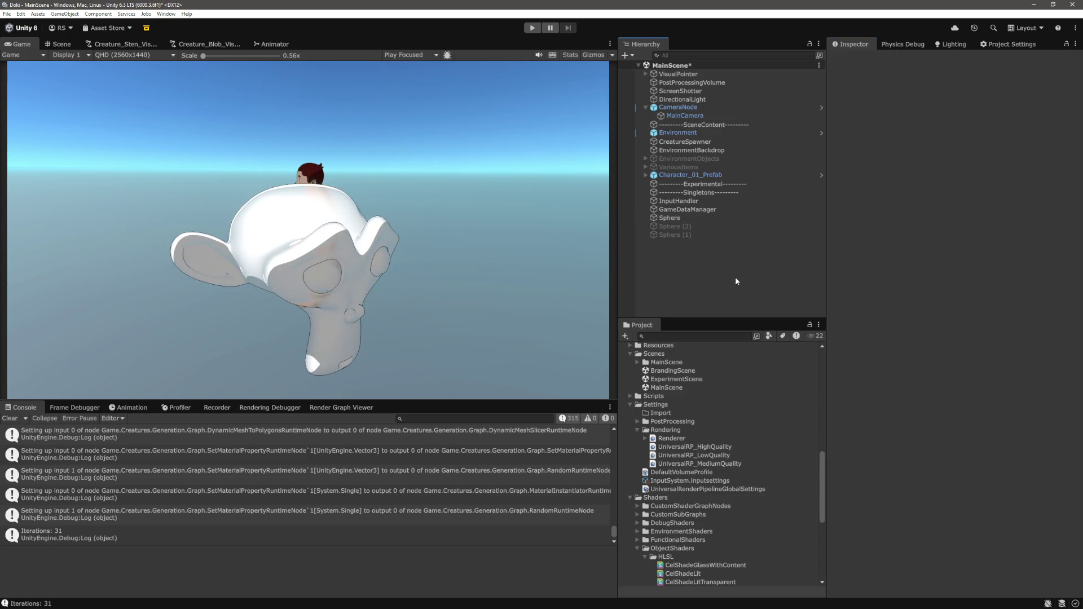
{"action": "left_click", "coordinate": [685, 217]}
{"action": "left_click", "coordinate": [935, 112]}
{"action": "mouse_move", "coordinate": [935, 112]}
{"action": "left_mouse_down"}
{"action": "mouse_move", "coordinate": [814, 127]}
{"action": "mouse_move", "coordinate": [957, 163]}
{"action": "mouse_move", "coordinate": [929, 155]}
{"action": "mouse_move", "coordinate": [814, 177]}
{"action": "mouse_move", "coordinate": [841, 179]}
{"action": "left_mouse_up"}
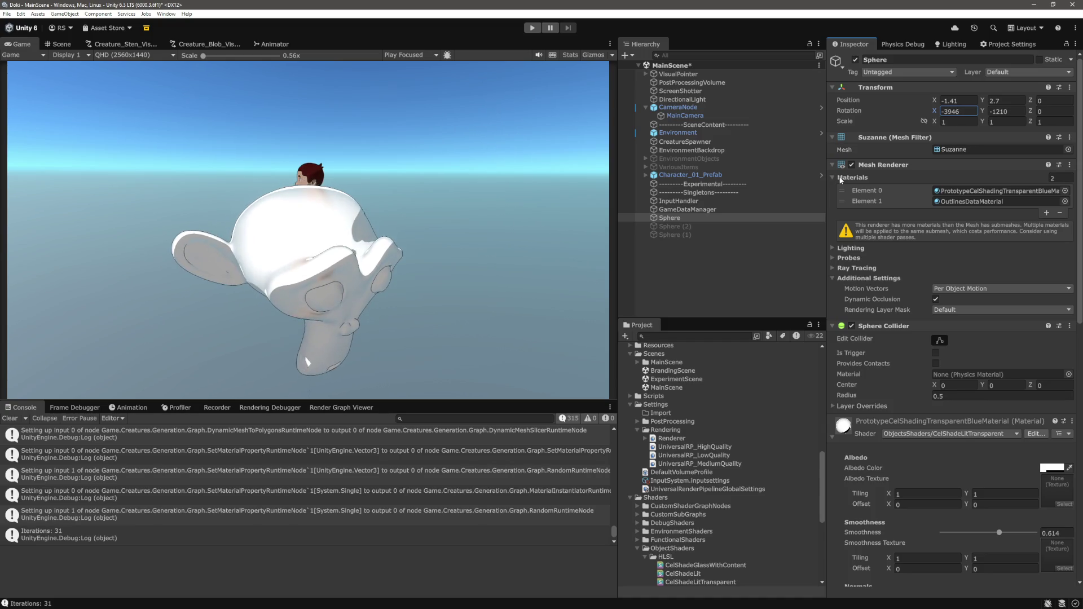
- Retype the material's Test value, trying 0.5 on the way down toward 0
{"action": "scroll", "coordinate": [936, 441], "scroll_direction": "down", "scroll_amount": 3}
{"action": "scroll", "coordinate": [935, 441], "scroll_direction": "down", "scroll_amount": 15}
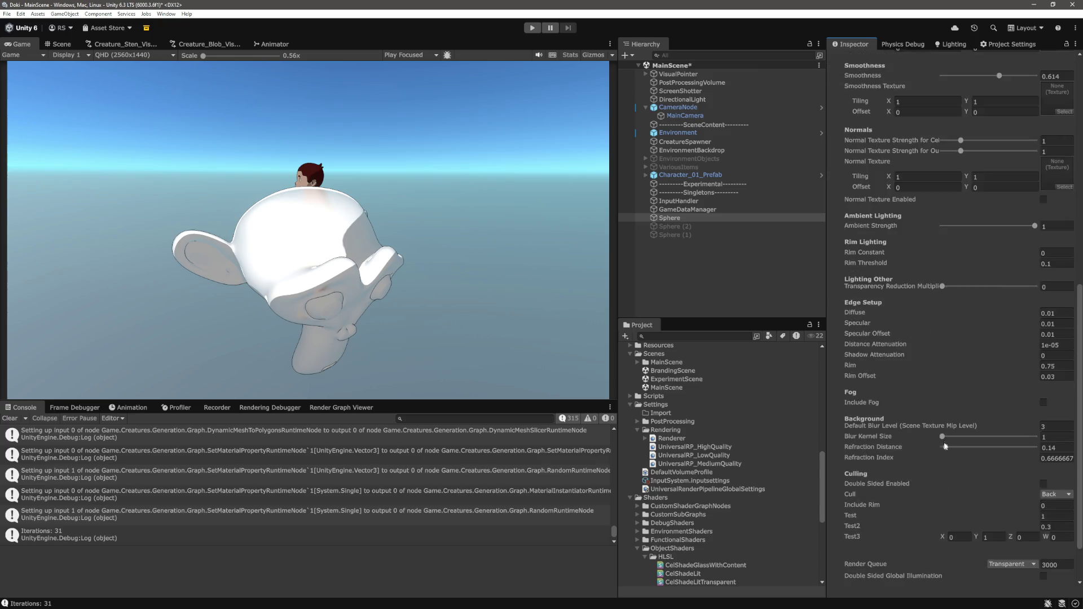
{"action": "left_click", "coordinate": [1054, 456]}
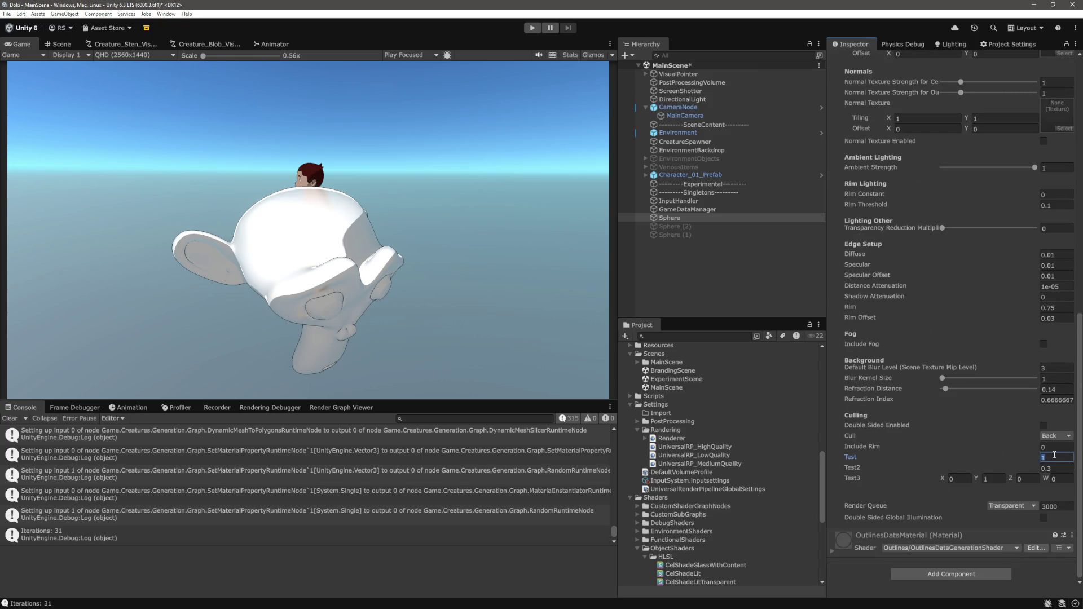
{"action": "type", "text": "0.5"}
{"action": "key", "text": "BackSpace"}
{"action": "type", "text": "1"}
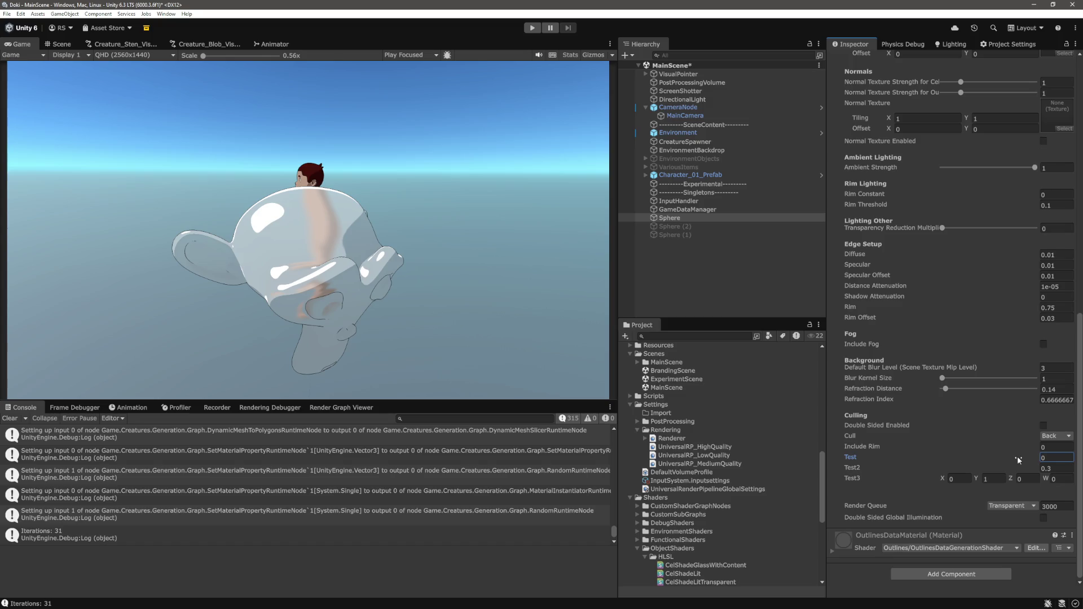
- Try Test values of 0.4 and 0.3 on the glass material
{"action": "type", "text": "1"}
{"action": "key", "text": "BackSpace"}
{"action": "type", "text": "0.4"}
{"action": "key", "text": "BackSpace"}
{"action": "type", "text": "3"}
{"action": "left_click", "coordinate": [979, 480]}
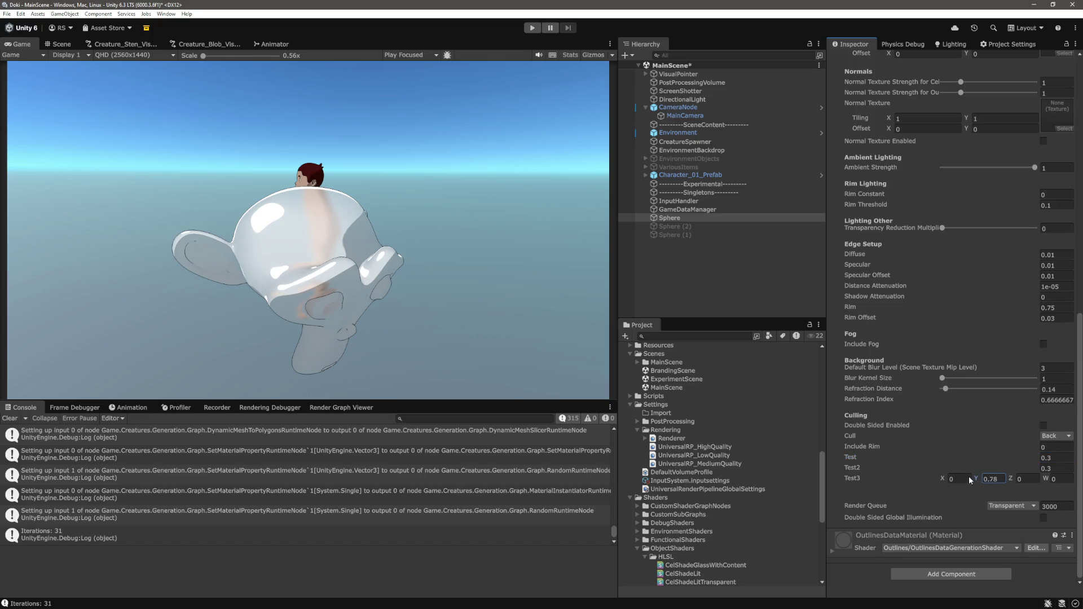
- Try Test3 Y at 0.46, 0.56 and 0.26, settle on 0.36, and set Test to 0.5
{"action": "key", "text": "BackSpace"}
{"action": "key", "text": "BackSpace"}
{"action": "type", "text": "46"}
{"action": "key", "text": "BackSpace"}
{"action": "key", "text": "BackSpace"}
{"action": "type", "text": "56"}
{"action": "key", "text": "BackSpace"}
{"action": "key", "text": "BackSpace"}
{"action": "type", "text": "26"}
{"action": "key", "text": "BackSpace"}
{"action": "key", "text": "BackSpace"}
{"action": "type", "text": "36"}
{"action": "left_click", "coordinate": [1066, 457]}
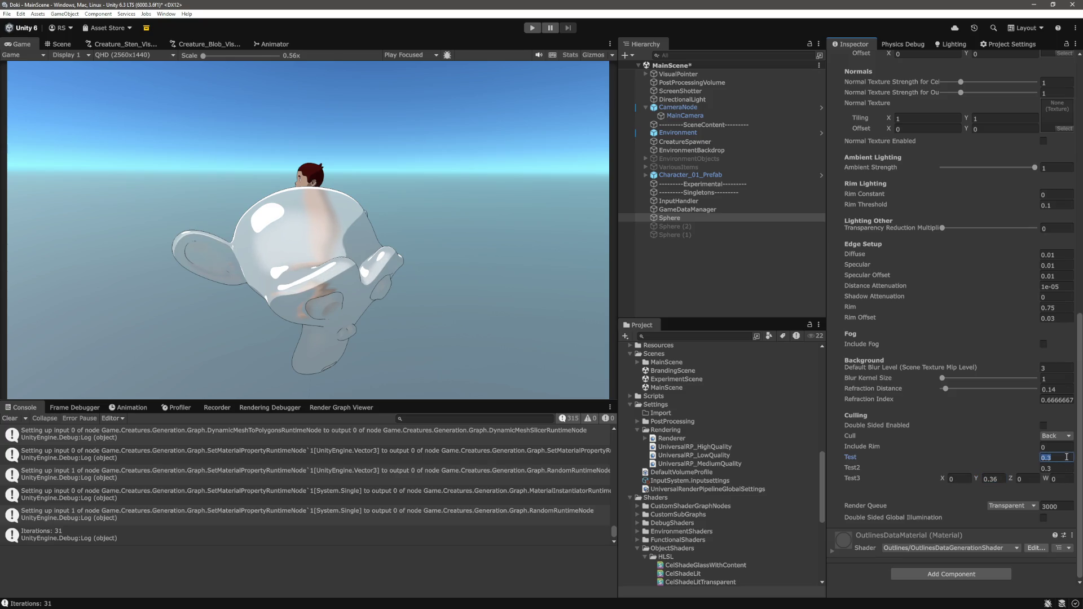
{"action": "type", "text": "0.5"}
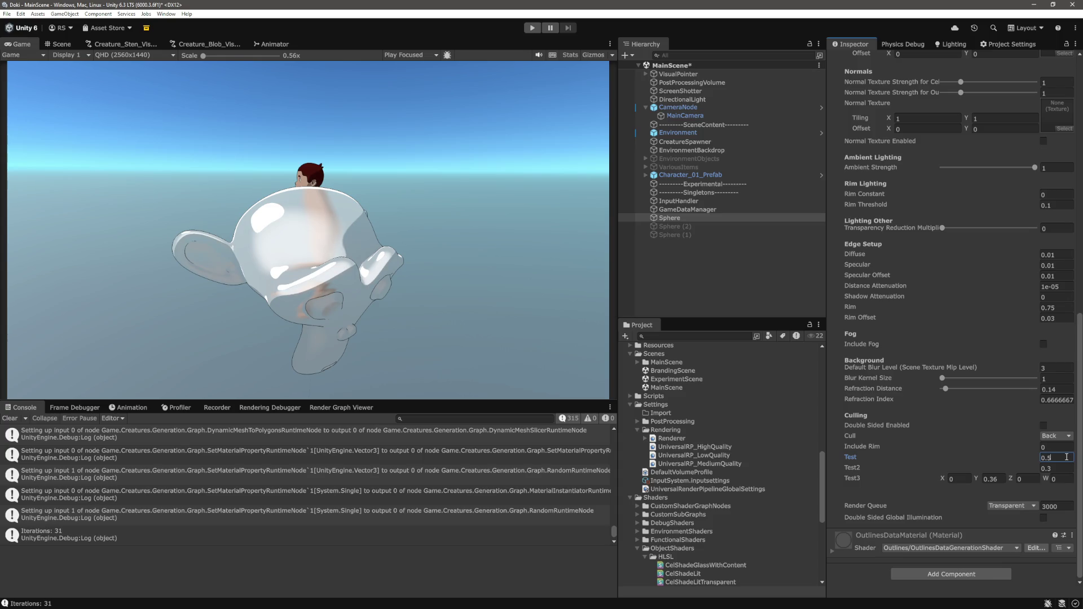
- Rotate Suzanne to about X -4347.69, Y -1052, turning it sideways
{"action": "left_click", "coordinate": [686, 218]}
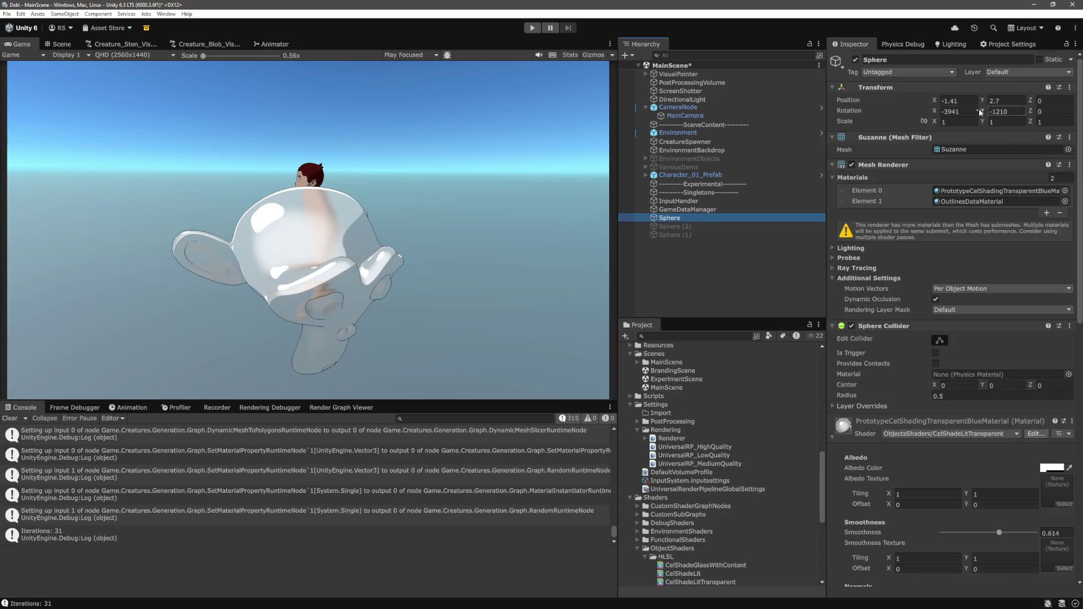
{"action": "mouse_move", "coordinate": [934, 112]}
{"action": "left_mouse_down"}
{"action": "mouse_move", "coordinate": [215, 71]}
{"action": "mouse_move", "coordinate": [1044, 42]}
{"action": "mouse_move", "coordinate": [254, 197]}
{"action": "mouse_move", "coordinate": [116, 259]}
{"action": "mouse_move", "coordinate": [732, 231]}
{"action": "mouse_move", "coordinate": [472, 222]}
{"action": "mouse_move", "coordinate": [190, 171]}
{"action": "mouse_move", "coordinate": [878, 157]}
{"action": "mouse_move", "coordinate": [830, 152]}
{"action": "left_mouse_up"}
{"action": "mouse_move", "coordinate": [982, 111]}
{"action": "left_mouse_down"}
{"action": "mouse_move", "coordinate": [1033, 116]}
{"action": "mouse_move", "coordinate": [1018, 116]}
{"action": "left_mouse_up"}
{"action": "scroll", "coordinate": [1077, 423], "scroll_direction": "down", "scroll_amount": 3}
- Raise Transparency Reduction to 0.5 and rotate Suzanne around X and Y
{"action": "scroll", "coordinate": [1015, 429], "scroll_direction": "down", "scroll_amount": 10}
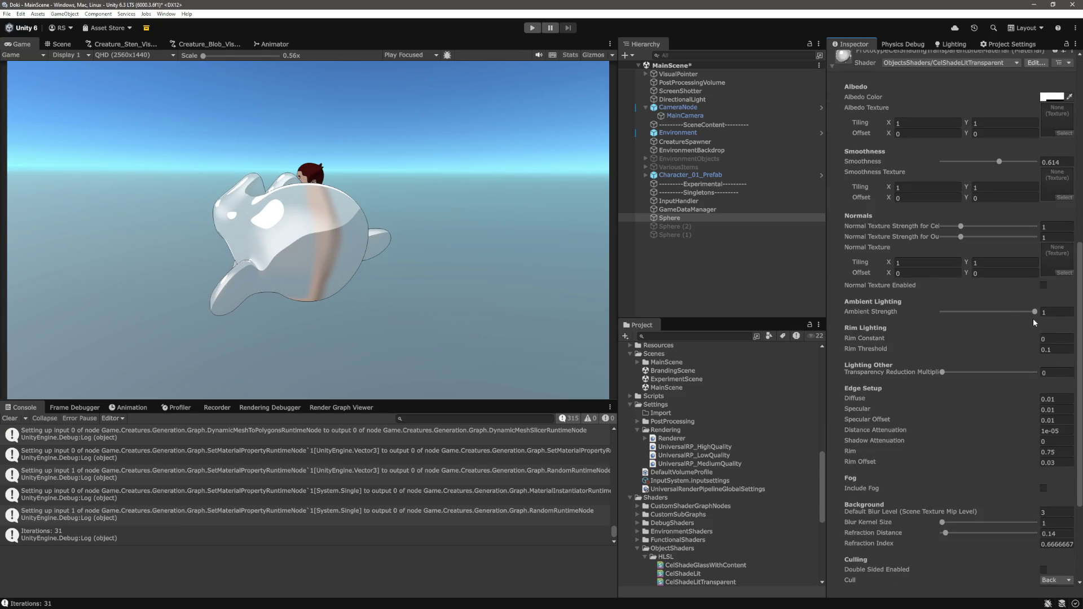
{"action": "left_click_drag", "start_coordinate": [952, 373], "coordinate": [997, 373]}
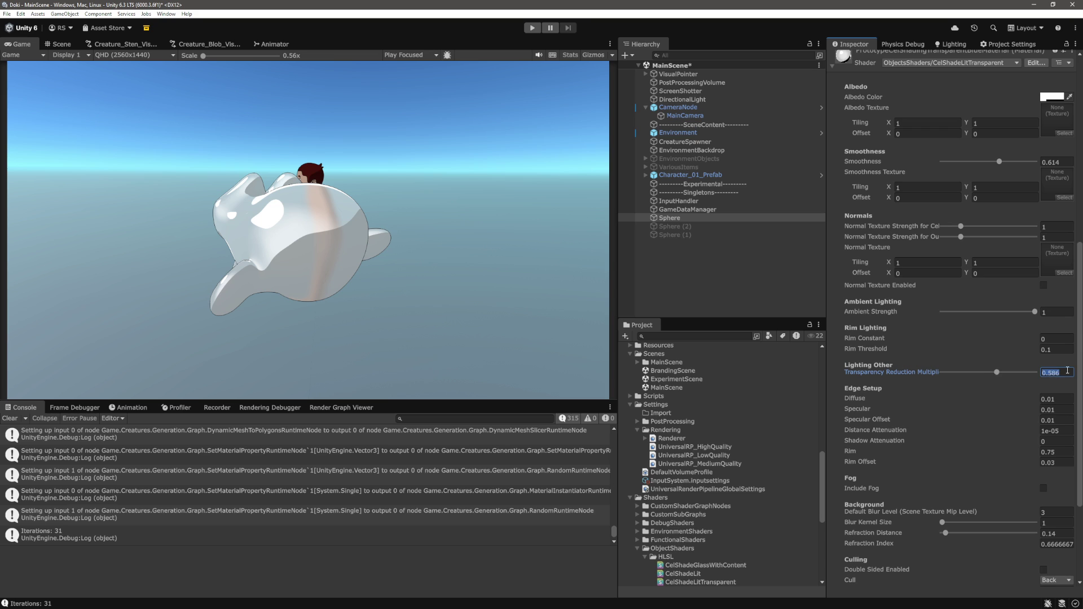
{"action": "scroll", "coordinate": [1019, 382], "scroll_direction": "up", "scroll_amount": 12}
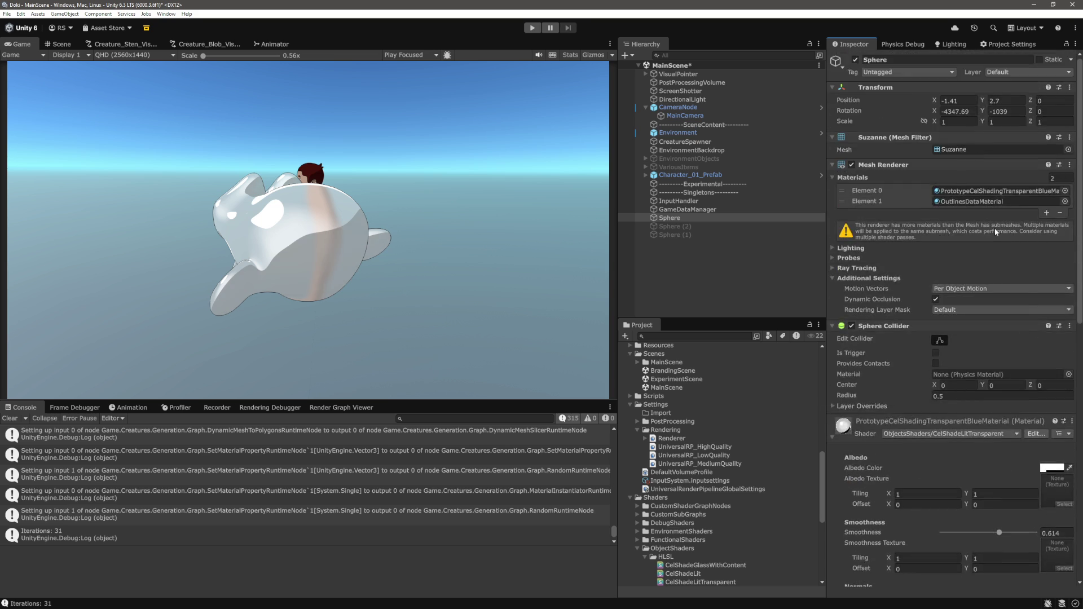
{"action": "left_click_drag", "start_coordinate": [936, 112], "coordinate": [1061, 116]}
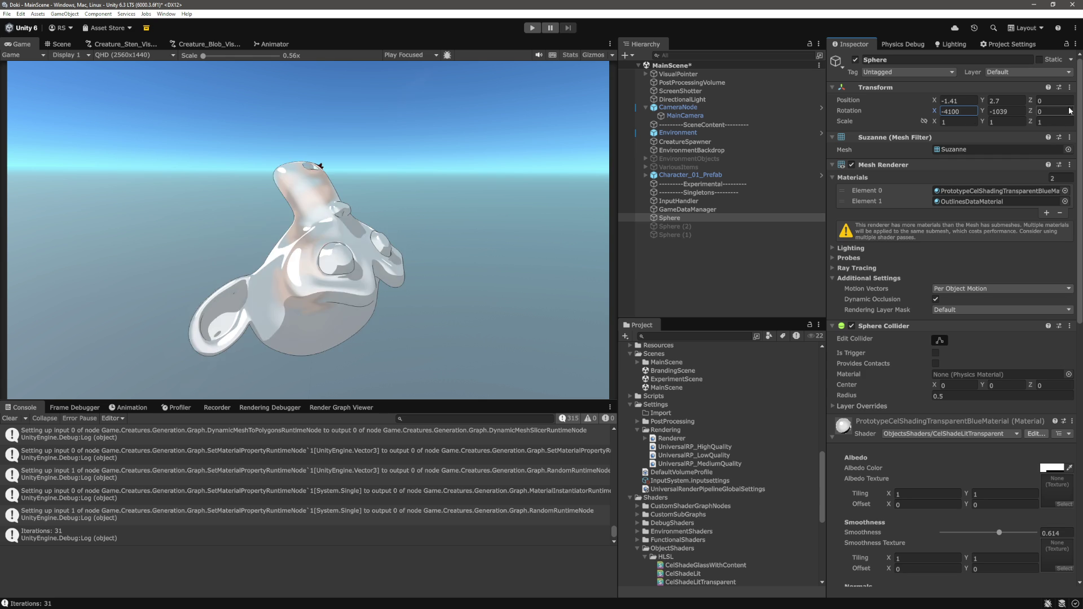
{"action": "mouse_move", "coordinate": [982, 111]}
{"action": "left_mouse_down"}
{"action": "mouse_move", "coordinate": [883, 129]}
{"action": "mouse_move", "coordinate": [898, 131]}
{"action": "left_mouse_up"}
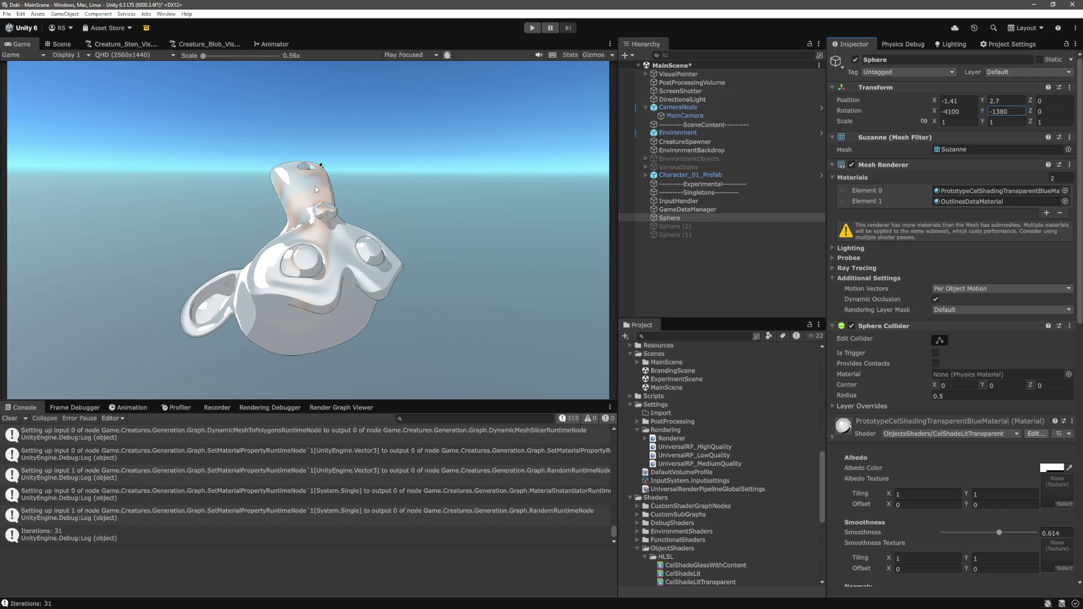
{"action": "mouse_move", "coordinate": [940, 115]}
{"action": "left_mouse_down"}
{"action": "mouse_move", "coordinate": [1005, 121]}
{"action": "mouse_move", "coordinate": [920, 111]}
{"action": "left_mouse_up"}
- Set Test3 Y to 1 and turn Suzanne slightly around X
{"action": "scroll", "coordinate": [989, 401], "scroll_direction": "down", "scroll_amount": 10}
{"action": "left_click", "coordinate": [999, 479]}
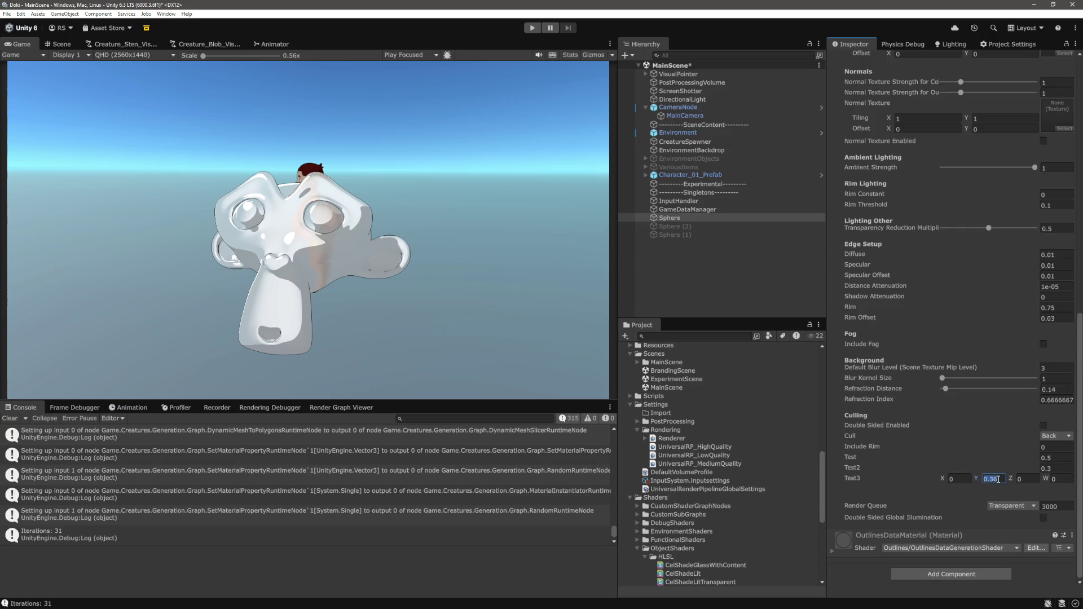
{"action": "type", "text": "1"}
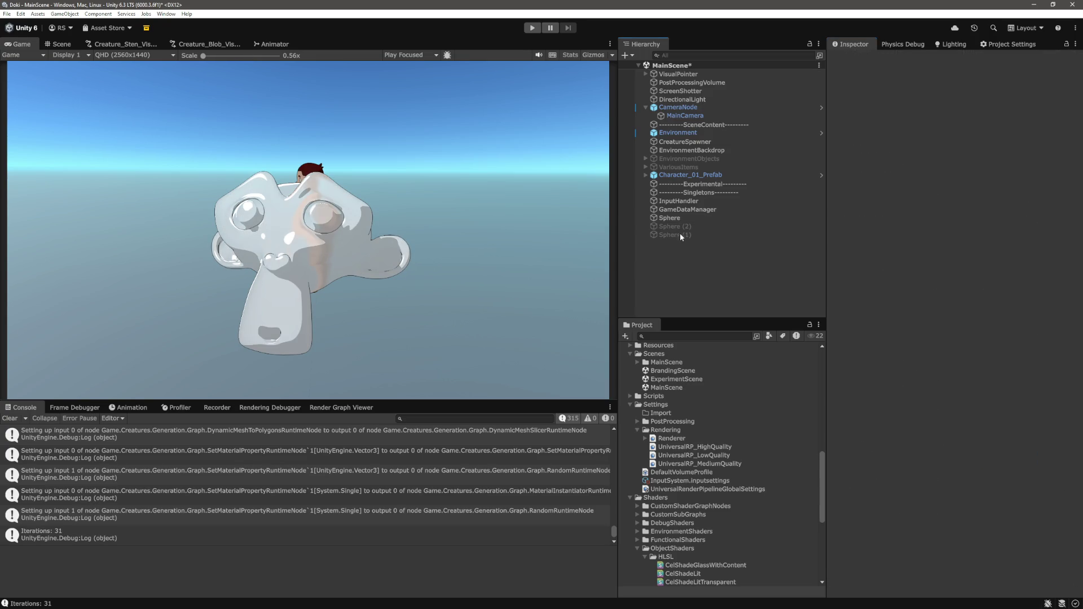
{"action": "left_click", "coordinate": [683, 219]}
{"action": "left_click_drag", "start_coordinate": [931, 112], "coordinate": [971, 114]}
- Lower the albedo colour's alpha to 0 for clearer glass
{"action": "left_click", "coordinate": [1052, 468]}
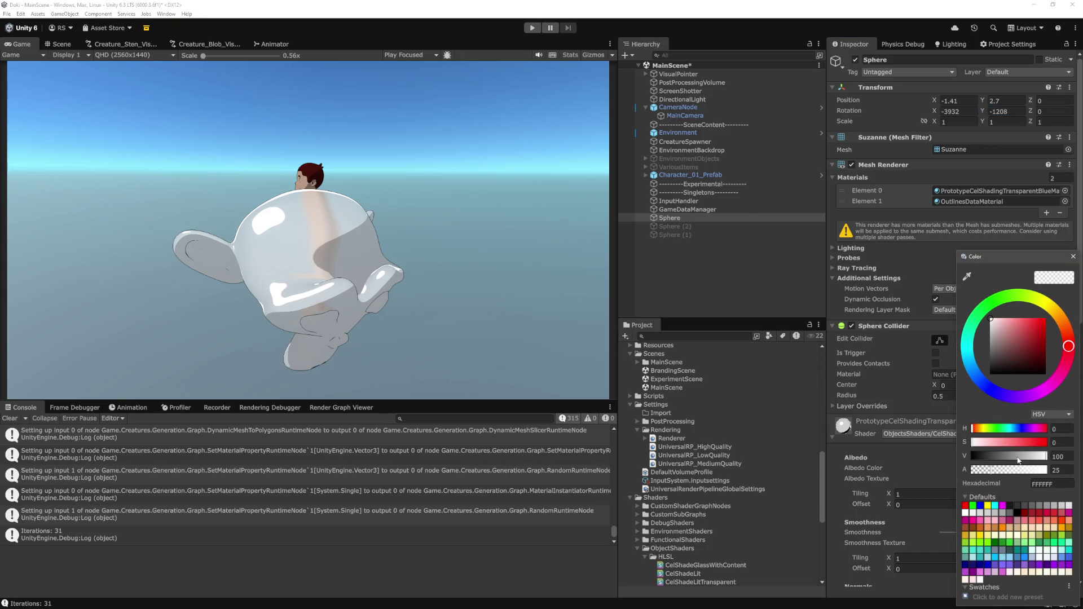
{"action": "left_click_drag", "start_coordinate": [985, 469], "coordinate": [956, 470]}
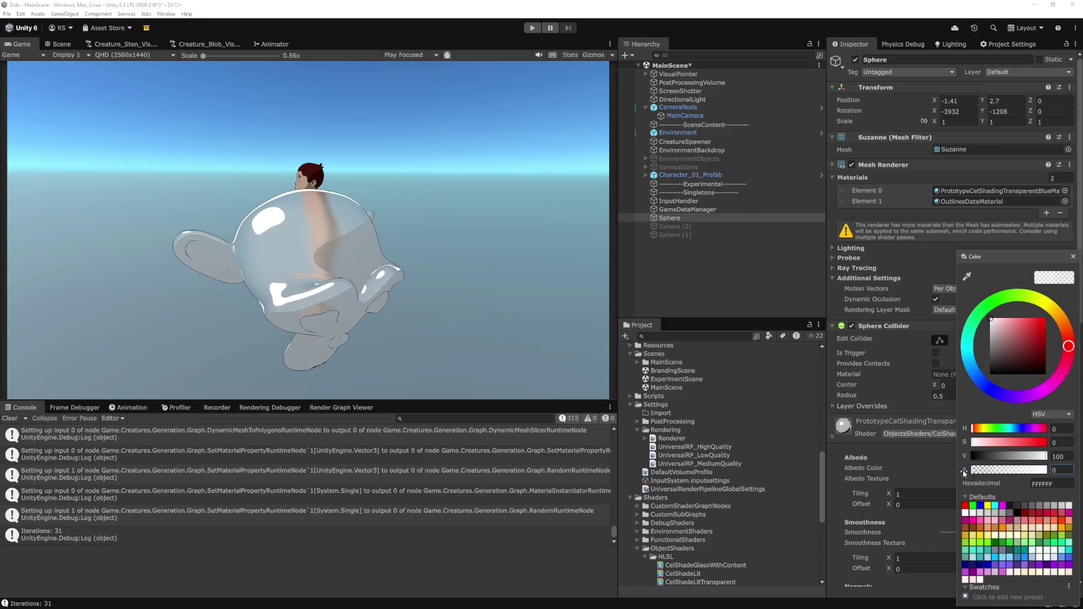
{"action": "left_click", "coordinate": [673, 283]}
{"action": "left_click", "coordinate": [677, 218]}
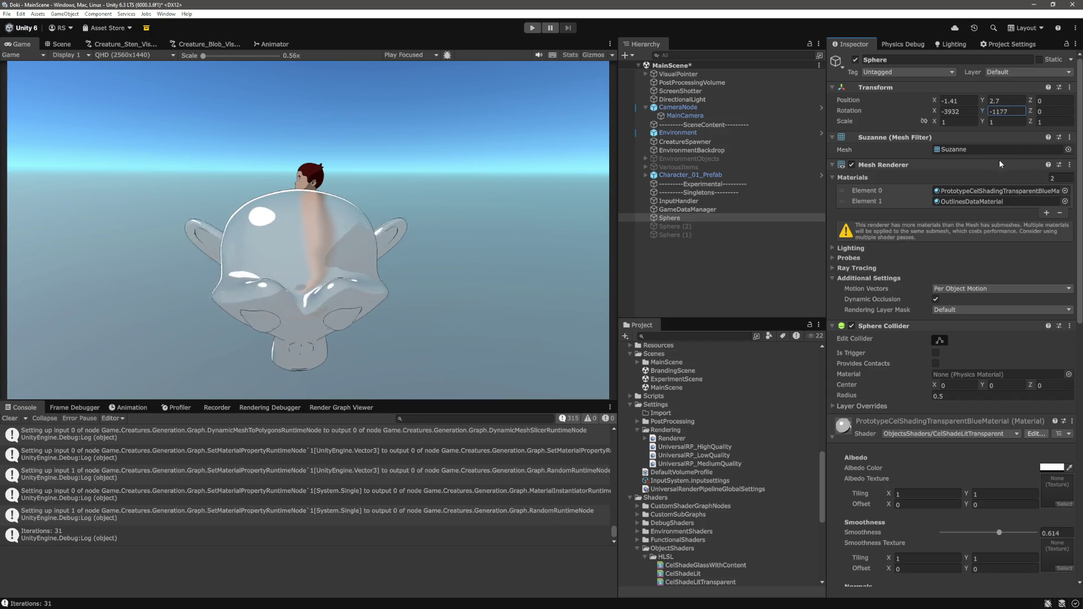
- Scrub Rotation X and Y so Suzanne turns sideways, X reading about -4339
{"action": "mouse_move", "coordinate": [935, 110]}
{"action": "left_mouse_down"}
{"action": "mouse_move", "coordinate": [905, 106]}
{"action": "mouse_move", "coordinate": [744, 183]}
{"action": "mouse_move", "coordinate": [716, 178]}
{"action": "mouse_move", "coordinate": [744, 190]}
{"action": "mouse_move", "coordinate": [679, 204]}
{"action": "mouse_move", "coordinate": [598, 243]}
{"action": "mouse_move", "coordinate": [763, 273]}
{"action": "mouse_move", "coordinate": [815, 258]}
{"action": "left_mouse_up"}
{"action": "mouse_move", "coordinate": [987, 111]}
{"action": "left_mouse_down"}
{"action": "mouse_move", "coordinate": [1076, 133]}
{"action": "mouse_move", "coordinate": [2, 134]}
{"action": "mouse_move", "coordinate": [42, 134]}
{"action": "mouse_move", "coordinate": [17, 144]}
{"action": "mouse_move", "coordinate": [1077, 148]}
{"action": "mouse_move", "coordinate": [1003, 158]}
{"action": "mouse_move", "coordinate": [983, 169]}
{"action": "mouse_move", "coordinate": [1017, 173]}
{"action": "mouse_move", "coordinate": [997, 177]}
{"action": "left_mouse_up"}
- Set Test3 to X 0.4 and Y 0.41
{"action": "scroll", "coordinate": [961, 479], "scroll_direction": "down", "scroll_amount": 15}
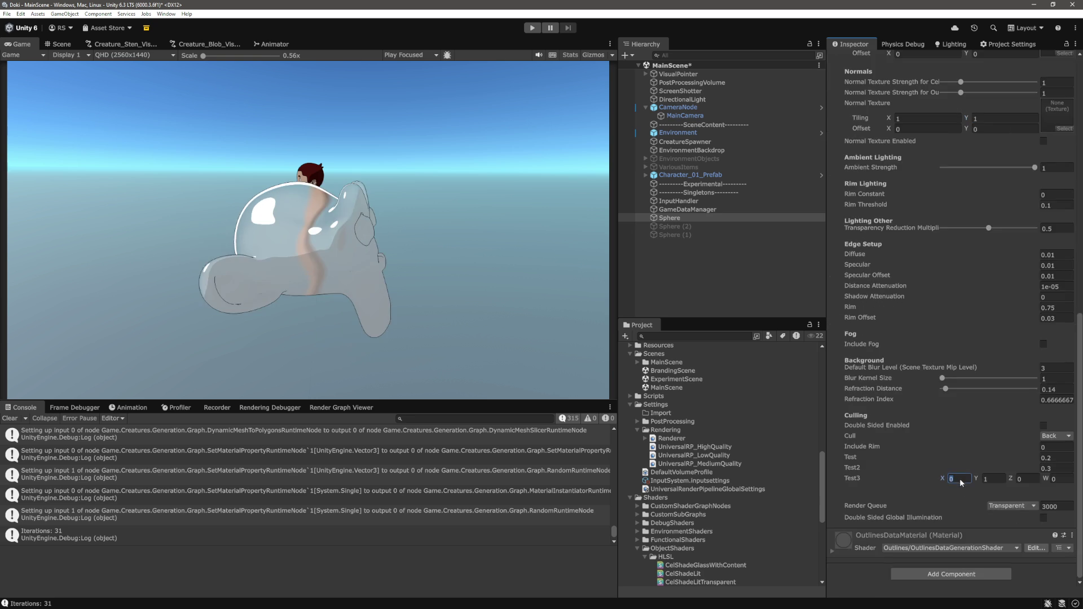
{"action": "type", "text": "0.4"}
{"action": "key", "text": "Tab"}
{"action": "type", "text": "0.41"}
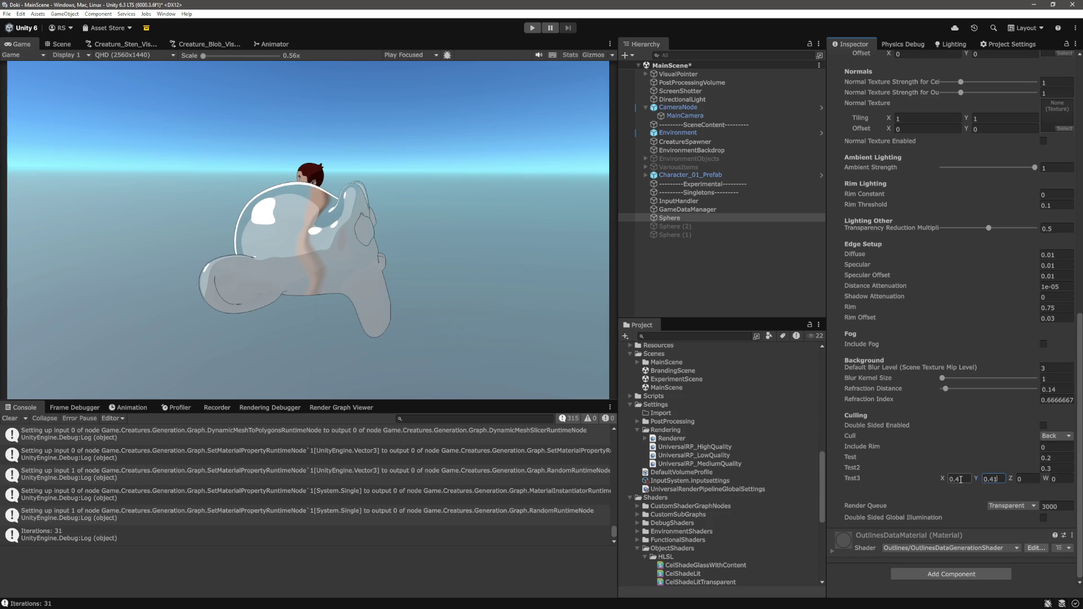
{"action": "left_click", "coordinate": [712, 272]}
- Rotate Suzanne around X and Y to view the glass side-on
{"action": "left_click", "coordinate": [700, 218]}
{"action": "mouse_move", "coordinate": [937, 110]}
{"action": "left_mouse_down"}
{"action": "mouse_move", "coordinate": [1081, 123]}
{"action": "mouse_move", "coordinate": [11, 126]}
{"action": "mouse_move", "coordinate": [30, 131]}
{"action": "left_mouse_up"}
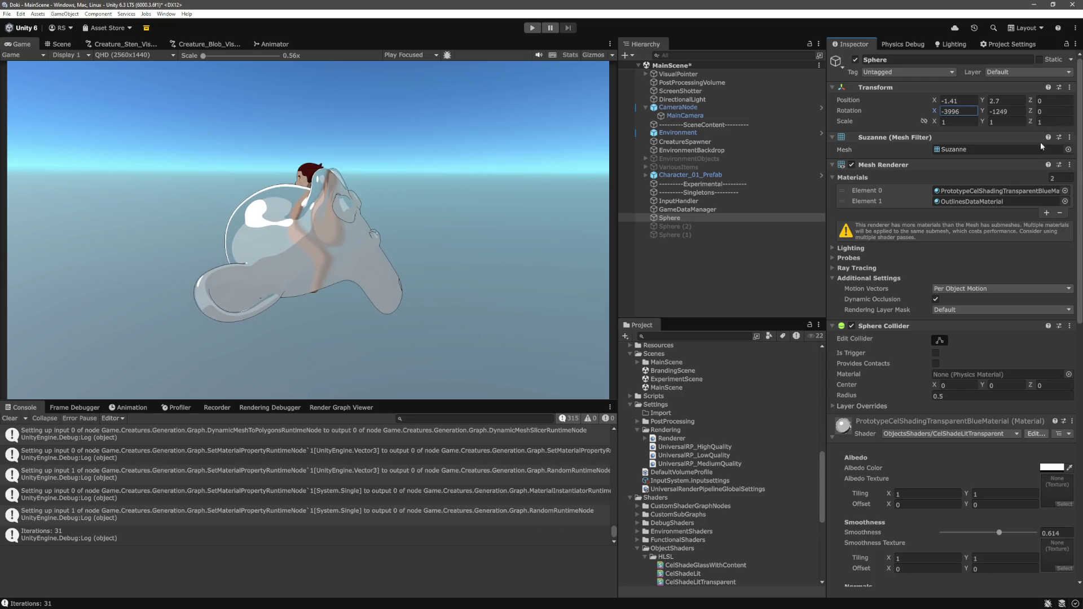
{"action": "mouse_move", "coordinate": [982, 110]}
{"action": "left_mouse_down"}
{"action": "mouse_move", "coordinate": [1024, 118]}
{"action": "mouse_move", "coordinate": [771, 170]}
{"action": "mouse_move", "coordinate": [868, 177]}
{"action": "mouse_move", "coordinate": [827, 186]}
{"action": "mouse_move", "coordinate": [905, 196]}
{"action": "mouse_move", "coordinate": [651, 249]}
{"action": "left_mouse_up"}
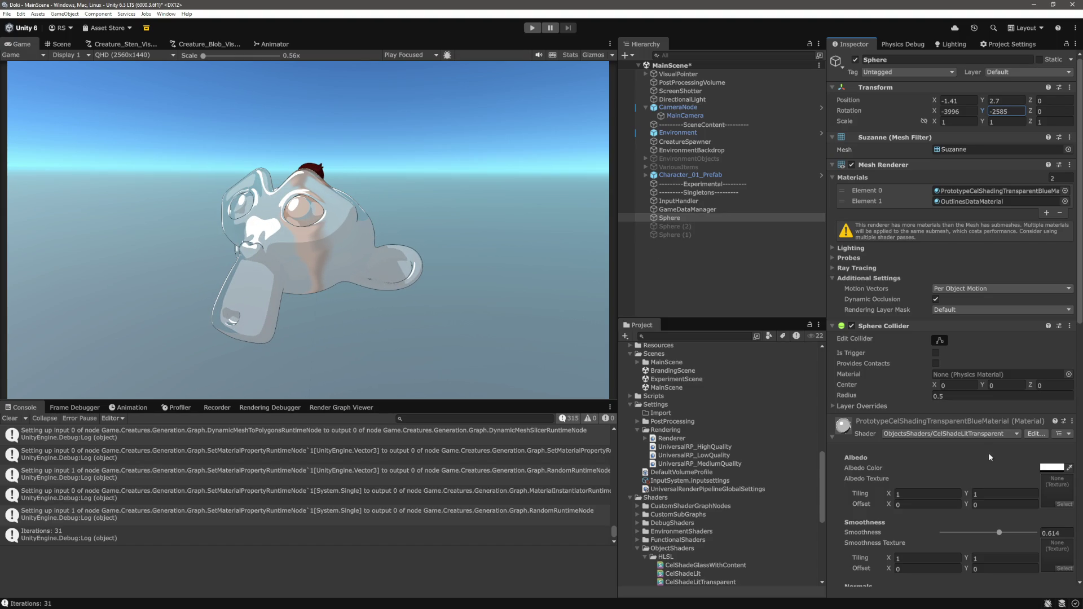
- Reset Test3 to X 0 and Y 1
{"action": "scroll", "coordinate": [989, 459], "scroll_direction": "down", "scroll_amount": 10}
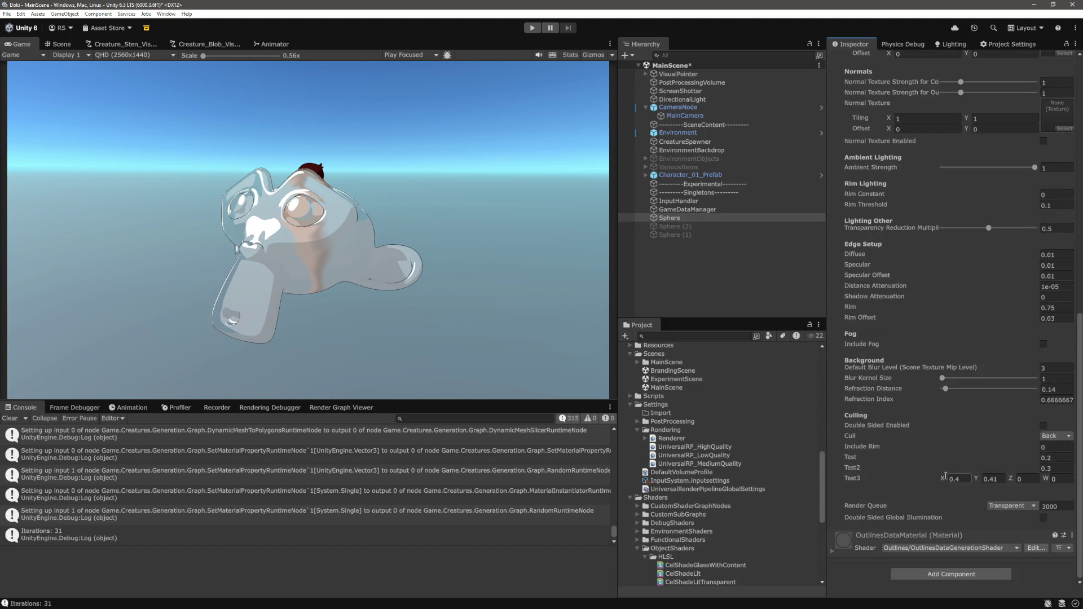
{"action": "left_click", "coordinate": [963, 480]}
{"action": "type", "text": "0"}
{"action": "key", "text": "Tab"}
{"action": "type", "text": "1"}
{"action": "scroll", "coordinate": [1055, 114], "scroll_direction": "up", "scroll_amount": 15}
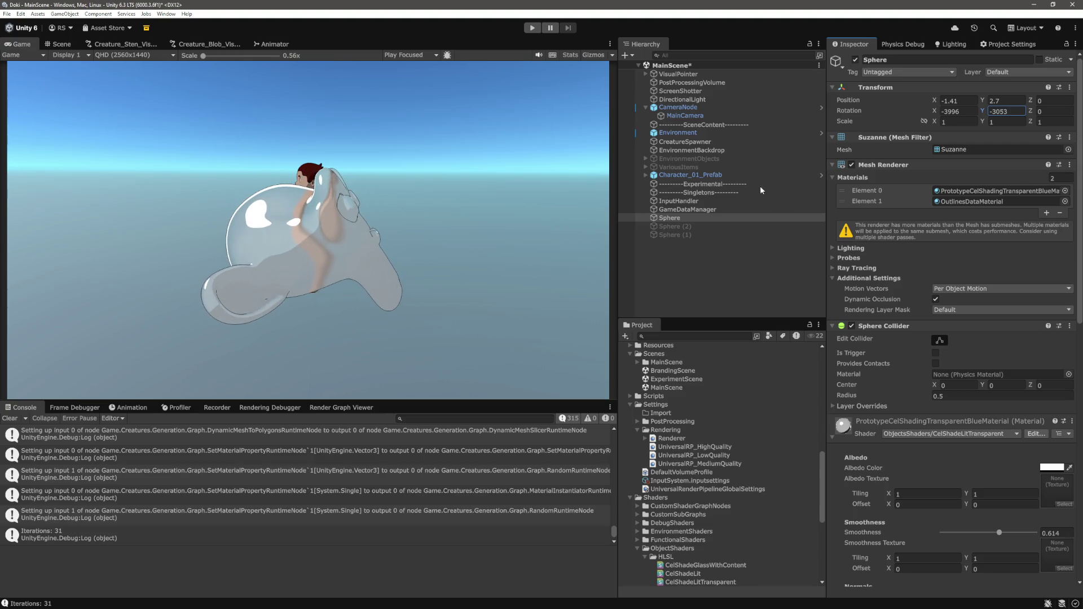
{"action": "scroll", "coordinate": [963, 428], "scroll_direction": "down", "scroll_amount": 10}
- Set Test3 Y to 0 and rotate Suzanne to about X -3945, Y -3011
{"action": "left_click", "coordinate": [994, 478]}
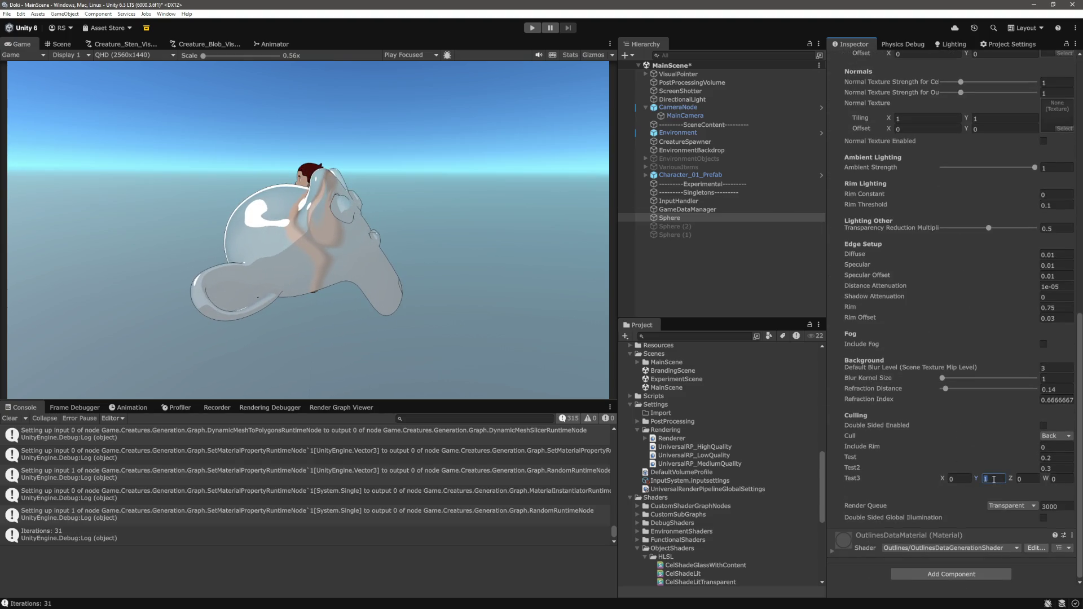
{"action": "type", "text": "0"}
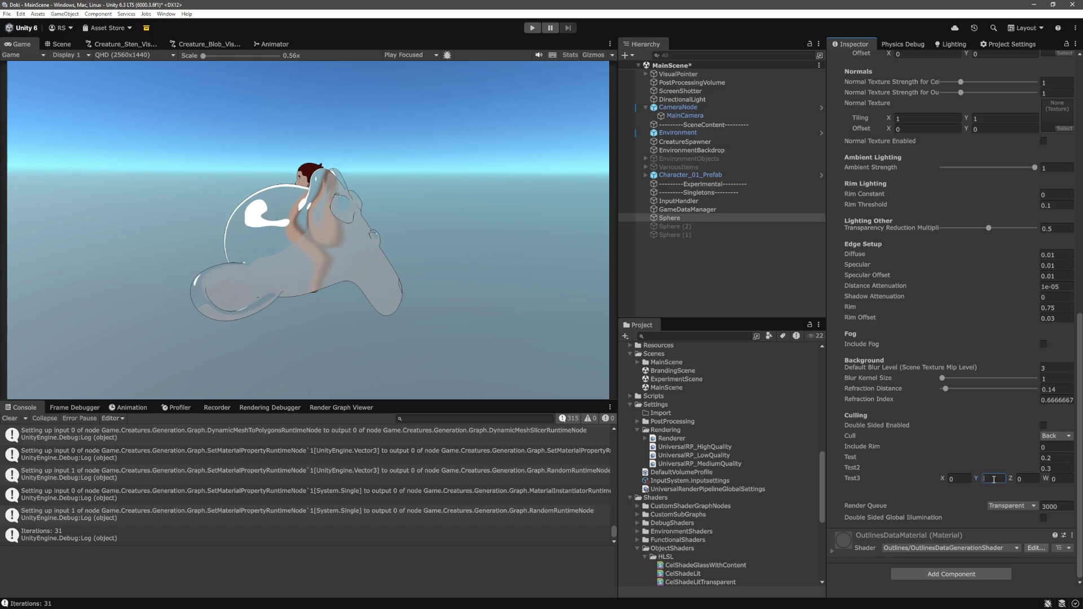
{"action": "left_click", "coordinate": [1080, 484]}
{"action": "left_click_drag", "start_coordinate": [1079, 484], "coordinate": [1080, 228]}
{"action": "left_click_drag", "start_coordinate": [935, 111], "coordinate": [1002, 114]}
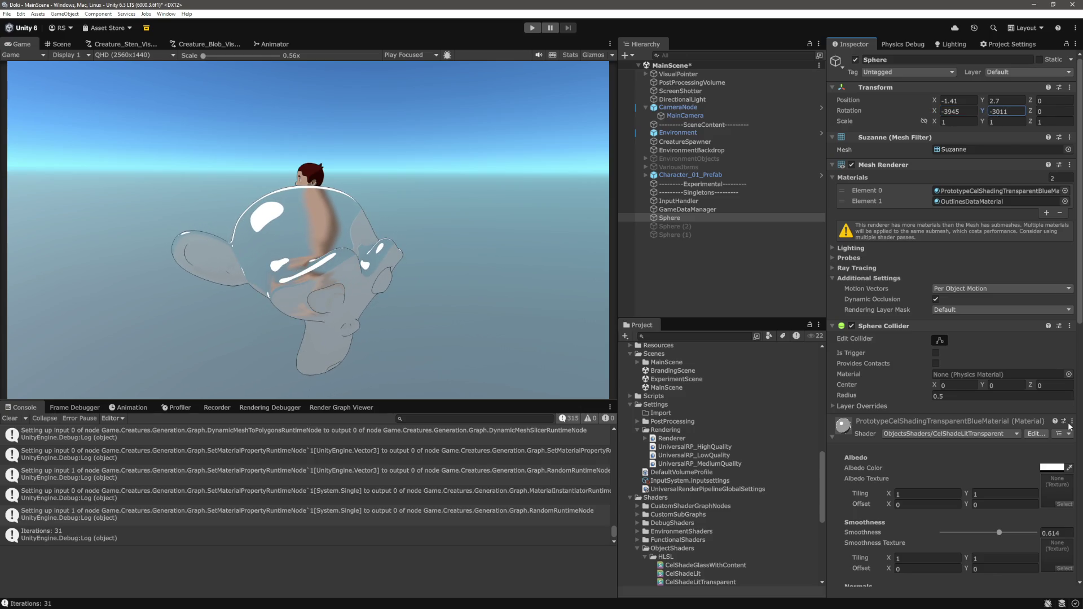
- Raise the albedo alpha to 19 and turn Suzanne around its Y and X axes
{"action": "scroll", "coordinate": [1005, 254], "scroll_direction": "down", "scroll_amount": 5}
{"action": "left_click", "coordinate": [1053, 325]}
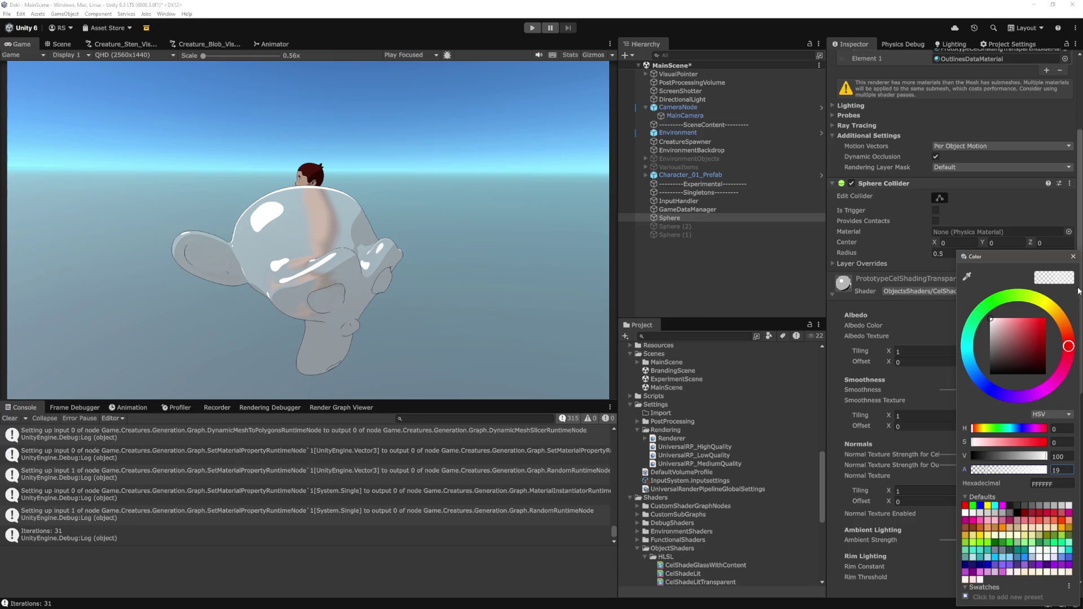
{"action": "left_click", "coordinate": [1073, 256]}
{"action": "scroll", "coordinate": [962, 319], "scroll_direction": "up", "scroll_amount": 5}
{"action": "left_click_drag", "start_coordinate": [983, 111], "coordinate": [1025, 120]}
{"action": "mouse_move", "coordinate": [940, 109]}
{"action": "left_mouse_down"}
{"action": "mouse_move", "coordinate": [949, 113]}
{"action": "mouse_move", "coordinate": [915, 112]}
{"action": "mouse_move", "coordinate": [939, 112]}
{"action": "left_mouse_up"}
{"action": "scroll", "coordinate": [1010, 394], "scroll_direction": "down", "scroll_amount": 10}
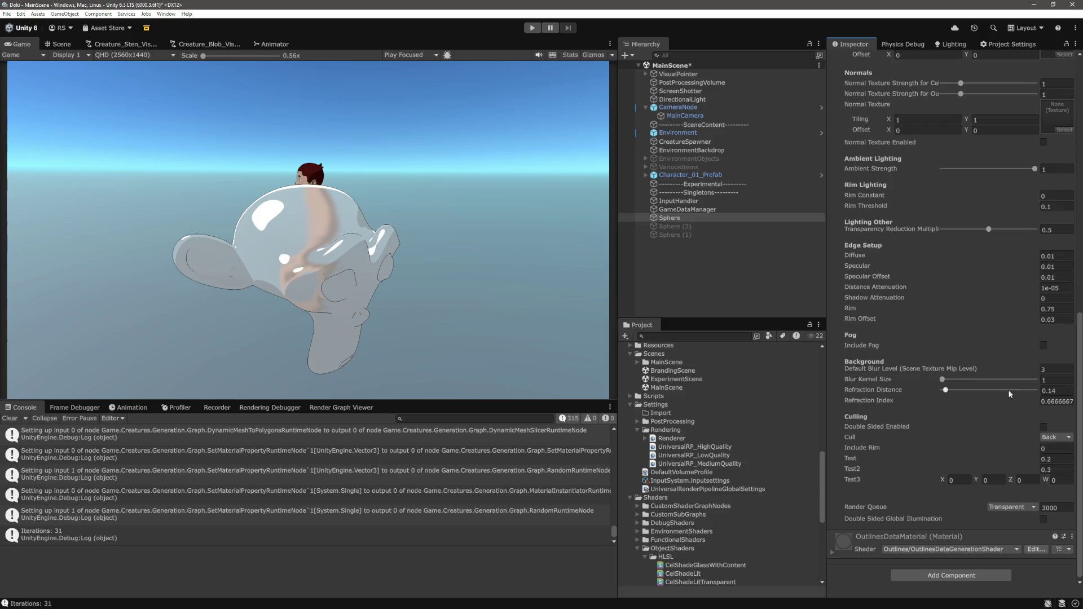
- Re-enter Test3 Y as 1
{"action": "left_click", "coordinate": [997, 478]}
{"action": "type", "text": "1"}
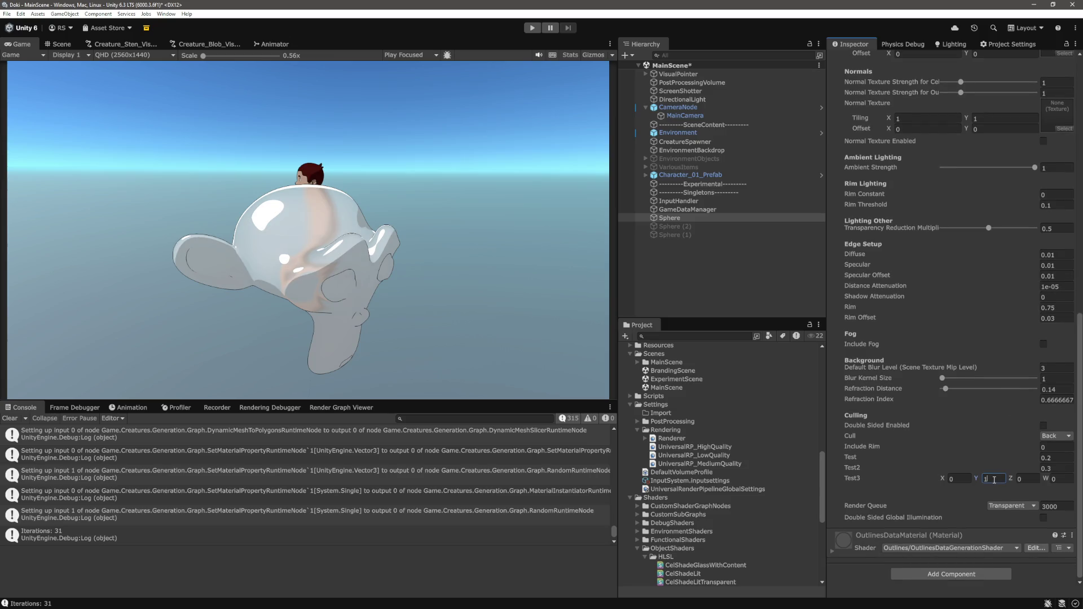
{"action": "key", "text": "Return"}
{"action": "key", "text": "BackSpace"}
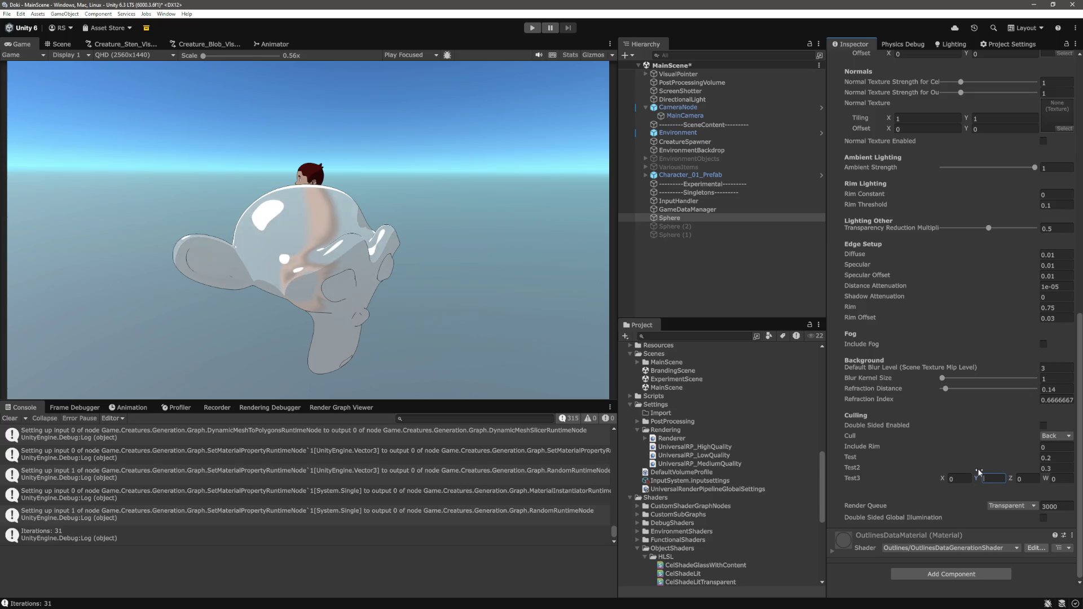
{"action": "type", "text": "1"}
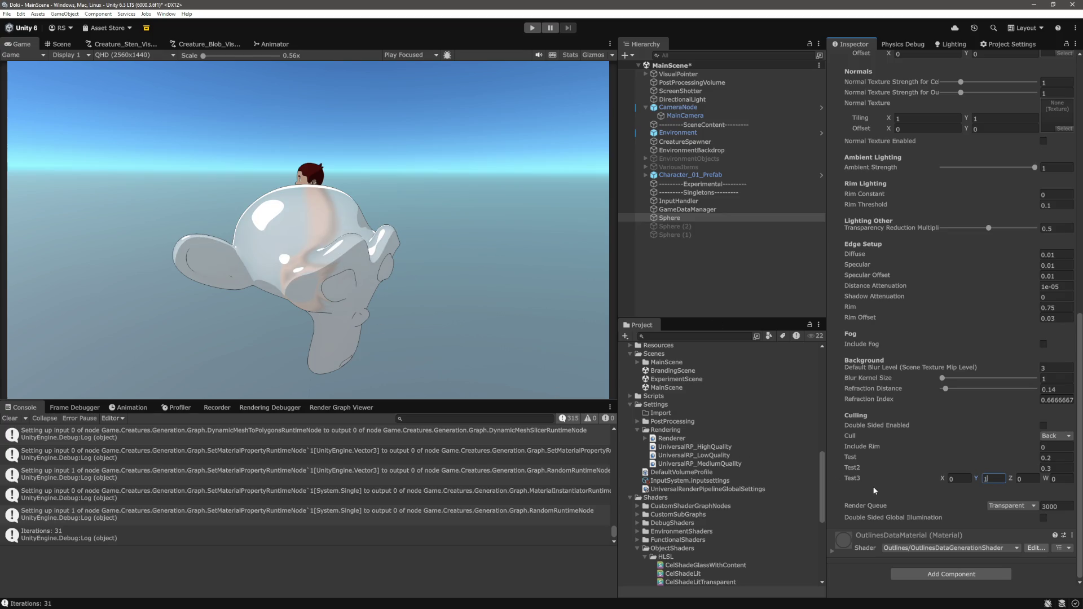
- Adjust the Test value, trying 0.16 and 0.15 before settling near 0.2
{"action": "left_click", "coordinate": [1055, 460]}
{"action": "type", "text": "0.1"}
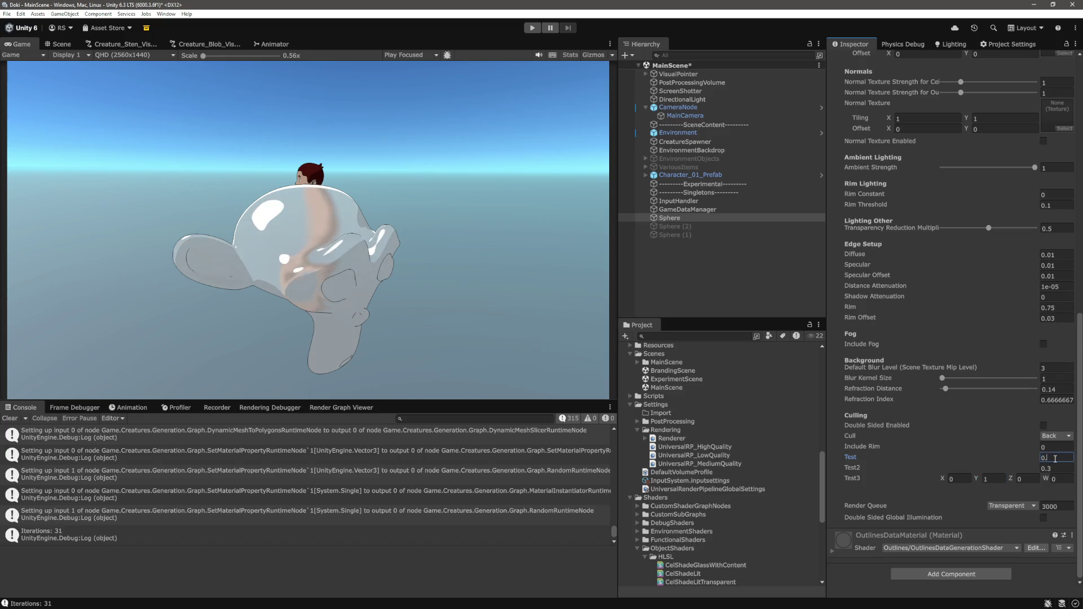
{"action": "type", "text": "6"}
{"action": "key", "text": "BackSpace"}
{"action": "type", "text": "5"}
{"action": "left_click", "coordinate": [999, 481]}
{"action": "left_click", "coordinate": [1058, 456]}
{"action": "type", "text": "0"}
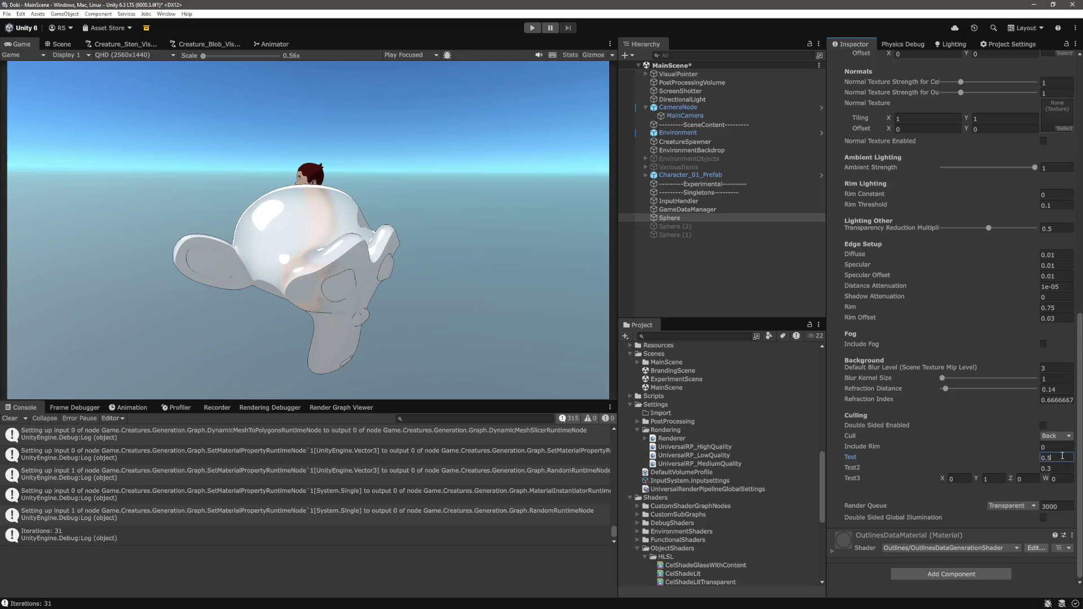
- Enter 0.41 into Test3 Y alongside X 0.4, then reselect the Sphere
{"action": "scroll", "coordinate": [1024, 387], "scroll_direction": "up", "scroll_amount": 4}
{"action": "scroll", "coordinate": [1023, 383], "scroll_direction": "up", "scroll_amount": 5}
{"action": "scroll", "coordinate": [1024, 310], "scroll_direction": "down", "scroll_amount": 15}
{"action": "left_click", "coordinate": [996, 480]}
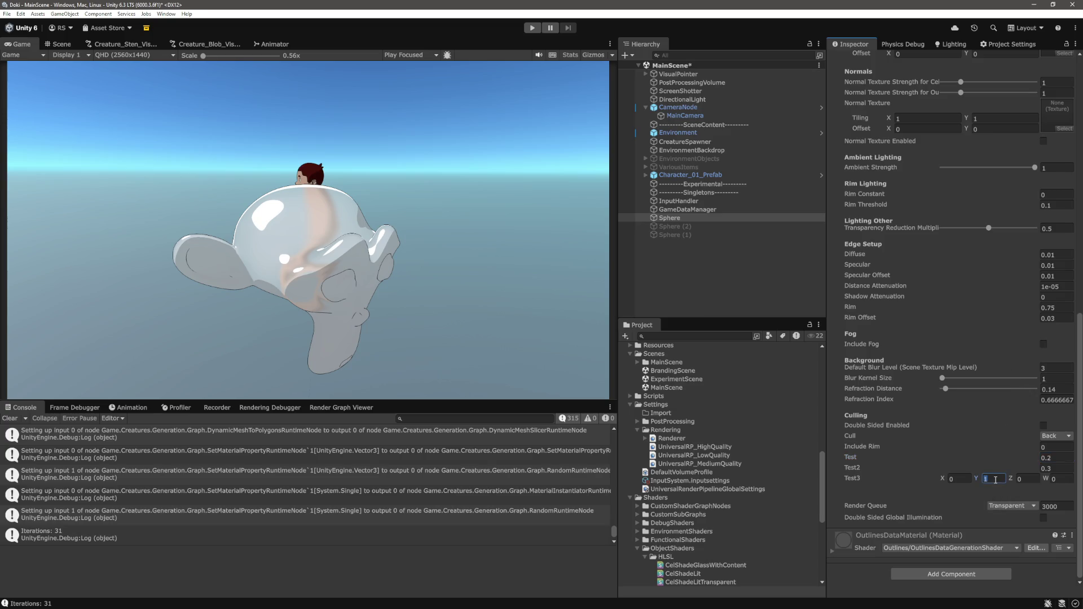
{"action": "type", "text": "0"}
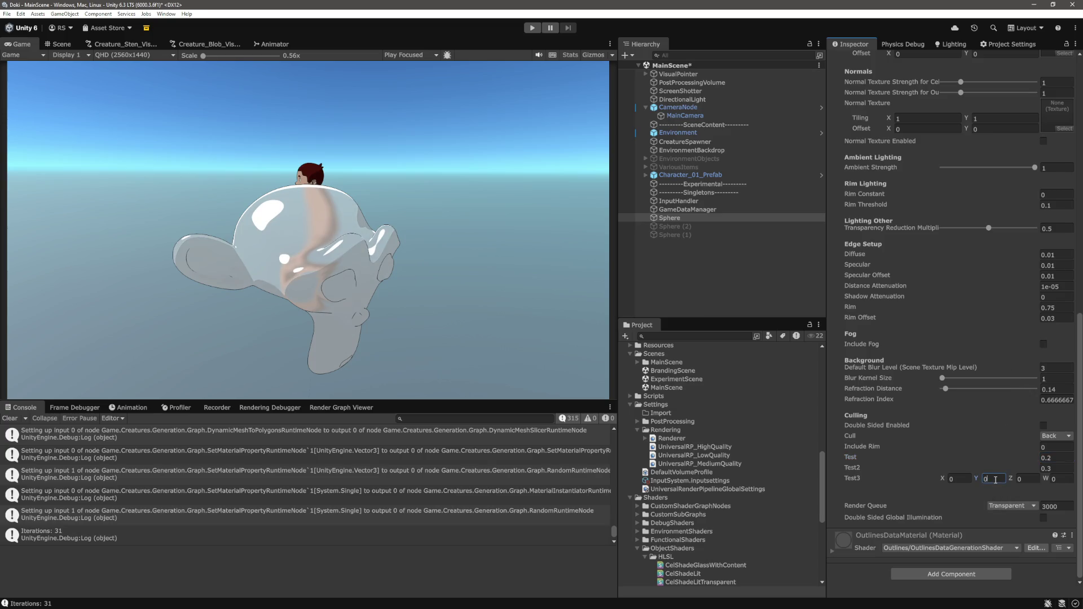
{"action": "type", "text": "1"}
{"action": "key", "text": "BackSpace"}
{"action": "type", "text": "4"}
{"action": "key", "text": "BackSpace"}
{"action": "type", "text": ".1"}
{"action": "key", "text": "Return"}
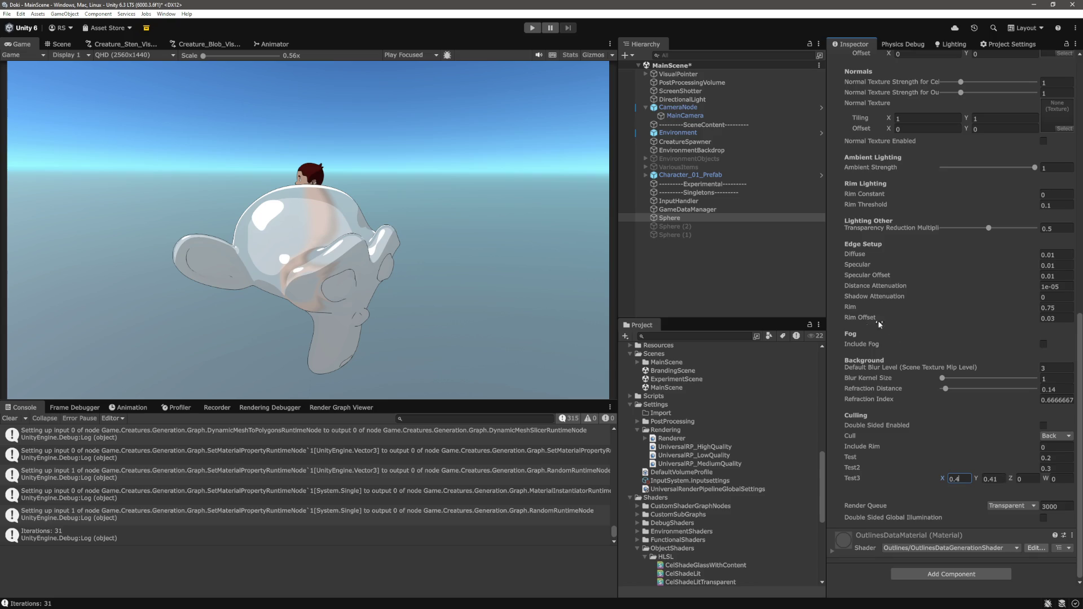
{"action": "left_click", "coordinate": [816, 306]}
{"action": "left_click", "coordinate": [697, 218]}
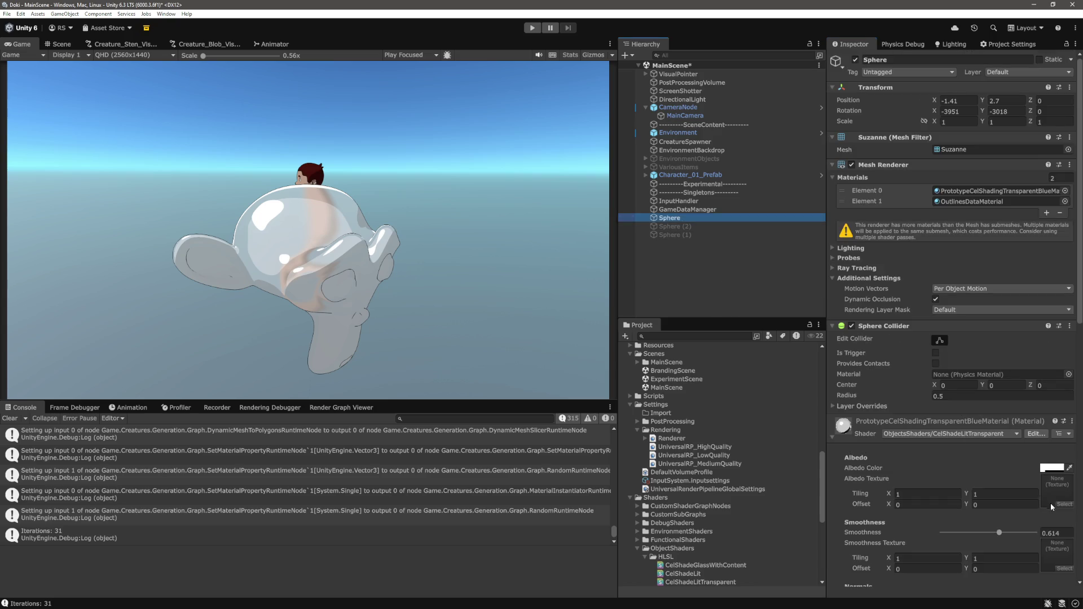
- Spin Suzanne around X and fine-tune its Y rotation
{"action": "left_click_drag", "start_coordinate": [936, 111], "coordinate": [839, 130]}
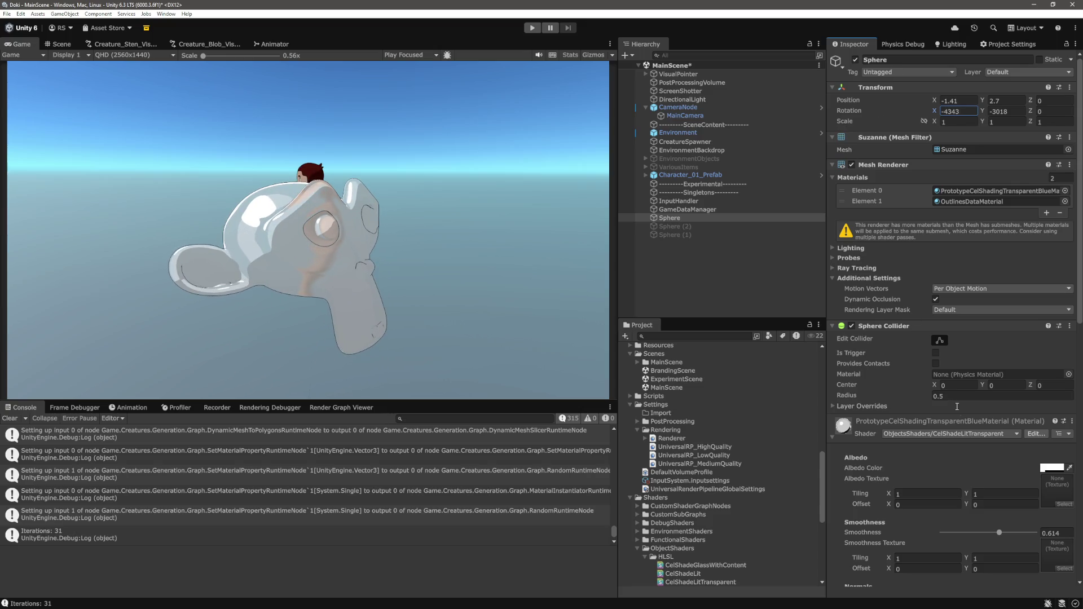
{"action": "scroll", "coordinate": [954, 403], "scroll_direction": "down", "scroll_amount": 10}
{"action": "left_click", "coordinate": [959, 479]}
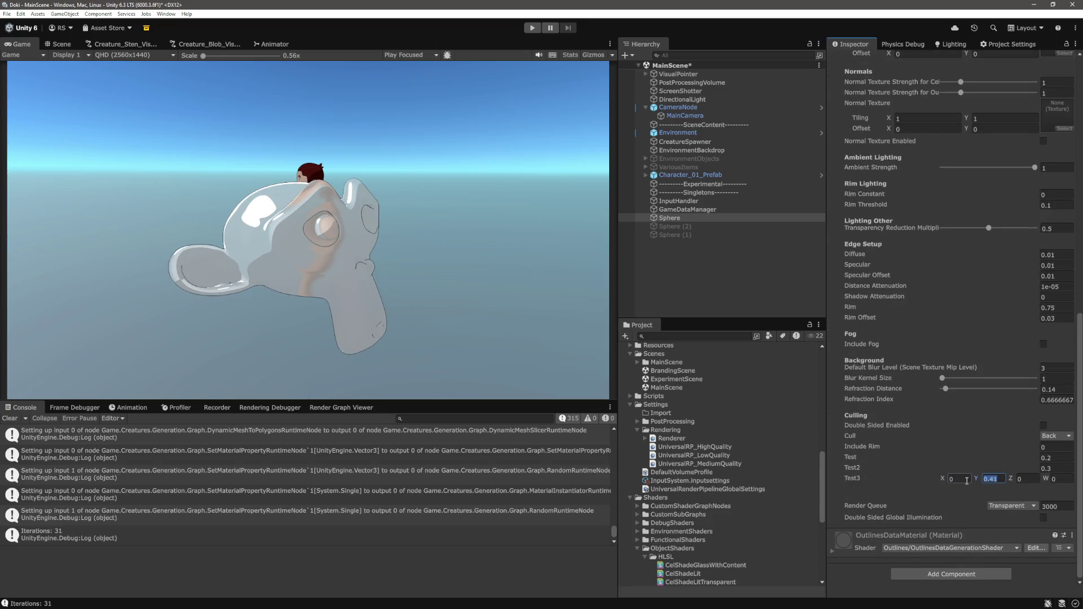
{"action": "left_click", "coordinate": [665, 263]}
{"action": "left_click", "coordinate": [670, 218]}
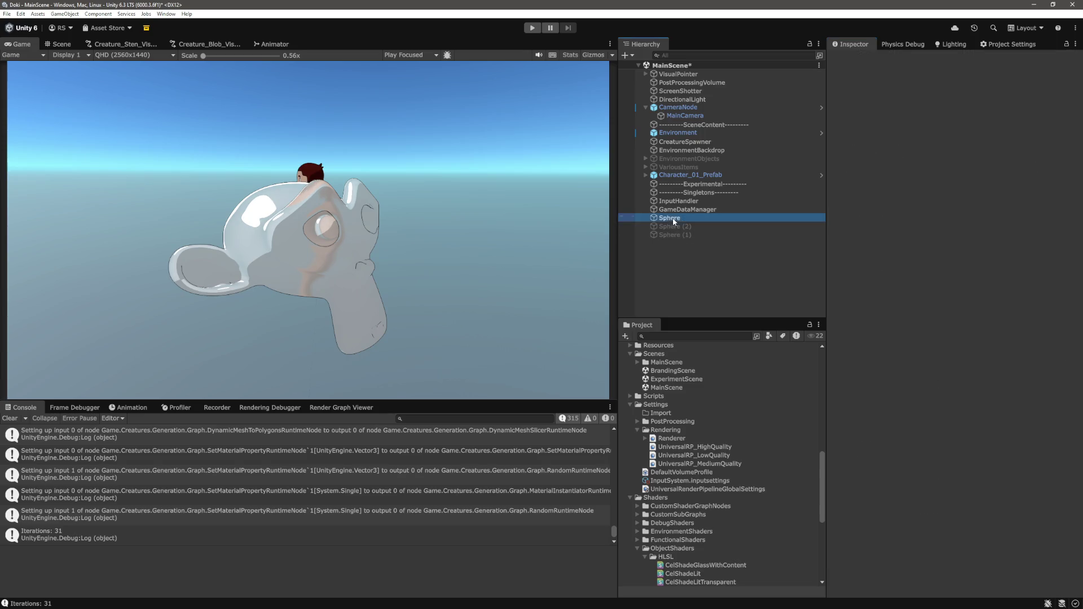
{"action": "mouse_move", "coordinate": [996, 113]}
{"action": "left_mouse_down"}
{"action": "mouse_move", "coordinate": [836, 168]}
{"action": "mouse_move", "coordinate": [934, 158]}
{"action": "left_mouse_up"}
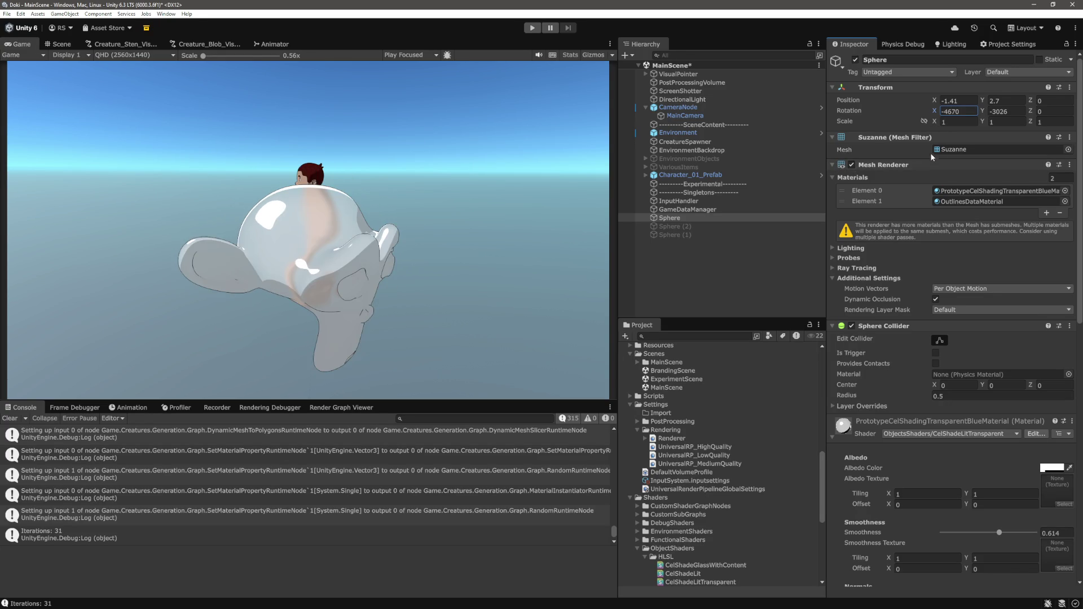
{"action": "left_click_drag", "start_coordinate": [983, 117], "coordinate": [992, 119]}
- Re-enter Test3 Y as 0.41 and reselect the Sphere
{"action": "scroll", "coordinate": [1021, 395], "scroll_direction": "down", "scroll_amount": 15}
{"action": "left_click", "coordinate": [994, 479]}
{"action": "type", "text": "0.41"}
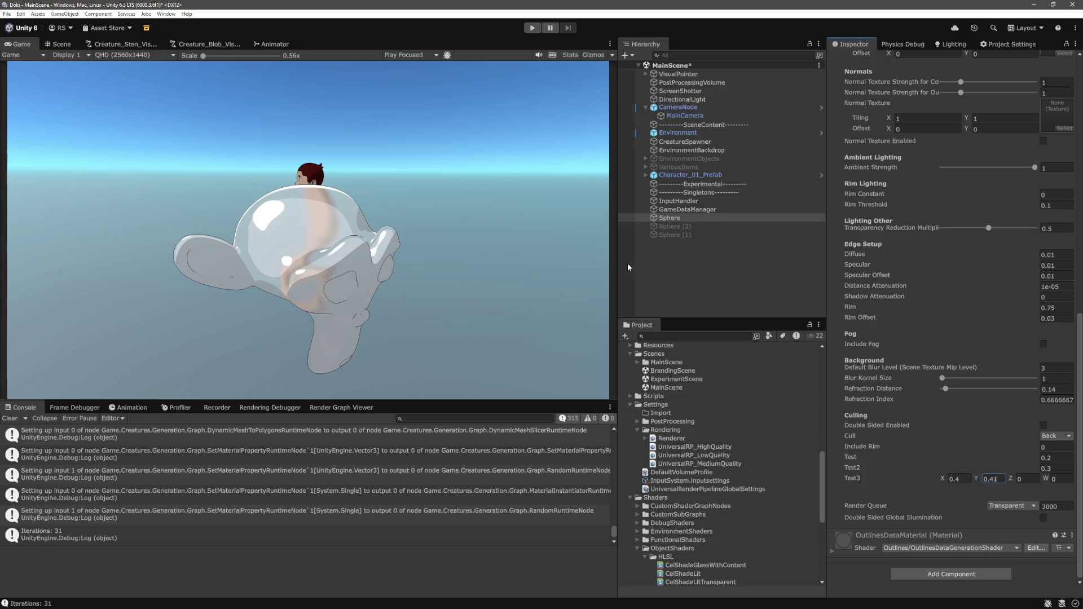
{"action": "left_click", "coordinate": [676, 274]}
{"action": "left_click", "coordinate": [670, 217]}
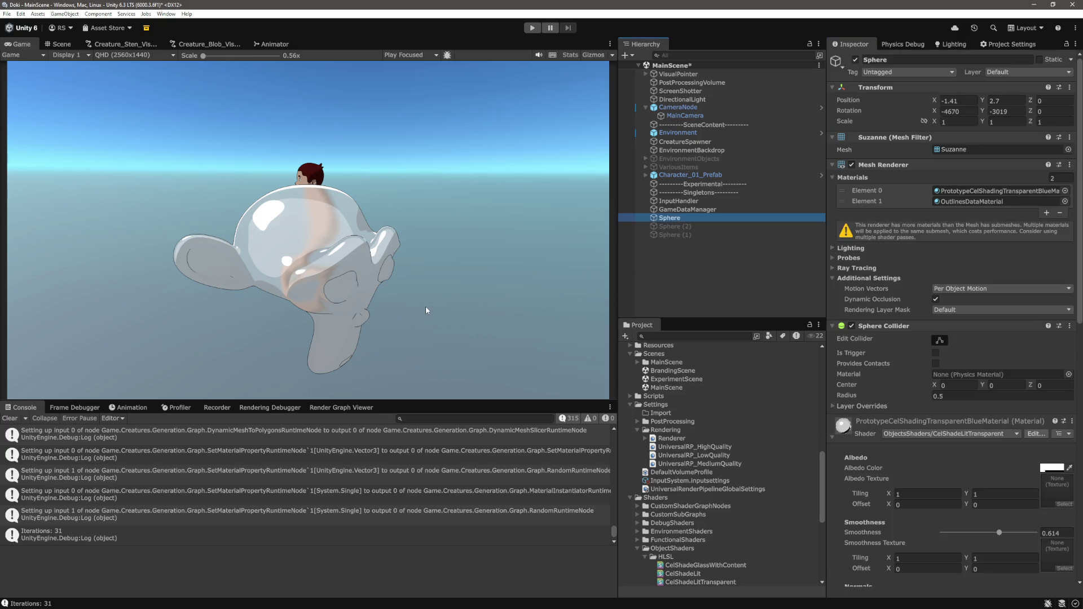
- Type -4617 into Rotation X, then tilt Suzanne further to about -4698
{"action": "left_click", "coordinate": [958, 112]}
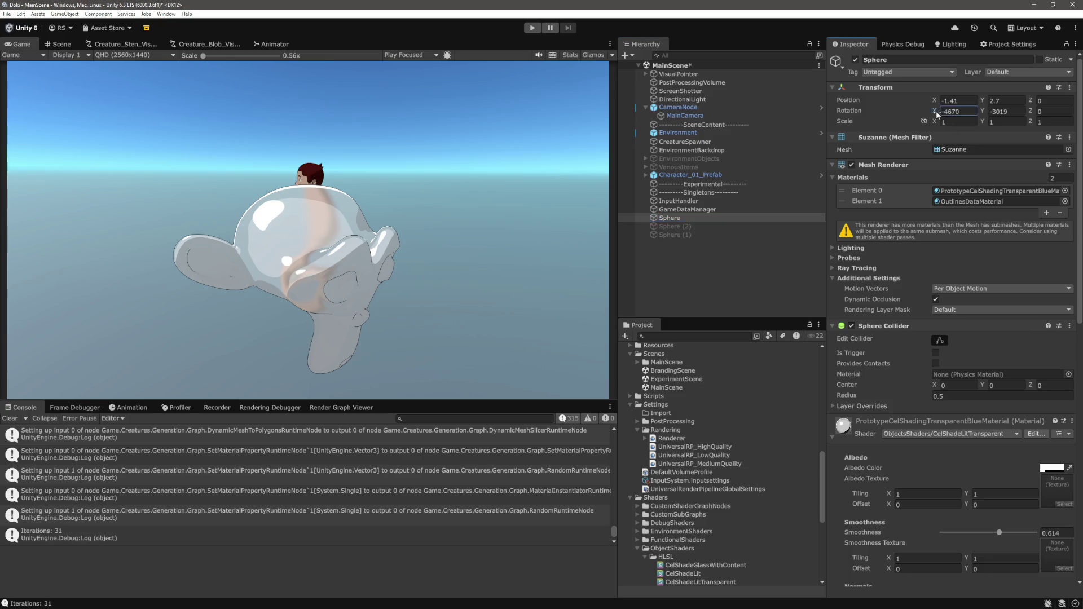
{"action": "type", "text": "-4617"}
{"action": "mouse_move", "coordinate": [958, 117]}
{"action": "left_mouse_down"}
{"action": "mouse_move", "coordinate": [1040, 139]}
{"action": "mouse_move", "coordinate": [914, 151]}
{"action": "left_mouse_up"}
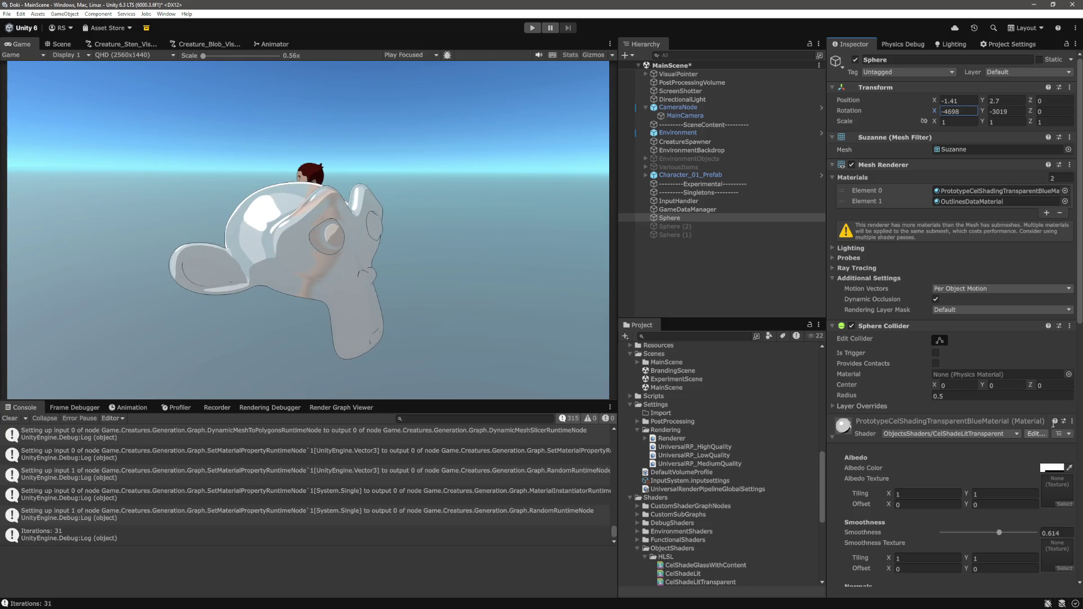
- Set Test3 X to 0 and flip Test3 Y between 0 and 1 to compare Suzanne's shading
{"action": "scroll", "coordinate": [1044, 418], "scroll_direction": "down", "scroll_amount": 10}
{"action": "key", "text": "BackSpace"}
{"action": "key", "text": "BackSpace"}
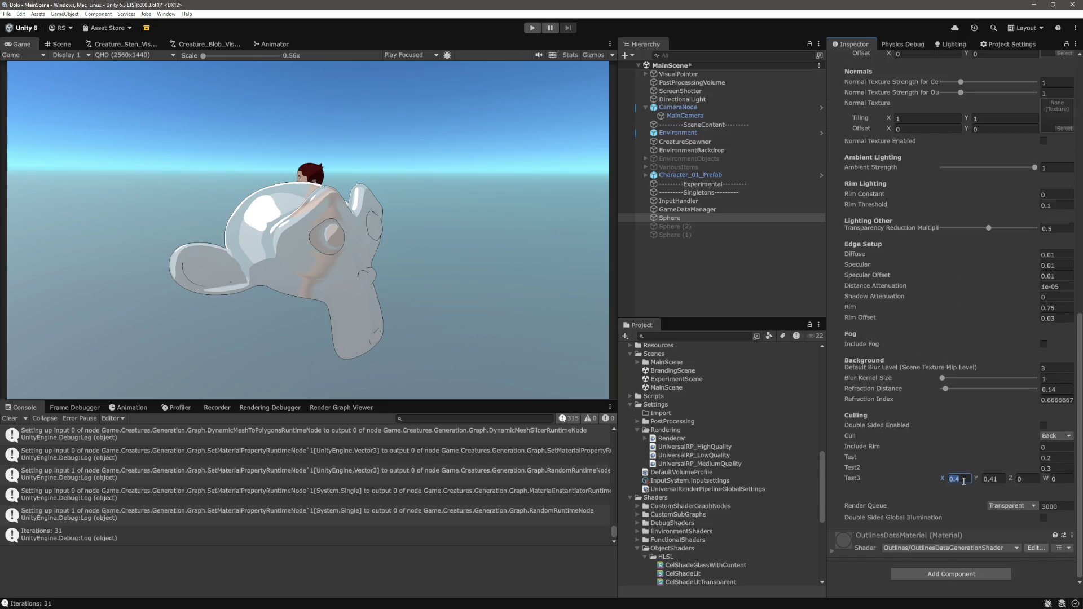
{"action": "key", "text": "Tab"}
{"action": "type", "text": "1"}
{"action": "left_click", "coordinate": [980, 481]}
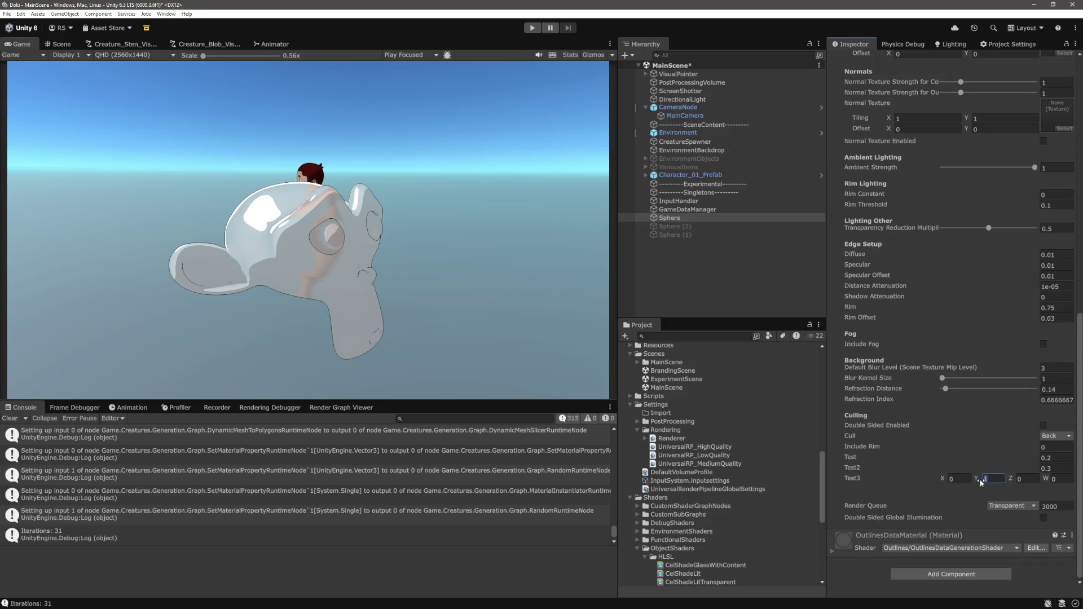
{"action": "type", "text": "0"}
{"action": "key", "text": "BackSpace"}
{"action": "type", "text": "1"}
{"action": "key", "text": "BackSpace"}
{"action": "type", "text": "0"}
{"action": "key", "text": "BackSpace"}
{"action": "type", "text": "1"}
- Lower the Transparency Reduction Multiplier toward 0
{"action": "scroll", "coordinate": [1010, 339], "scroll_direction": "up", "scroll_amount": 2}
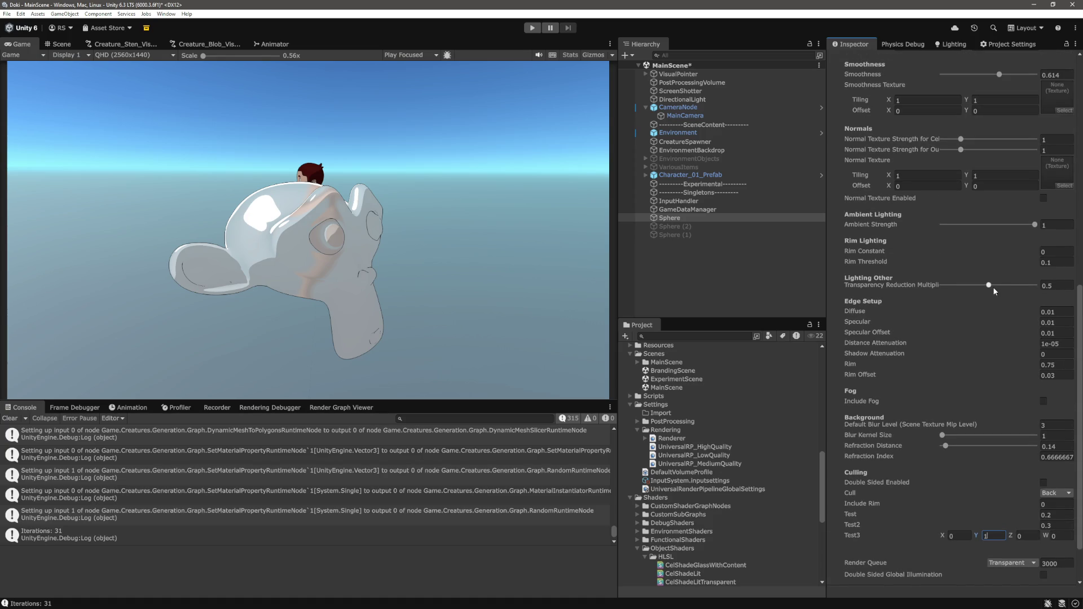
{"action": "left_click_drag", "start_coordinate": [992, 288], "coordinate": [940, 288]}
{"action": "scroll", "coordinate": [993, 423], "scroll_direction": "down", "scroll_amount": 2}
{"action": "left_click", "coordinate": [994, 535]}
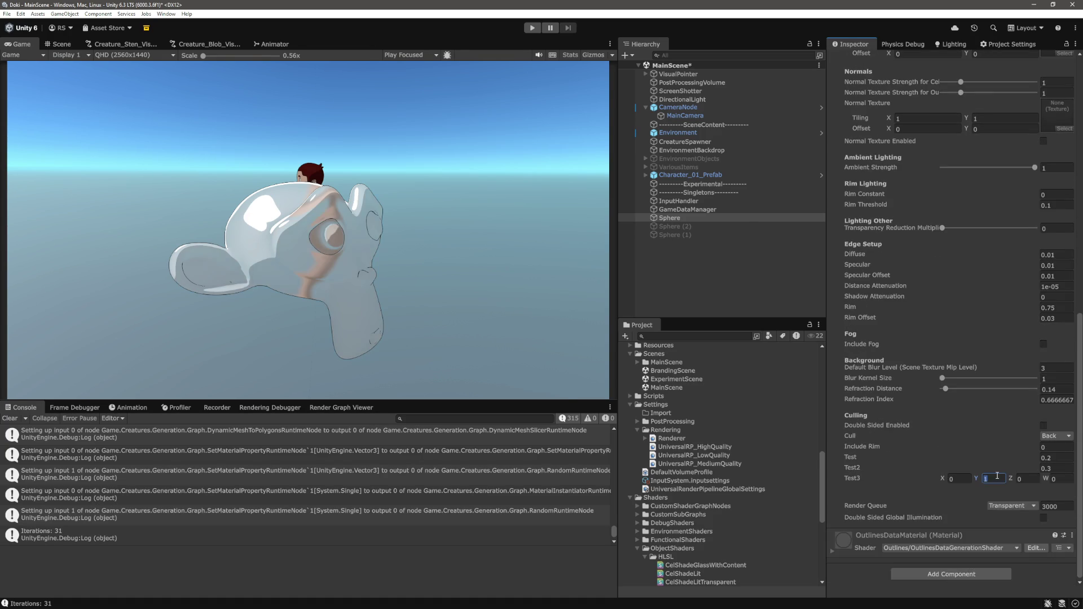
{"action": "type", "text": "0"}
{"action": "type", "text": "1"}
- Toggle Test3 Y repeatedly, leave it at 1, and switch over to Chrome
{"action": "key", "text": "BackSpace"}
{"action": "type", "text": "1"}
{"action": "key", "text": "BackSpace"}
{"action": "type", "text": "1"}
{"action": "key", "text": "BackSpace"}
{"action": "type", "text": "1"}
{"action": "key", "text": "BackSpace"}
{"action": "type", "text": "1"}
{"action": "key", "text": "BackSpace"}
{"action": "type", "text": "1"}
{"action": "key", "text": "BackSpace"}
{"action": "type", "text": "1"}
{"action": "key", "text": "BackSpace"}
{"action": "type", "text": "1"}
{"action": "key", "text": "BackSpace"}
{"action": "type", "text": "1"}
{"action": "key", "text": "BackSpace"}
{"action": "type", "text": "1"}
{"action": "key", "text": "BackSpace"}
{"action": "type", "text": "1"}
{"action": "key", "text": "BackSpace"}
{"action": "type", "text": "1"}
{"action": "left_click", "coordinate": [901, 431]}
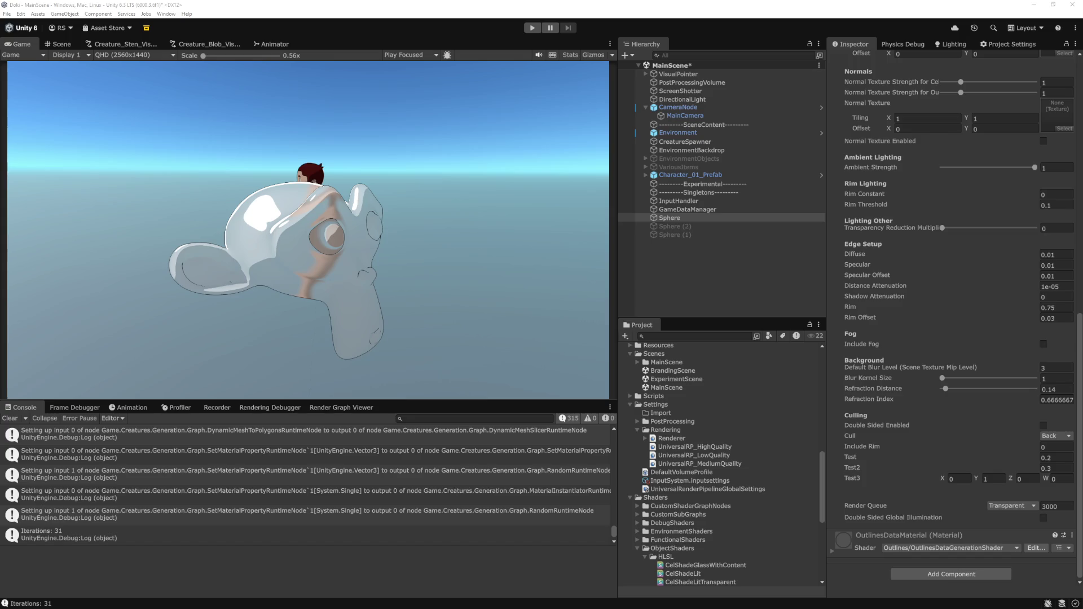
{"action": "key", "text": "alt+Tab"}
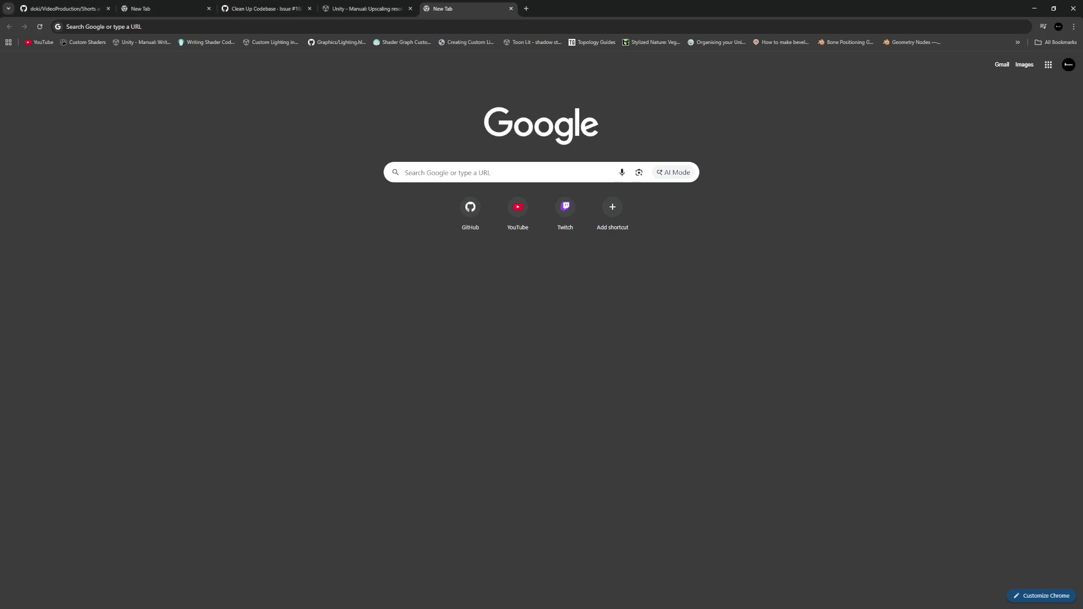
- Merge the Shadertoy Glint material page into the main Chrome window and scroll to its code
{"action": "key", "text": "alt+Tab"}
{"action": "left_click_drag", "start_coordinate": [546, 79], "coordinate": [567, 9]}
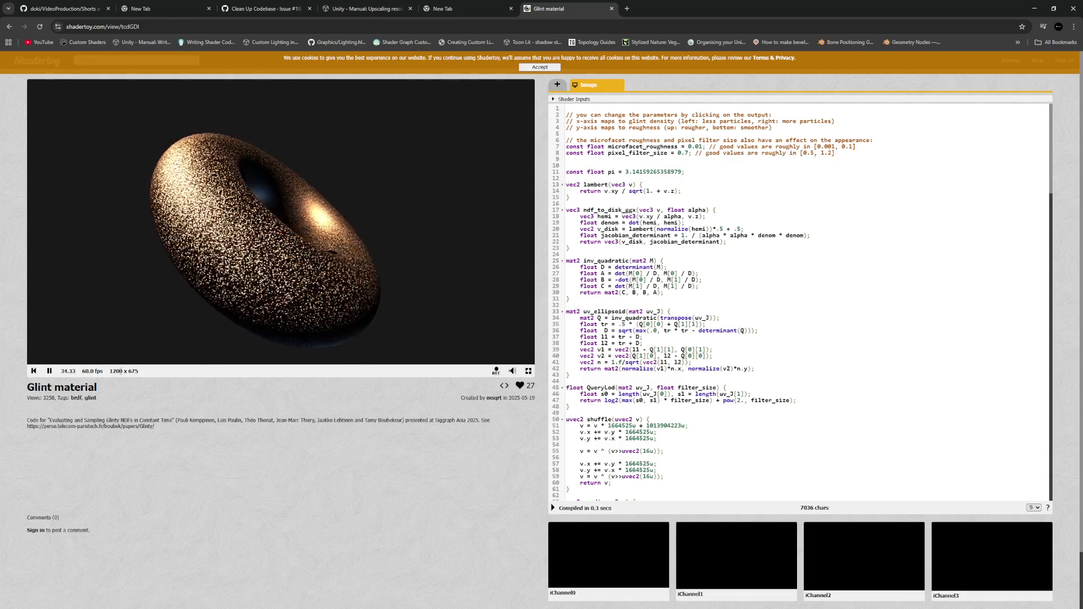
{"action": "scroll", "coordinate": [683, 316], "scroll_direction": "down", "scroll_amount": 20}
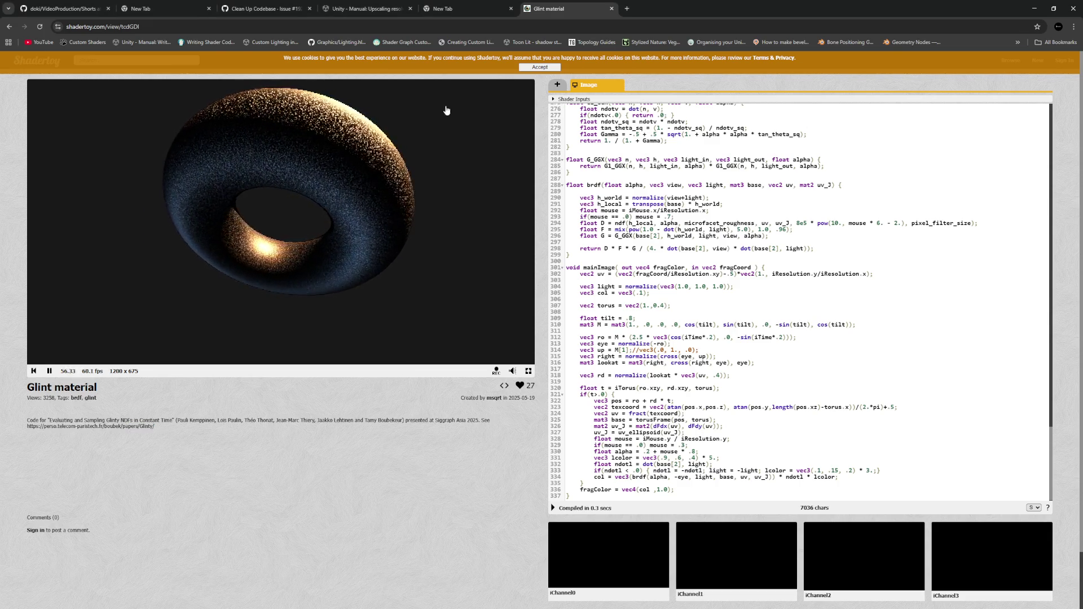
{"action": "left_click", "coordinate": [169, 27]}
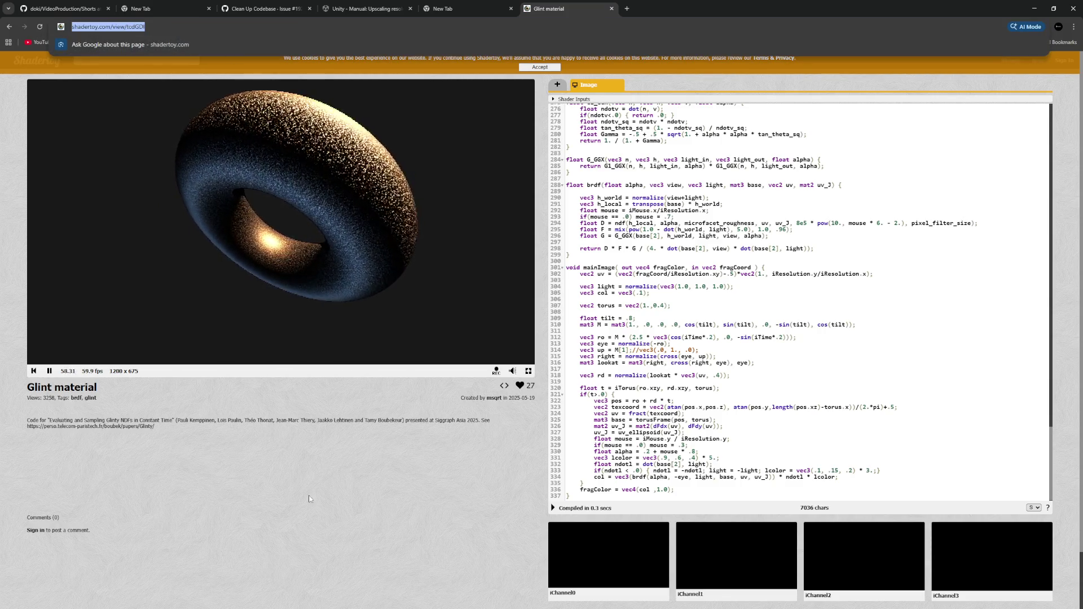
{"action": "left_click", "coordinate": [341, 500]}
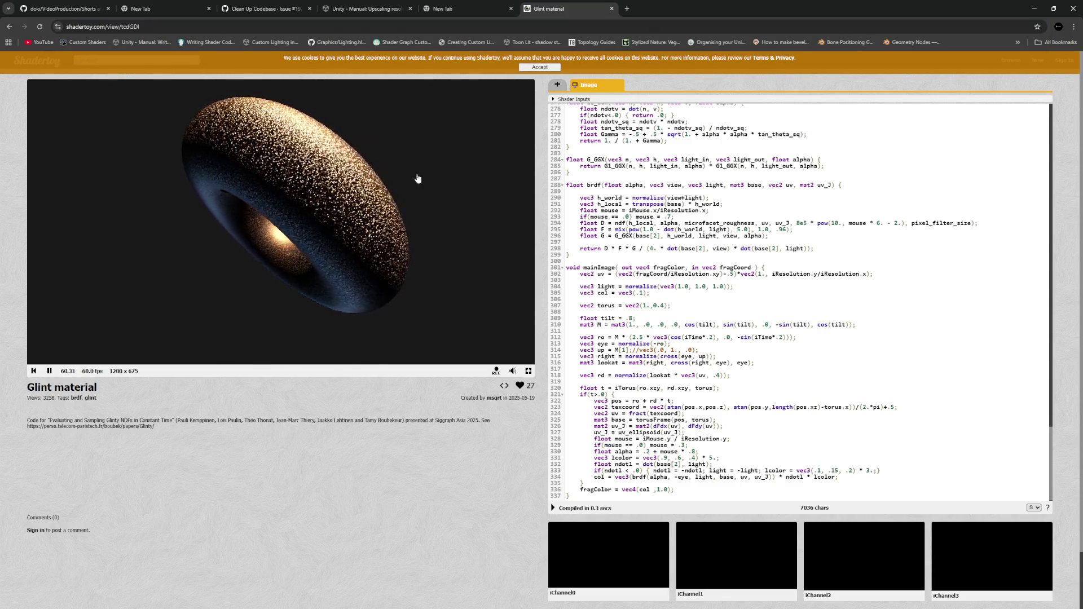
- Drag across the shader canvas to vary the torus glints, then return to Unity
{"action": "left_click_drag", "start_coordinate": [305, 202], "coordinate": [359, 239]}
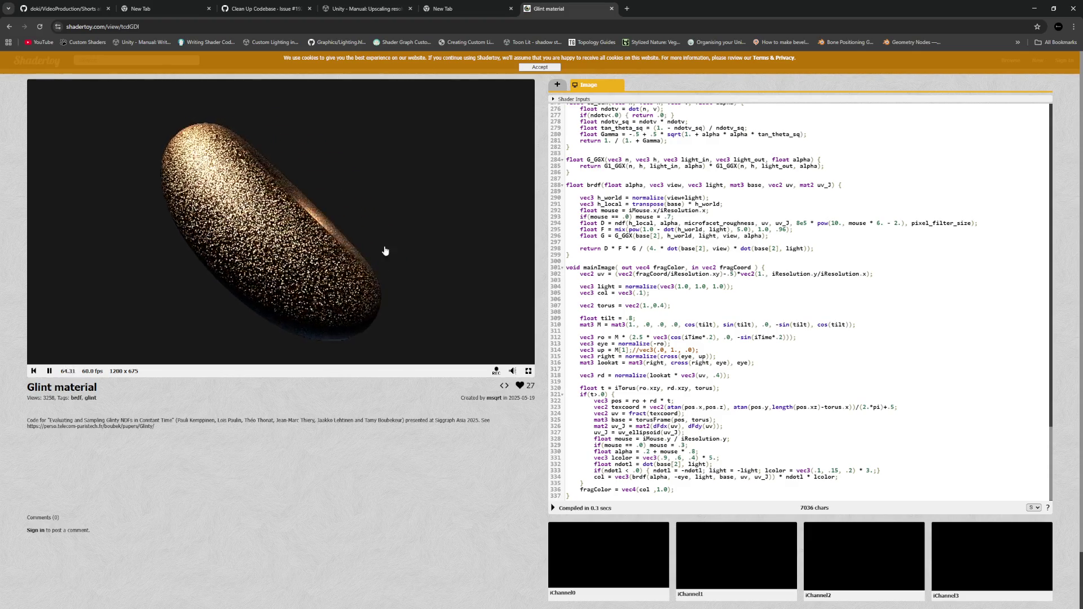
{"action": "mouse_move", "coordinate": [386, 232]}
{"action": "left_mouse_down"}
{"action": "mouse_move", "coordinate": [338, 226]}
{"action": "mouse_move", "coordinate": [322, 193]}
{"action": "mouse_move", "coordinate": [315, 212]}
{"action": "left_mouse_up"}
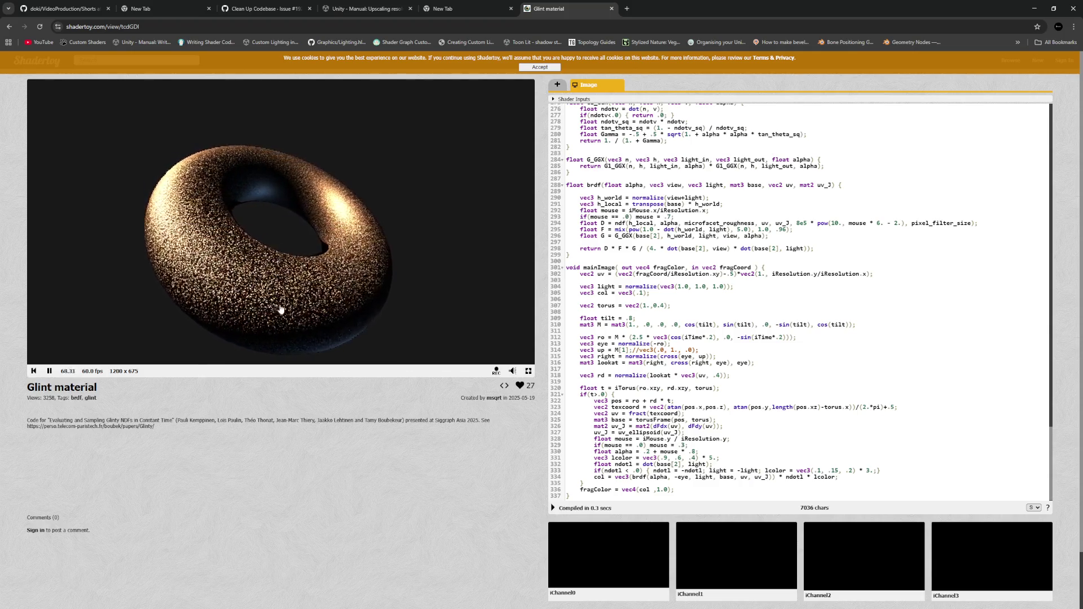
{"action": "left_click_drag", "start_coordinate": [264, 241], "coordinate": [253, 217]}
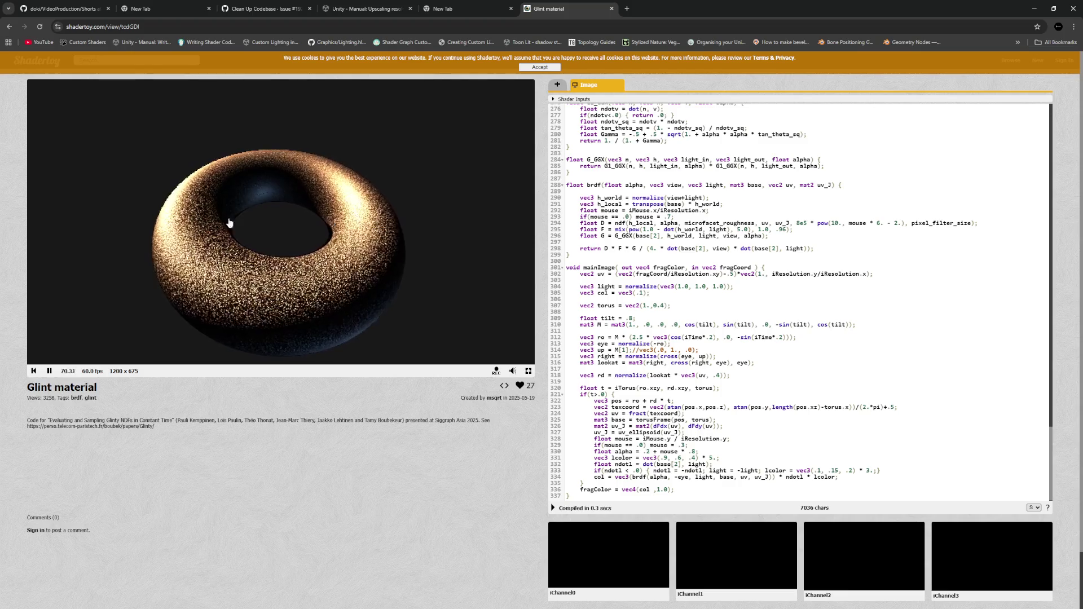
{"action": "left_click_drag", "start_coordinate": [335, 315], "coordinate": [363, 224]}
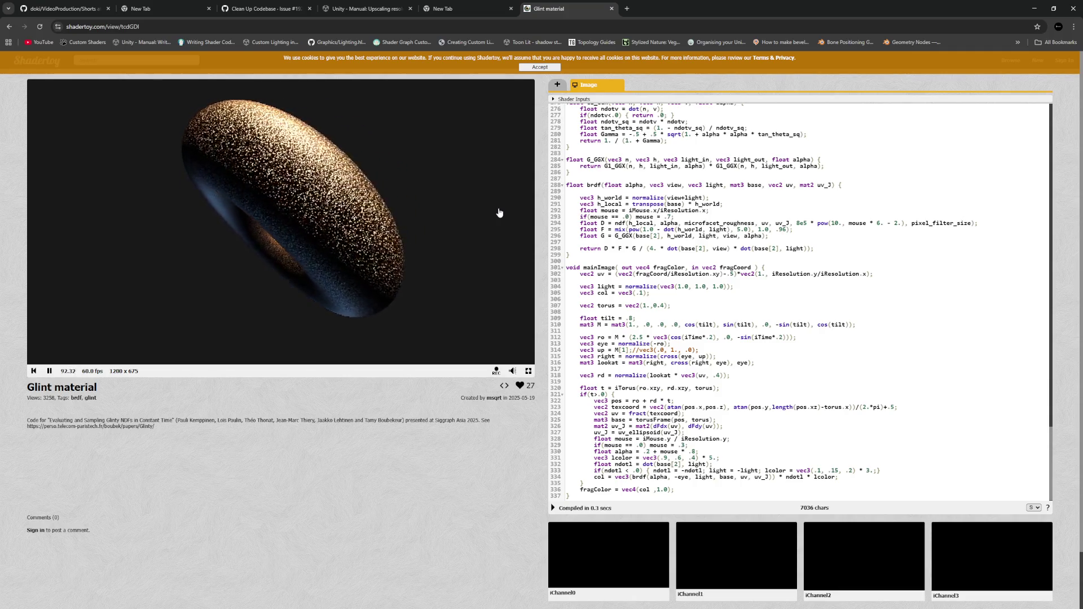
{"action": "key", "text": "alt+Tab"}
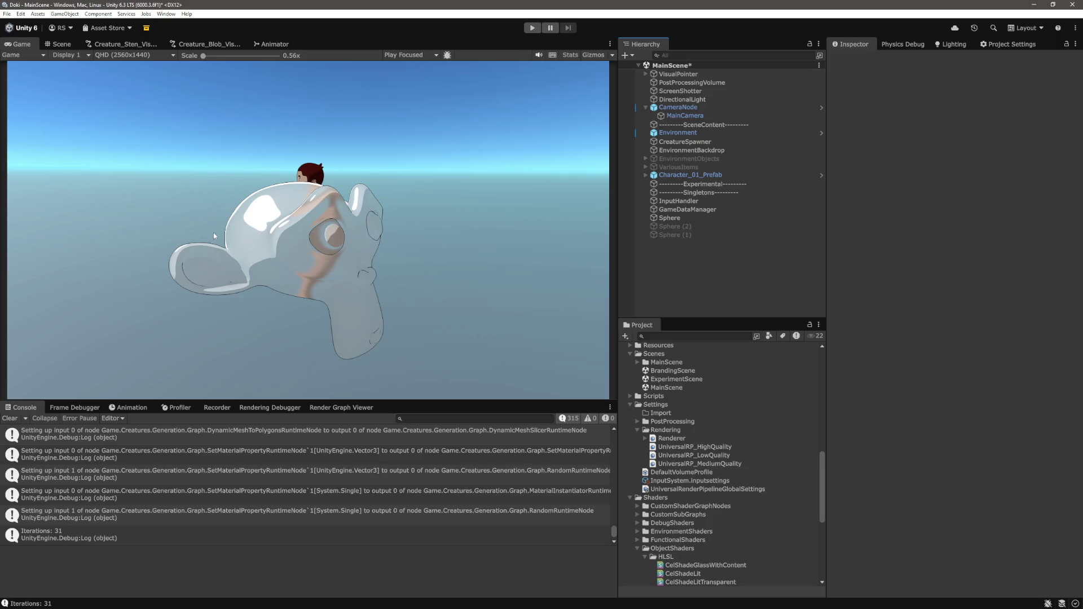
- On the Sphere's glass material, lower smoothness to 0.056 and set Test to 0.6
{"action": "left_click", "coordinate": [699, 218]}
{"action": "scroll", "coordinate": [931, 406], "scroll_direction": "down", "scroll_amount": 3}
{"action": "scroll", "coordinate": [981, 482], "scroll_direction": "down", "scroll_amount": 2}
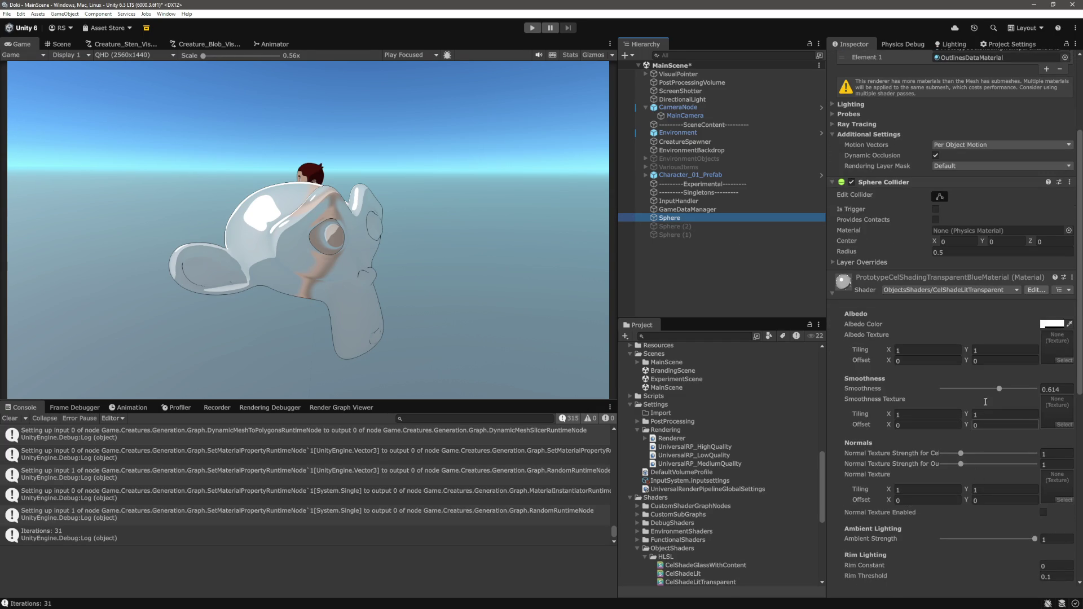
{"action": "mouse_move", "coordinate": [997, 390]}
{"action": "left_mouse_down"}
{"action": "mouse_move", "coordinate": [947, 399]}
{"action": "mouse_move", "coordinate": [1077, 404]}
{"action": "left_mouse_up"}
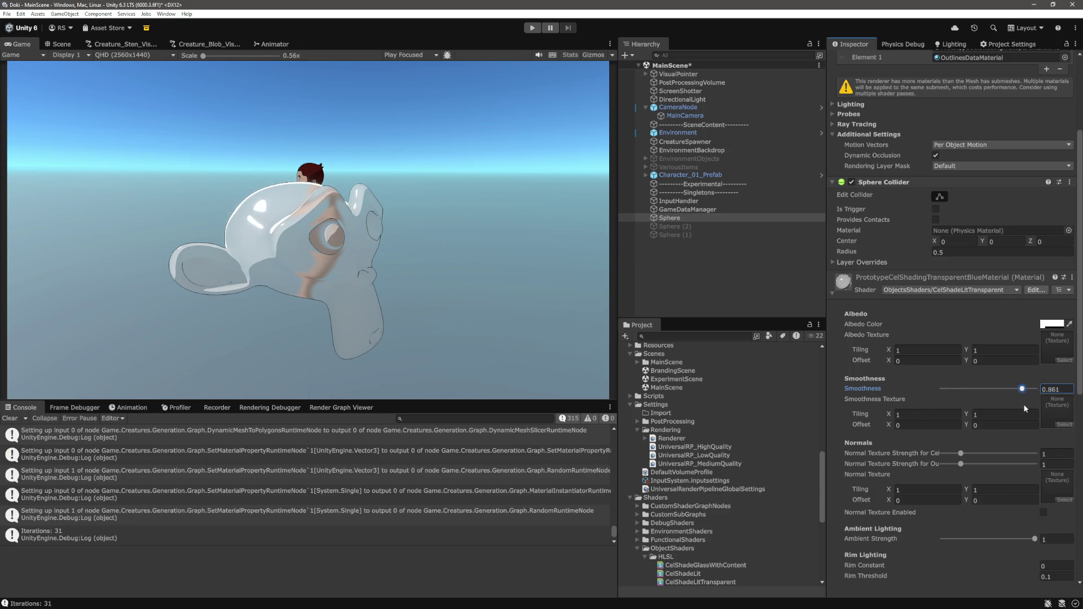
{"action": "scroll", "coordinate": [1011, 429], "scroll_direction": "down", "scroll_amount": 8}
{"action": "scroll", "coordinate": [1005, 440], "scroll_direction": "down", "scroll_amount": 5}
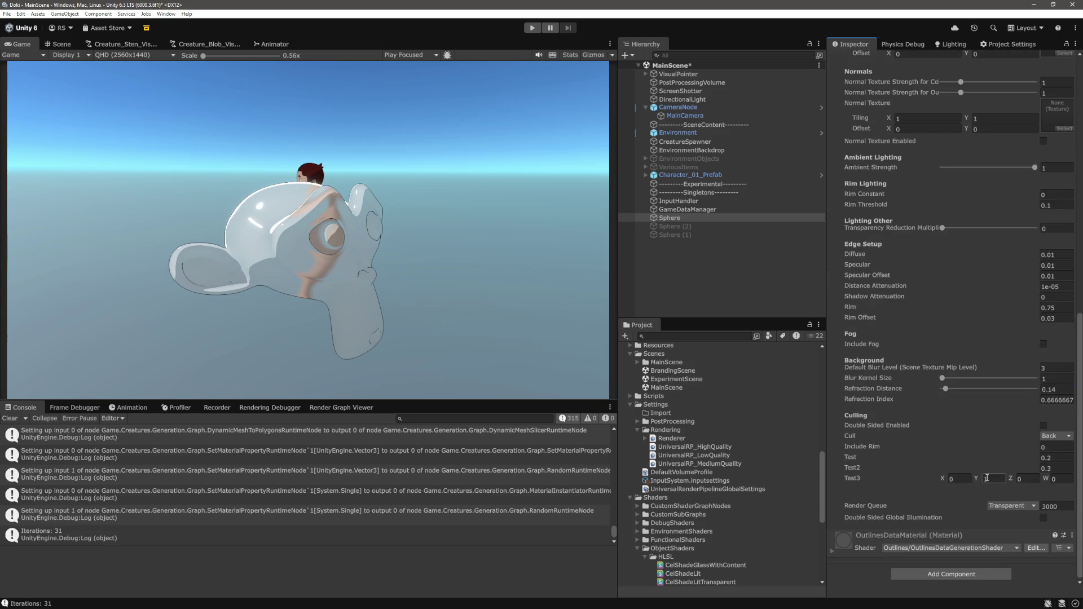
{"action": "left_click", "coordinate": [1071, 458]}
{"action": "type", "text": "0.5"}
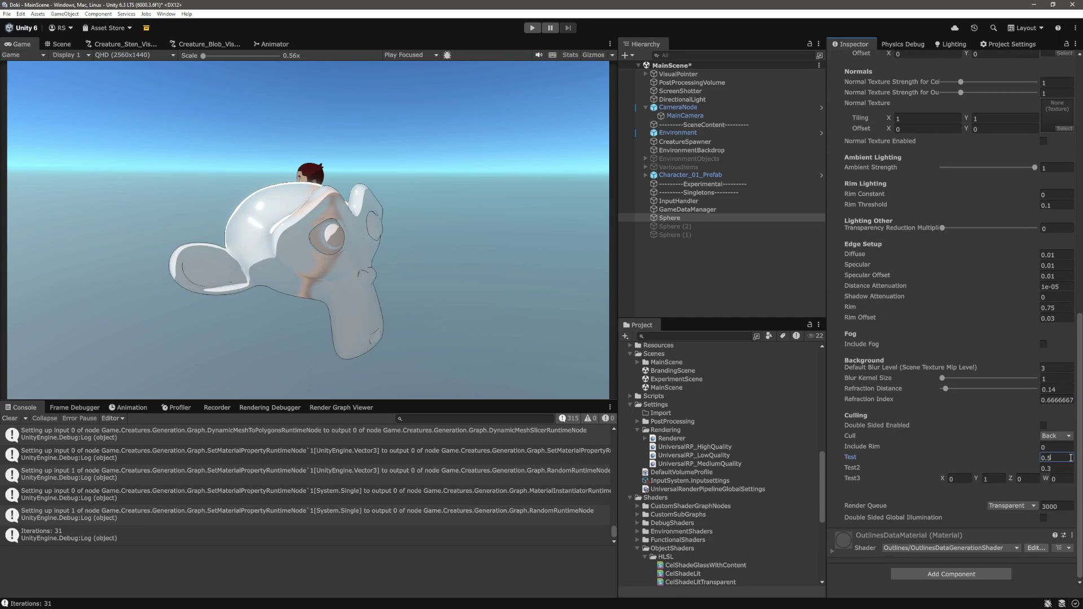
{"action": "key", "text": "BackSpace"}
{"action": "type", "text": "6"}
- Rotate the monkey around X and raise the albedo alpha to about 40
{"action": "left_click", "coordinate": [677, 218]}
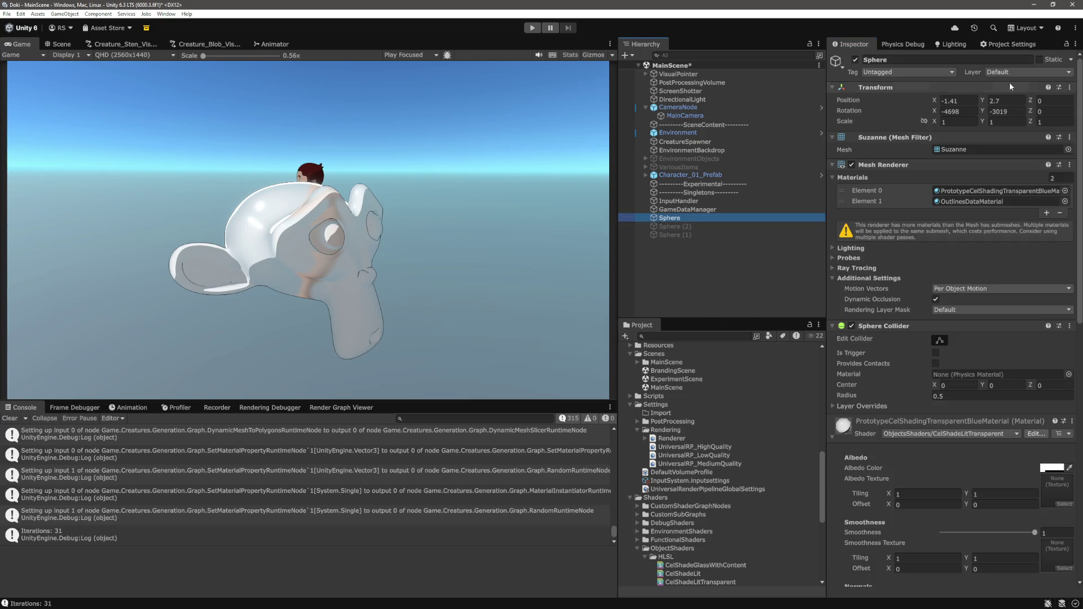
{"action": "left_click_drag", "start_coordinate": [935, 111], "coordinate": [824, 125]}
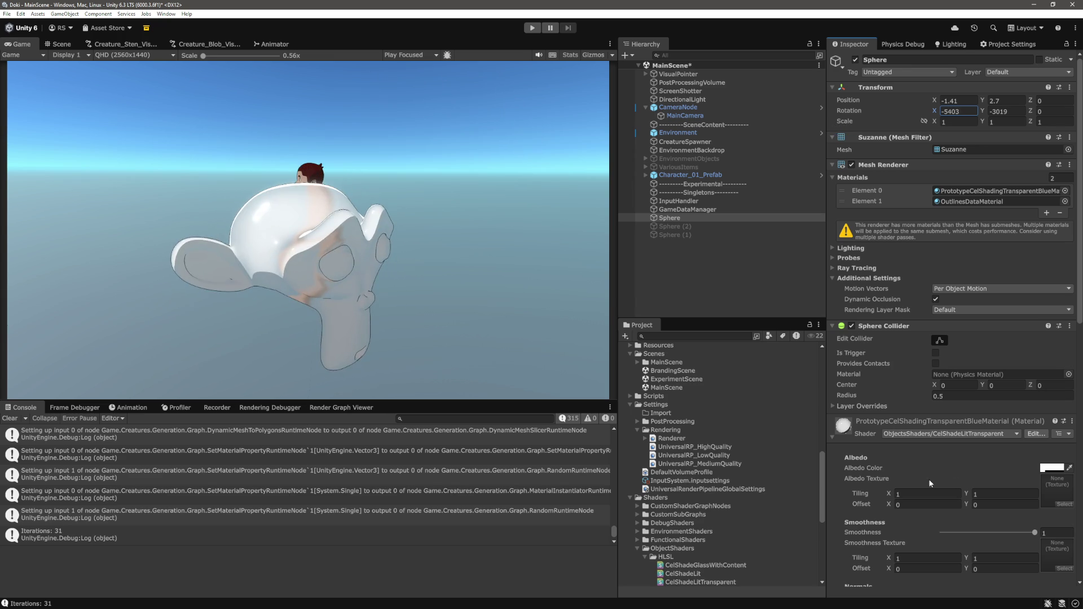
{"action": "scroll", "coordinate": [1038, 307], "scroll_direction": "down", "scroll_amount": 5}
{"action": "left_click", "coordinate": [1050, 268]}
{"action": "left_click_drag", "start_coordinate": [1000, 473], "coordinate": [1003, 478]}
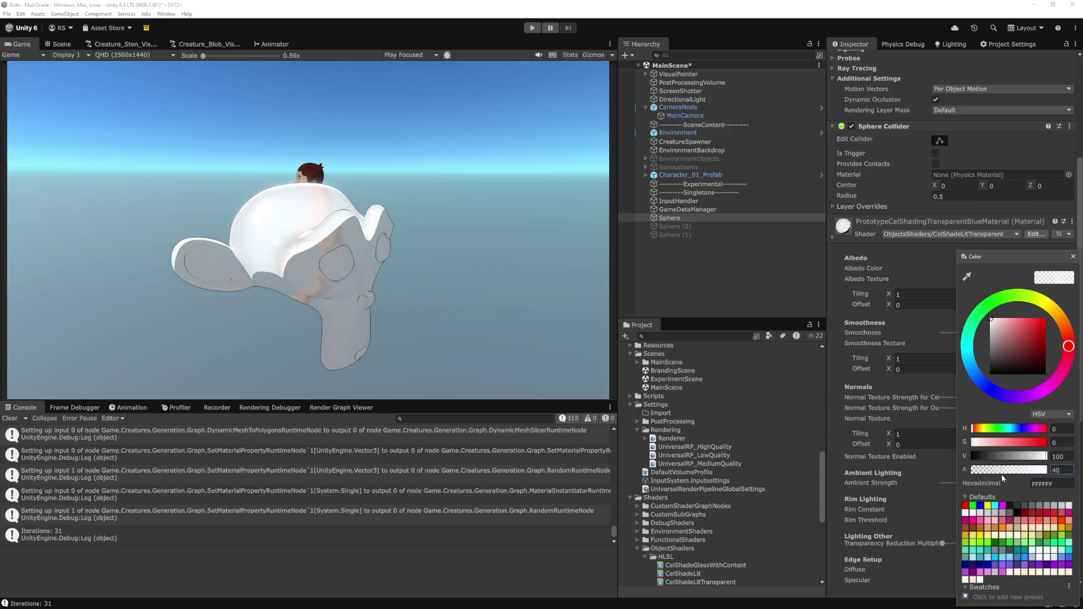
- Tint the albedo pinkish red (FF6C6C), reselect Sphere, then switch to the browser
{"action": "left_click_drag", "start_coordinate": [1031, 323], "coordinate": [1044, 322]}
{"action": "left_click", "coordinate": [711, 265]}
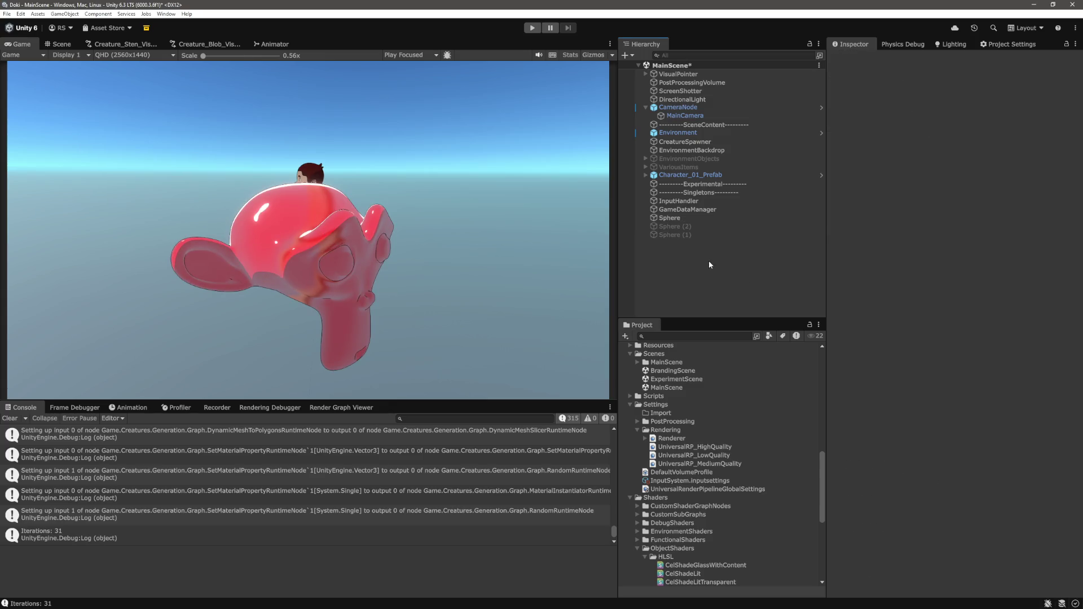
{"action": "left_click", "coordinate": [670, 218]}
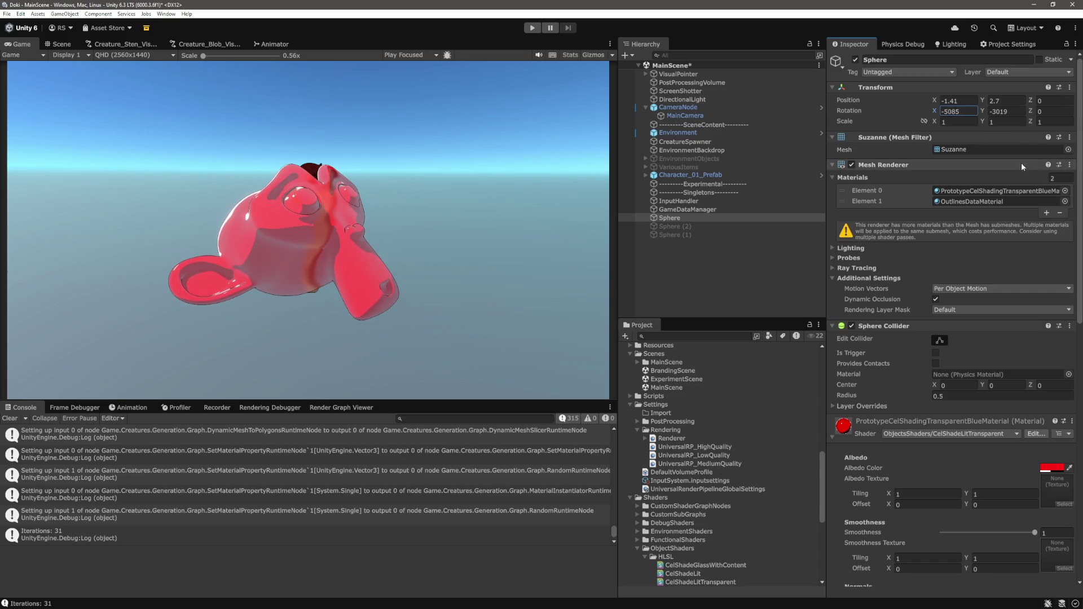
{"action": "scroll", "coordinate": [964, 483], "scroll_direction": "down", "scroll_amount": 5}
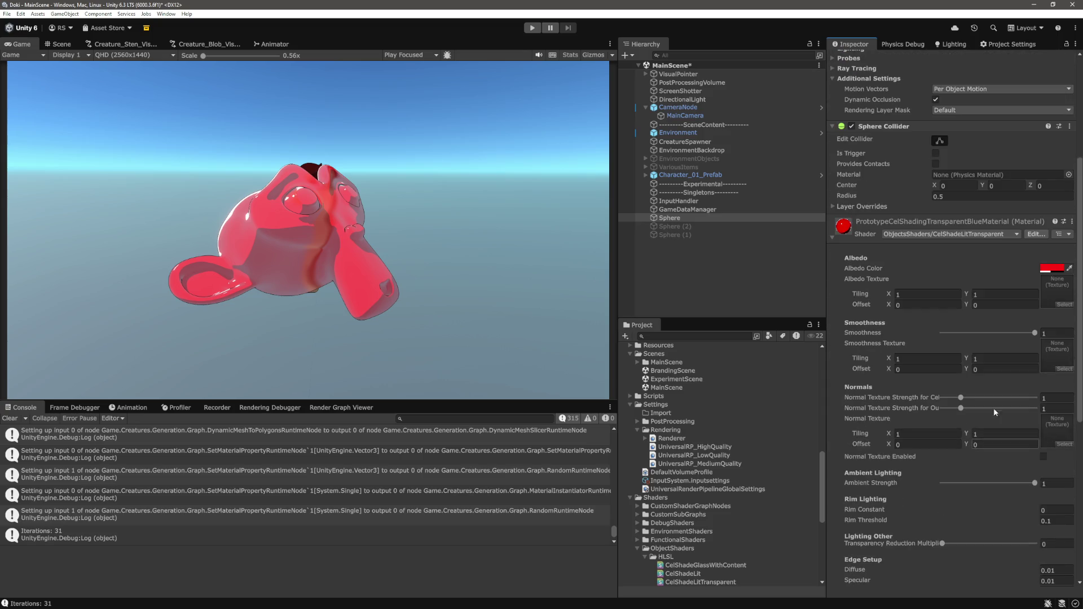
{"action": "scroll", "coordinate": [964, 389], "scroll_direction": "down", "scroll_amount": 4}
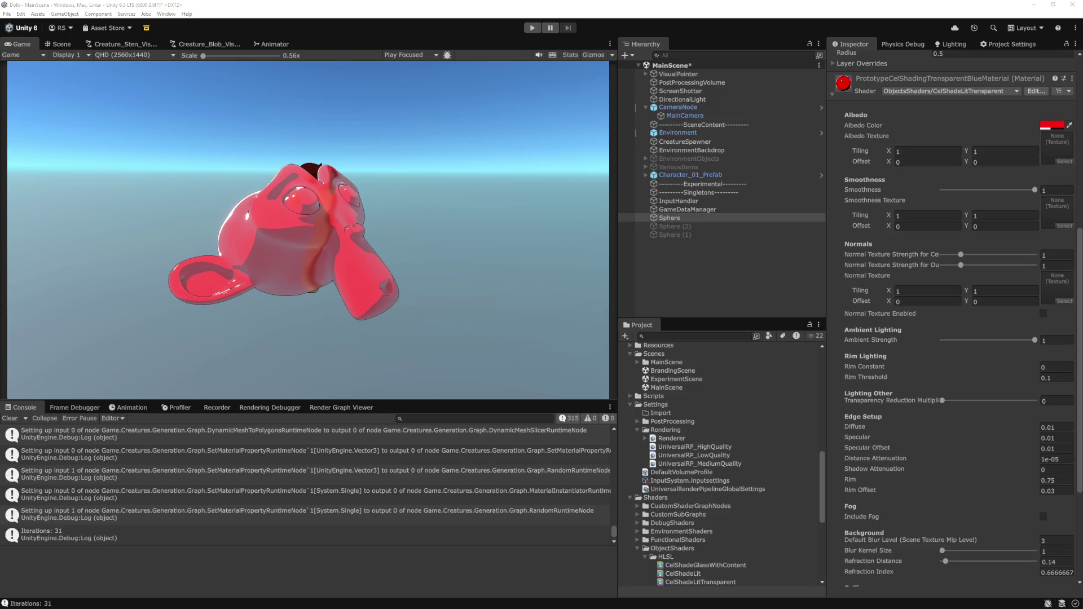
{"action": "key", "text": "alt+Tab"}
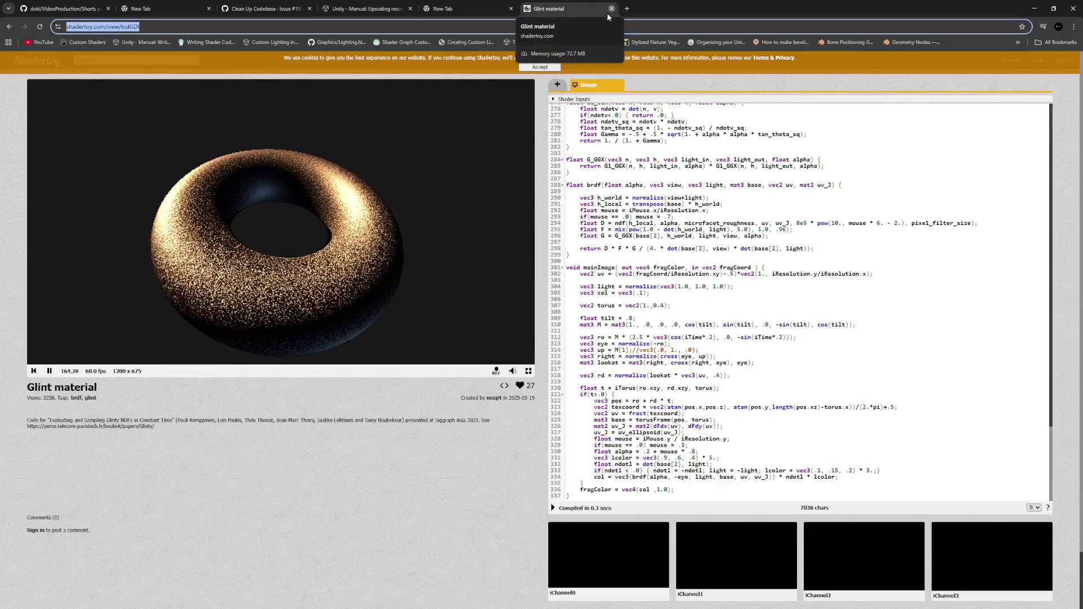
- Close the Glint material Shadertoy tab, focus the address bar, and return to Unity
{"action": "left_click", "coordinate": [613, 9]}
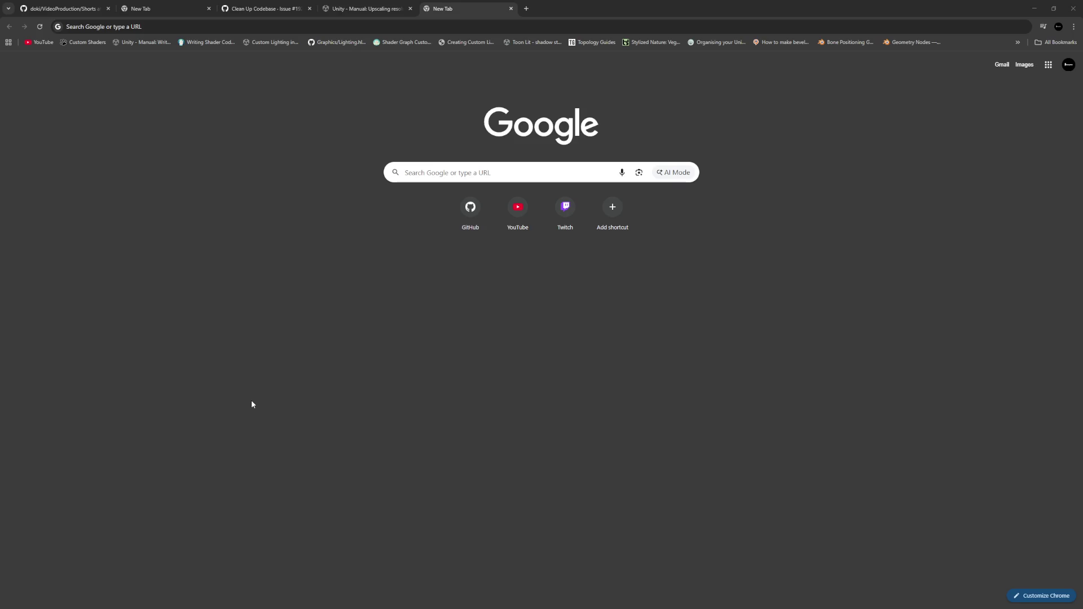
{"action": "key", "text": "ctrl+l"}
{"action": "key", "text": "alt+Tab"}
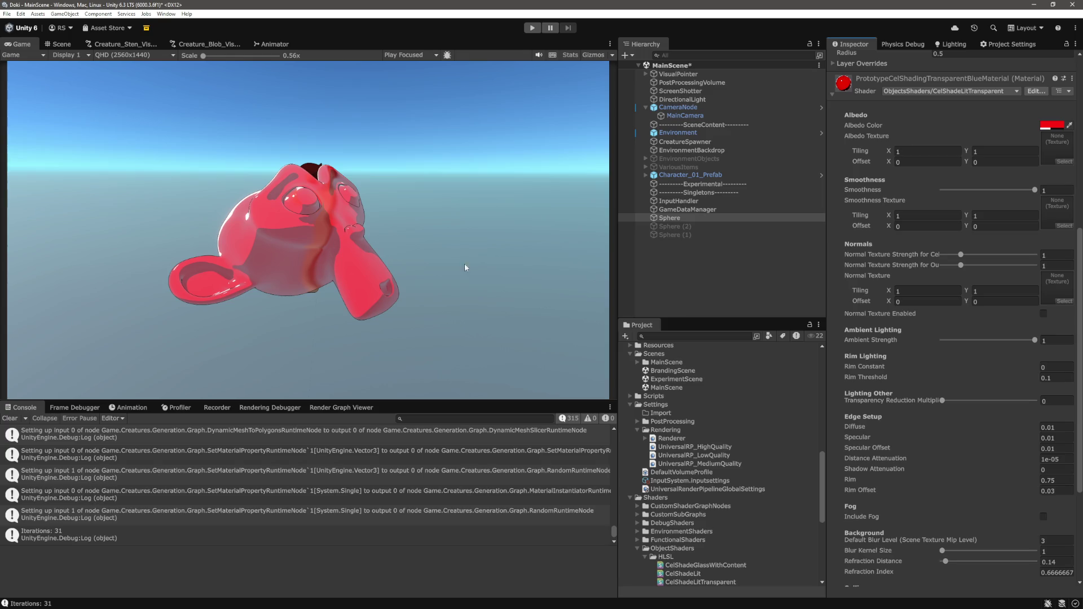
- Set the Sphere's Transparency Reduction Multiplier to 1, then drag it to about 0.925
{"action": "left_click", "coordinate": [713, 218]}
{"action": "scroll", "coordinate": [1022, 458], "scroll_direction": "down", "scroll_amount": 5}
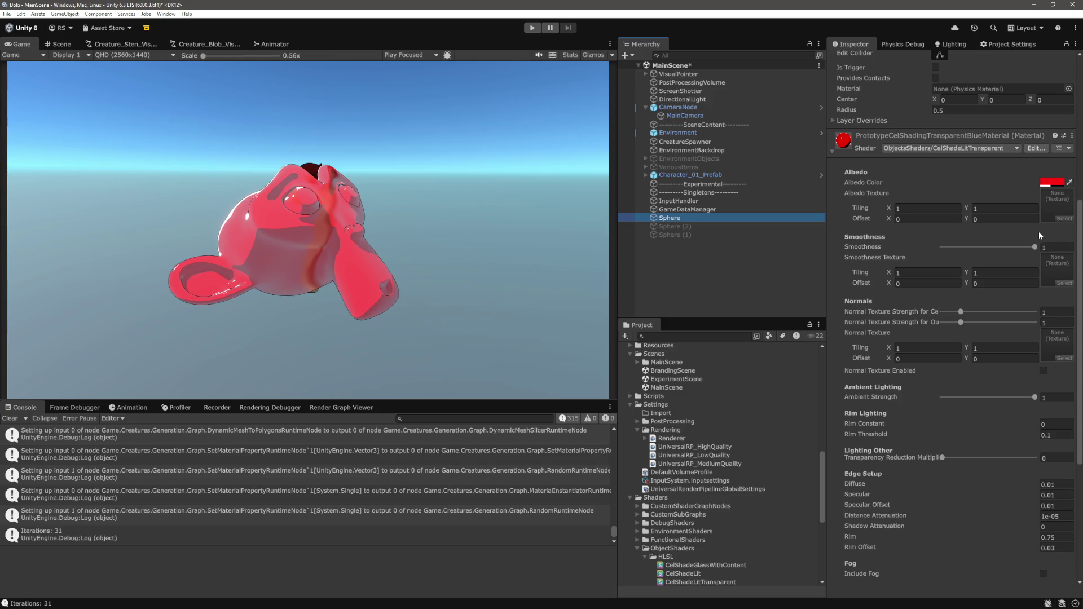
{"action": "scroll", "coordinate": [1051, 296], "scroll_direction": "down", "scroll_amount": 3}
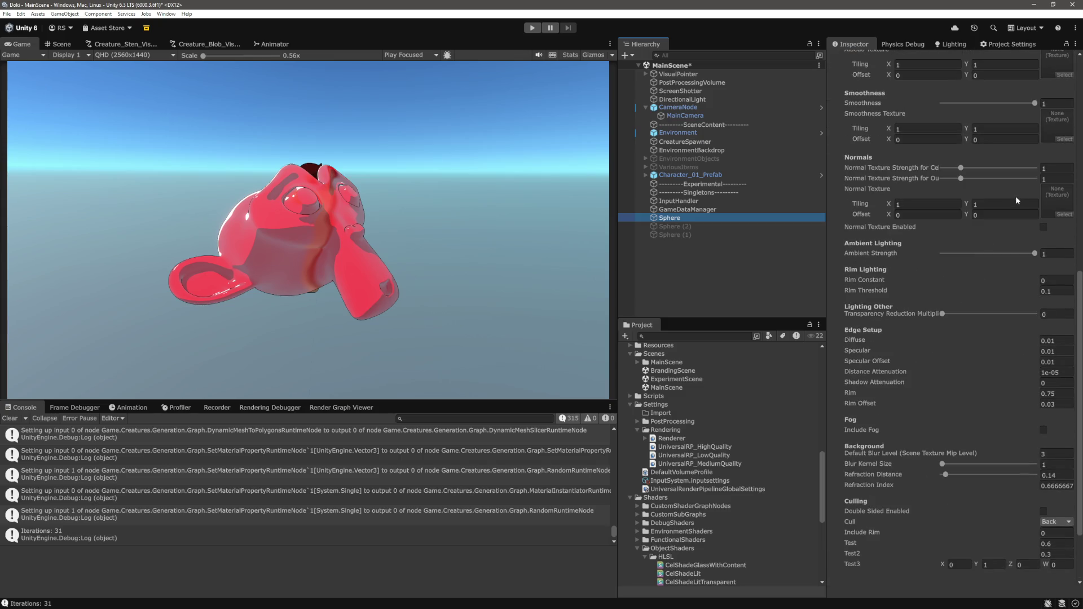
{"action": "scroll", "coordinate": [979, 275], "scroll_direction": "down", "scroll_amount": 1}
{"action": "left_click", "coordinate": [1056, 286]}
{"action": "type", "text": "1"}
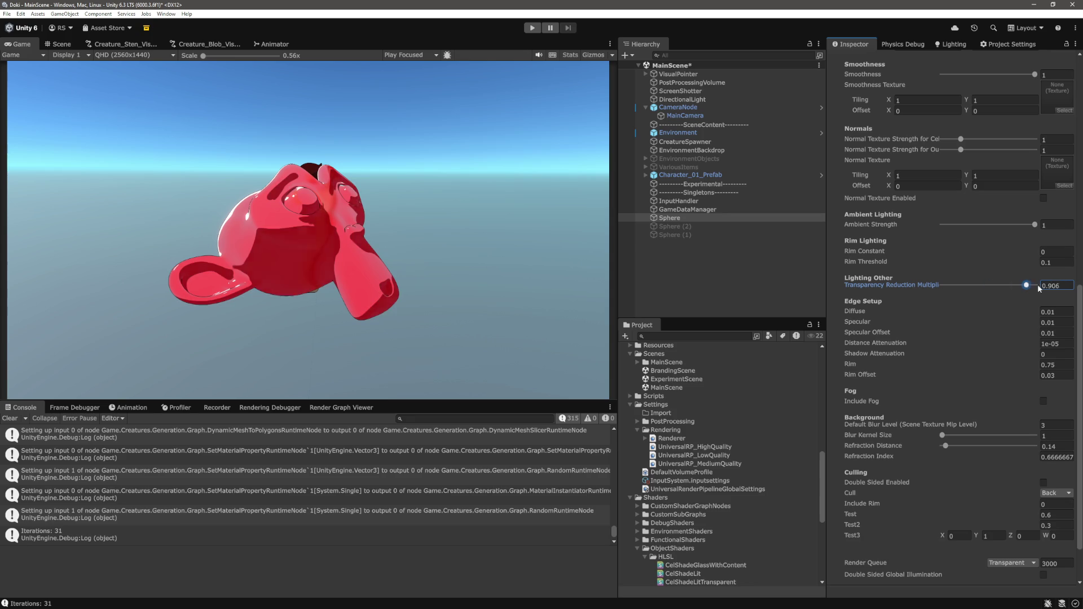
{"action": "mouse_move", "coordinate": [1035, 286]}
{"action": "left_mouse_down"}
{"action": "mouse_move", "coordinate": [1012, 288]}
{"action": "mouse_move", "coordinate": [1054, 292]}
{"action": "left_mouse_up"}
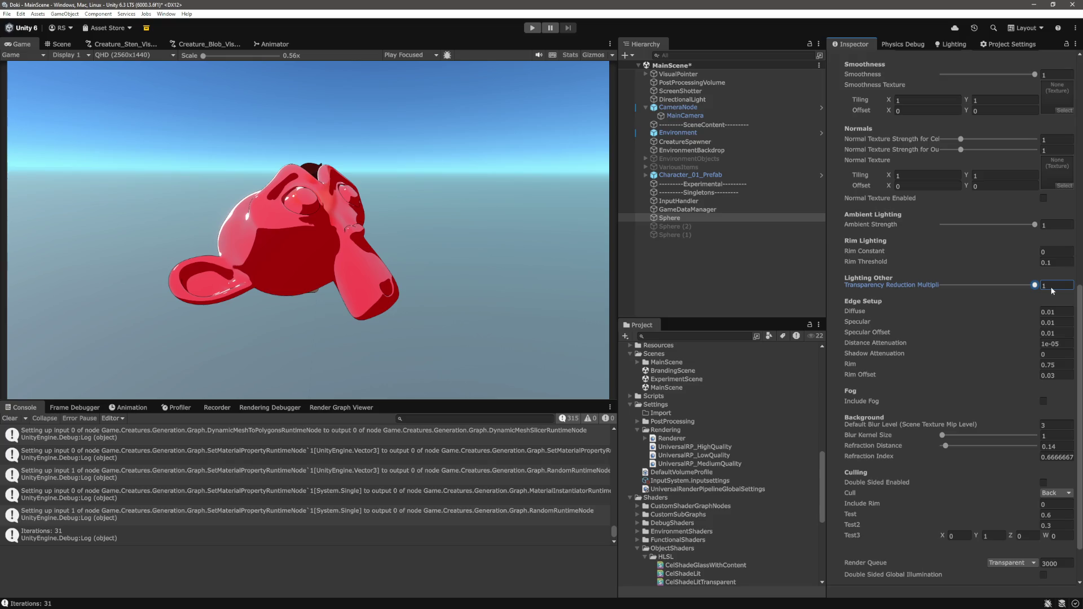
- Lower the albedo colour's alpha to 36
{"action": "scroll", "coordinate": [987, 299], "scroll_direction": "up", "scroll_amount": 10}
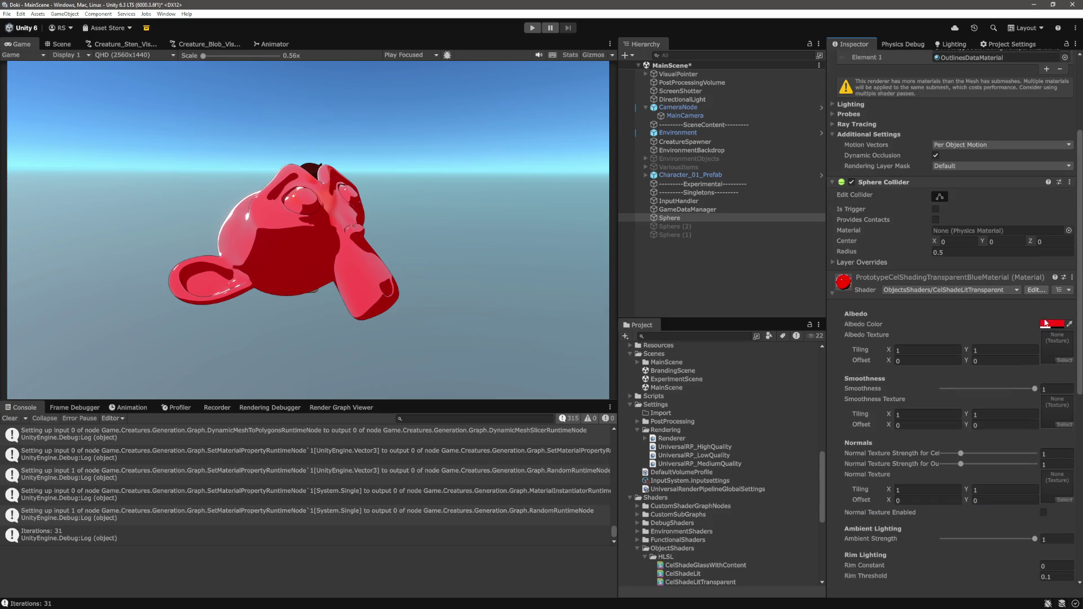
{"action": "left_click", "coordinate": [1044, 324]}
{"action": "left_click_drag", "start_coordinate": [1005, 473], "coordinate": [1002, 473]}
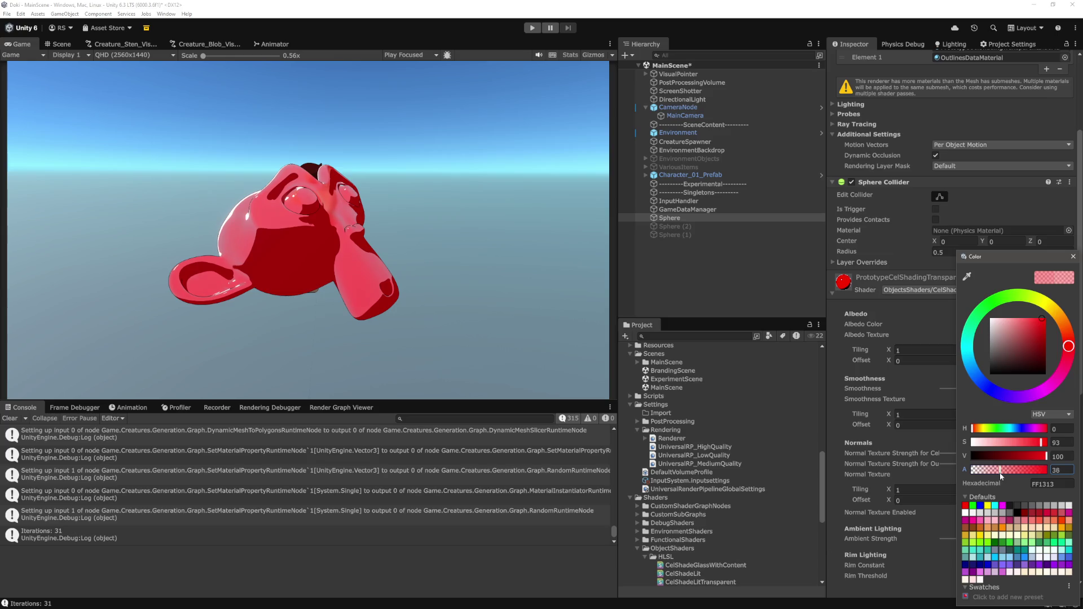
{"action": "left_click", "coordinate": [1074, 257]}
- Drop the Transparency Reduction Multiplier to about 0.7 and rotate the monkey on X
{"action": "scroll", "coordinate": [1005, 396], "scroll_direction": "down", "scroll_amount": 10}
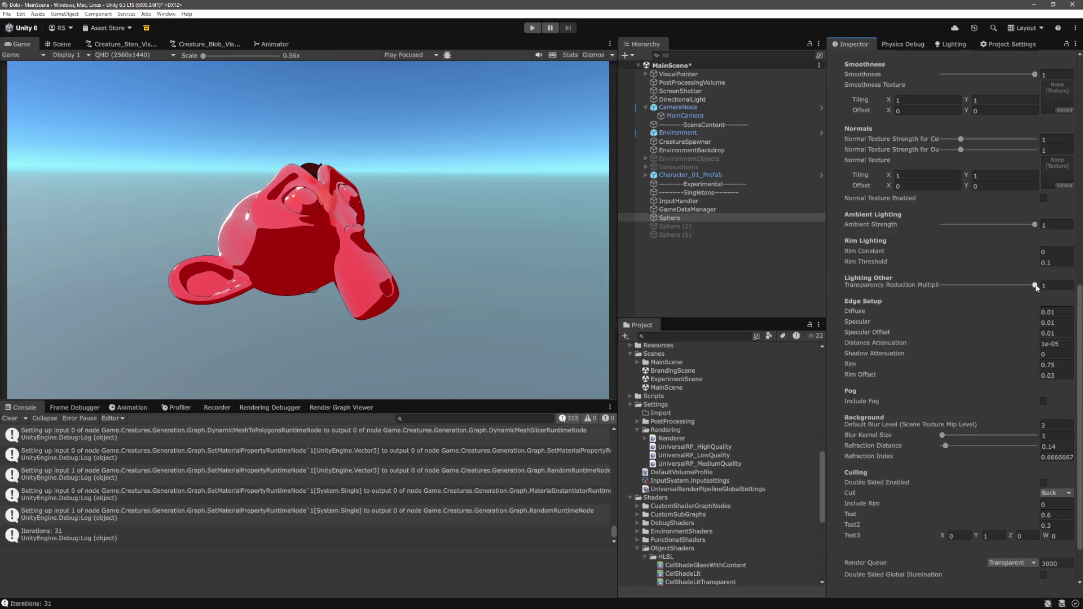
{"action": "left_click_drag", "start_coordinate": [1035, 286], "coordinate": [1008, 286]}
{"action": "scroll", "coordinate": [1011, 292], "scroll_direction": "up", "scroll_amount": 15}
{"action": "left_click_drag", "start_coordinate": [938, 111], "coordinate": [955, 116]}
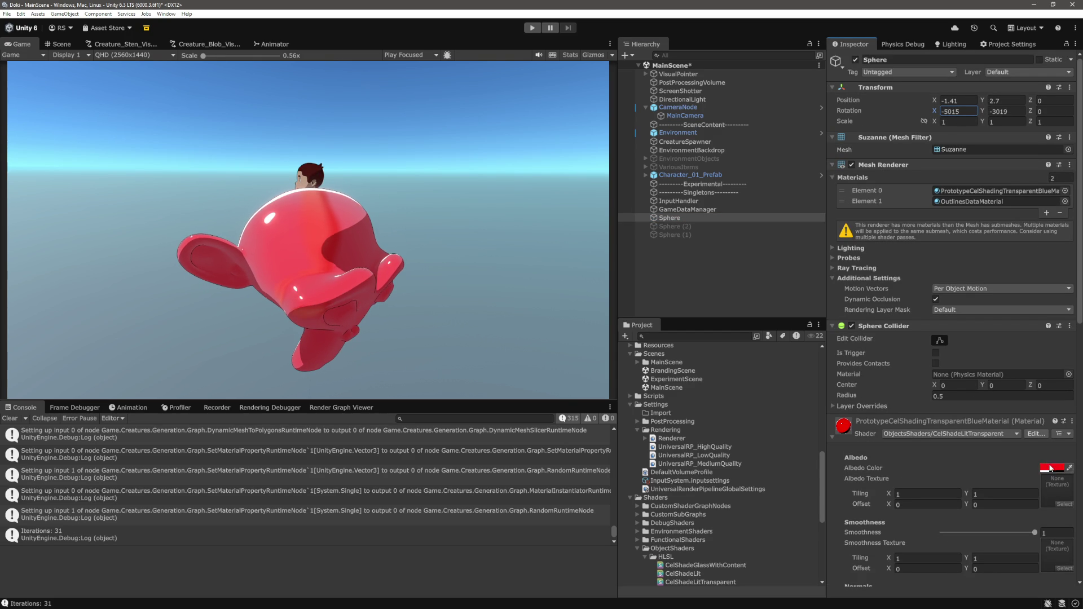
- Shift the albedo hue to bright green 13FF17
{"action": "left_click", "coordinate": [1053, 468]}
{"action": "left_click", "coordinate": [1020, 299]}
{"action": "left_click_drag", "start_coordinate": [1020, 299], "coordinate": [994, 305]}
{"action": "left_click", "coordinate": [723, 293]}
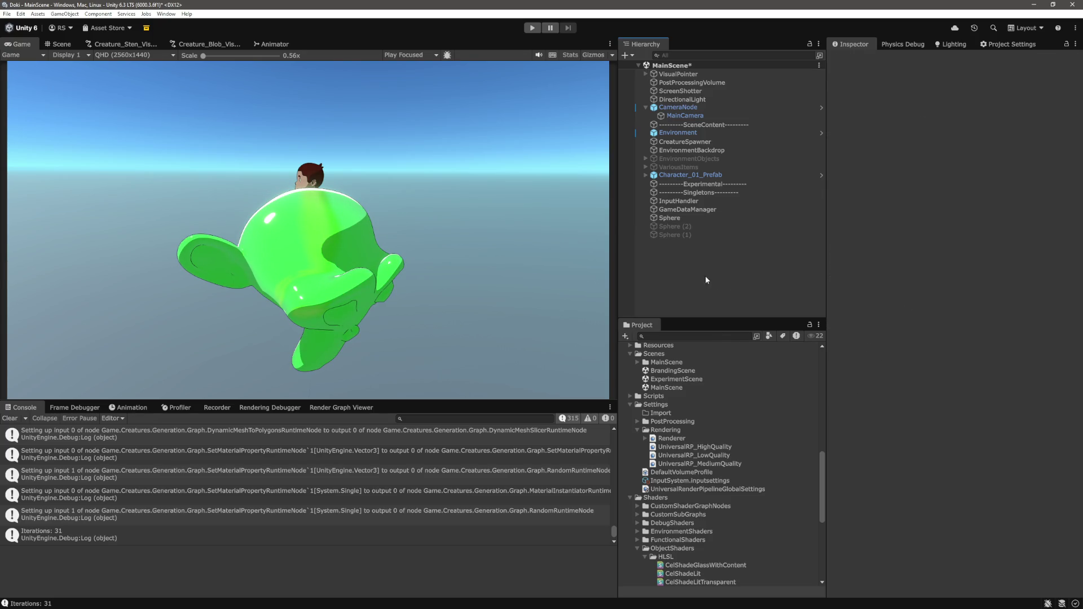
{"action": "left_click", "coordinate": [679, 218]}
- Rotate the monkey around Y and reselect the Sphere object
{"action": "left_click_drag", "start_coordinate": [984, 119], "coordinate": [926, 117]}
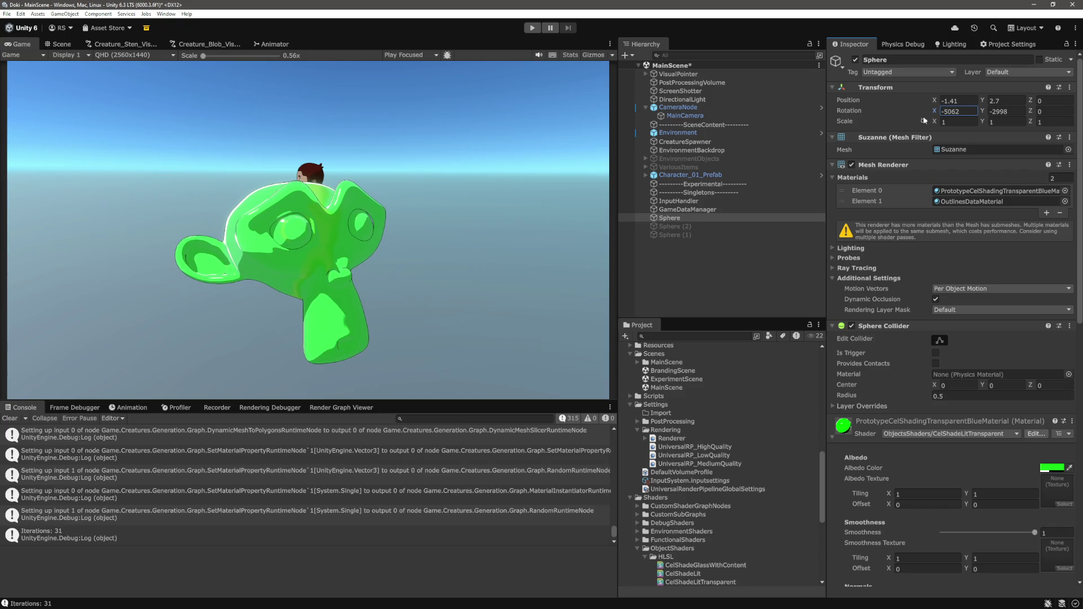
{"action": "scroll", "coordinate": [992, 357], "scroll_direction": "down", "scroll_amount": 5}
{"action": "scroll", "coordinate": [993, 358], "scroll_direction": "down", "scroll_amount": 1}
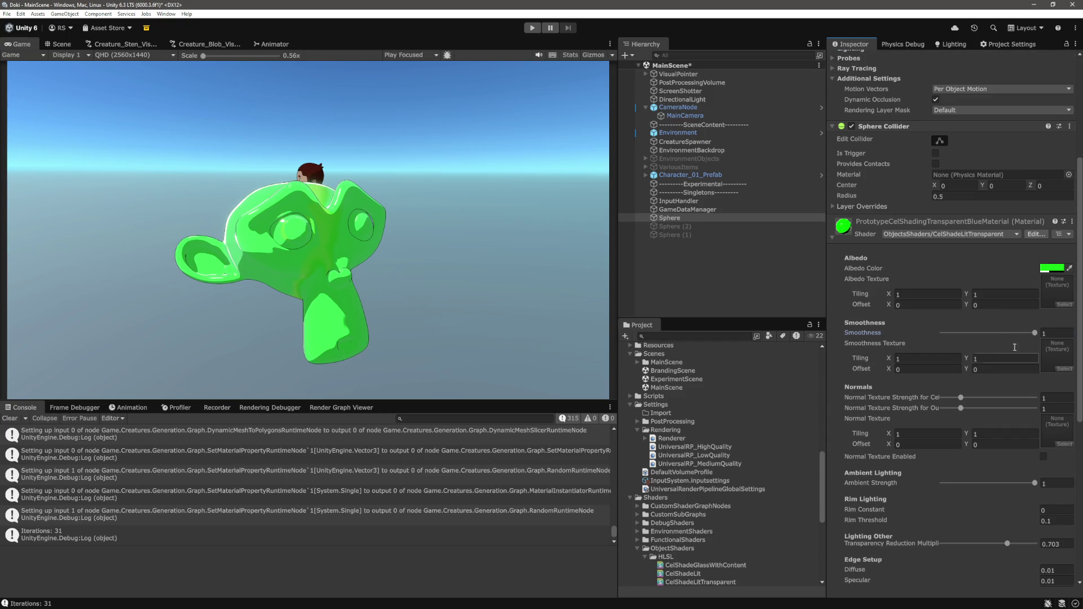
{"action": "left_click", "coordinate": [1045, 335]}
{"action": "scroll", "coordinate": [1032, 378], "scroll_direction": "down", "scroll_amount": 10}
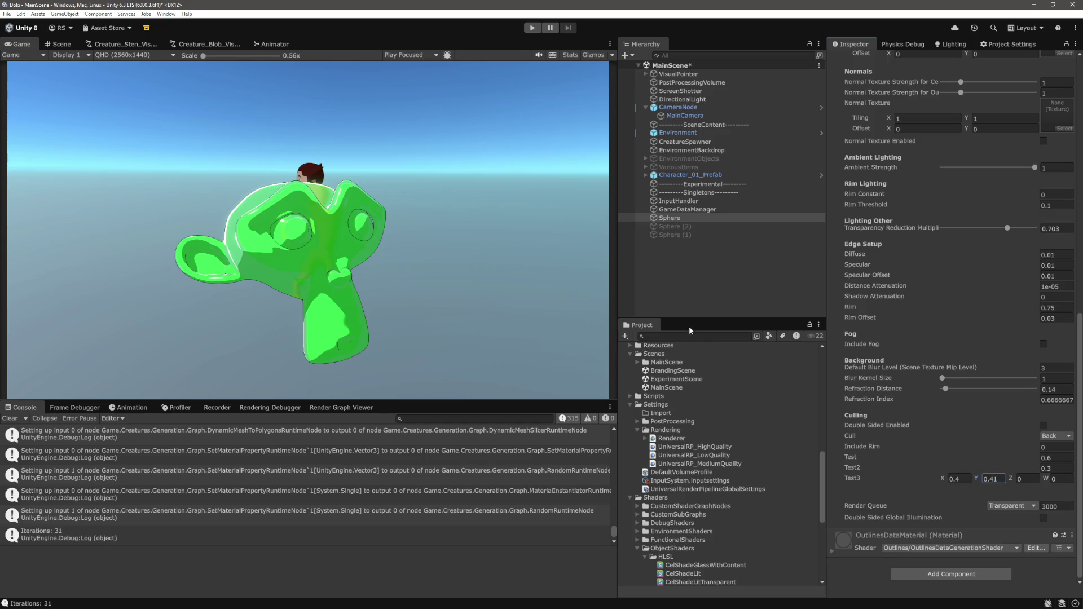
{"action": "left_click", "coordinate": [712, 287]}
{"action": "left_click", "coordinate": [675, 226]}
{"action": "left_click", "coordinate": [669, 218]}
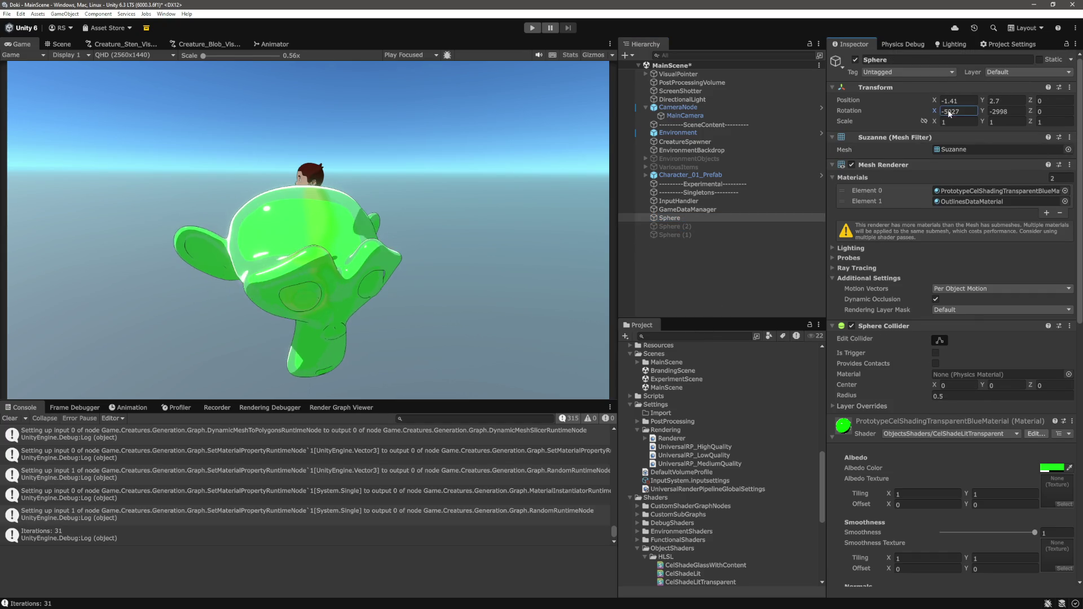
- Tilt the monkey slightly on X and set Test3 to X 0, Y 1
{"action": "left_click_drag", "start_coordinate": [935, 111], "coordinate": [945, 115]}
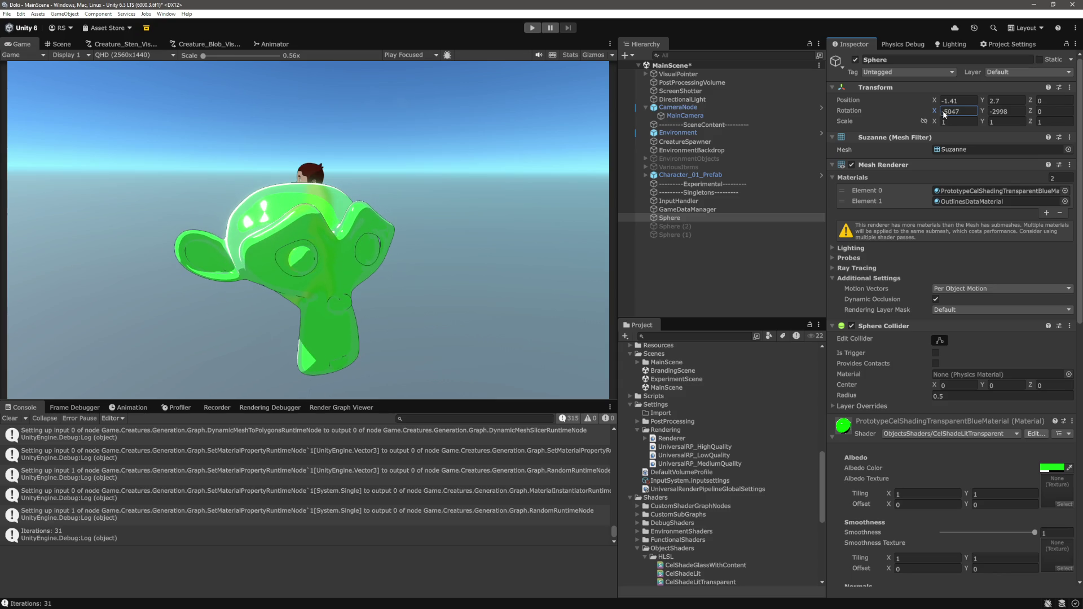
{"action": "scroll", "coordinate": [1016, 508], "scroll_direction": "down", "scroll_amount": 10}
{"action": "left_click", "coordinate": [960, 478]}
{"action": "type", "text": "0"}
{"action": "key", "text": "Tab"}
{"action": "type", "text": "1"}
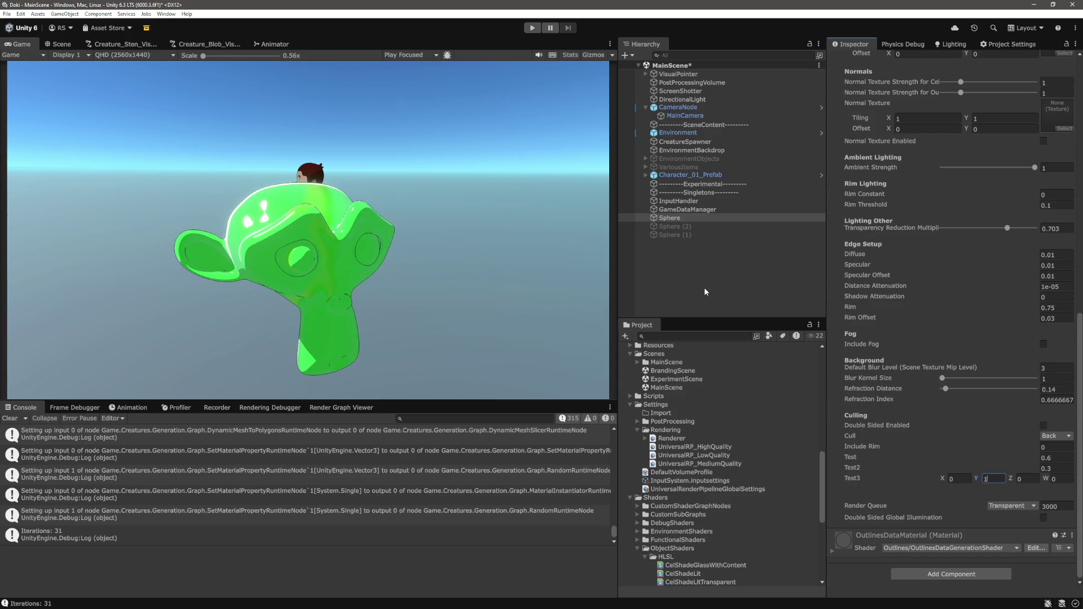
{"action": "scroll", "coordinate": [959, 282], "scroll_direction": "up", "scroll_amount": 10}
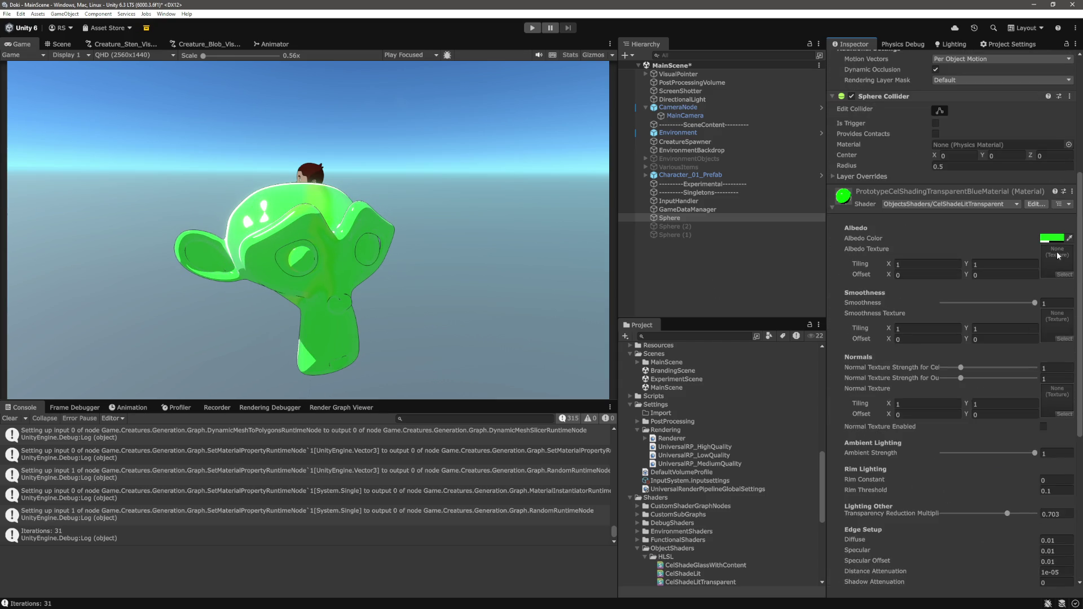
- Try an albedo alpha of 0, then undo the change
{"action": "left_click", "coordinate": [1058, 240]}
{"action": "mouse_move", "coordinate": [999, 445]}
{"action": "left_mouse_down"}
{"action": "mouse_move", "coordinate": [966, 451]}
{"action": "mouse_move", "coordinate": [1001, 452]}
{"action": "left_mouse_up"}
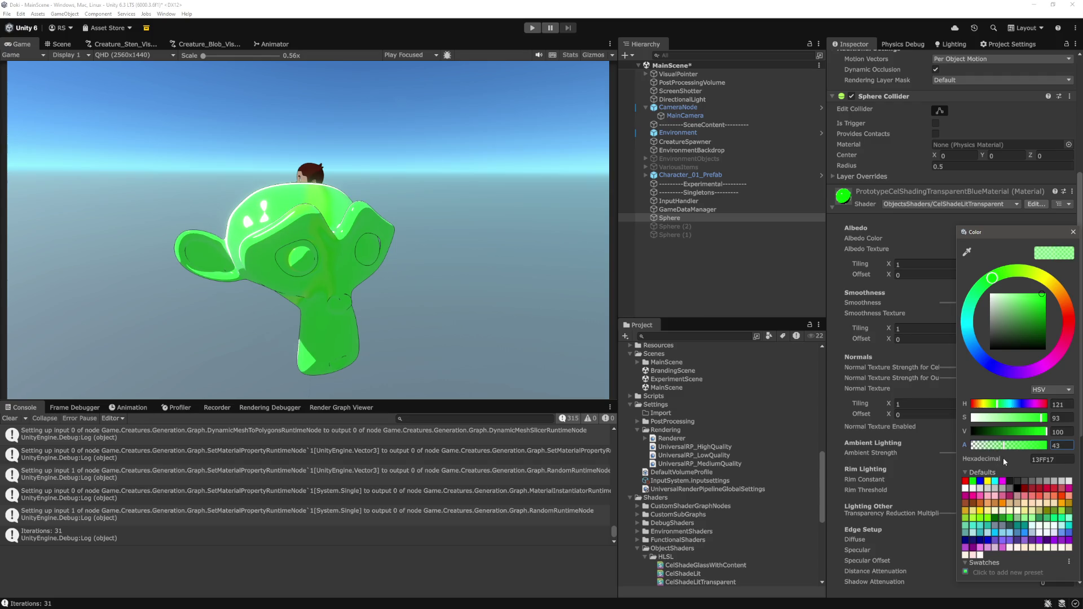
{"action": "left_click", "coordinate": [1064, 447]}
{"action": "type", "text": "0"}
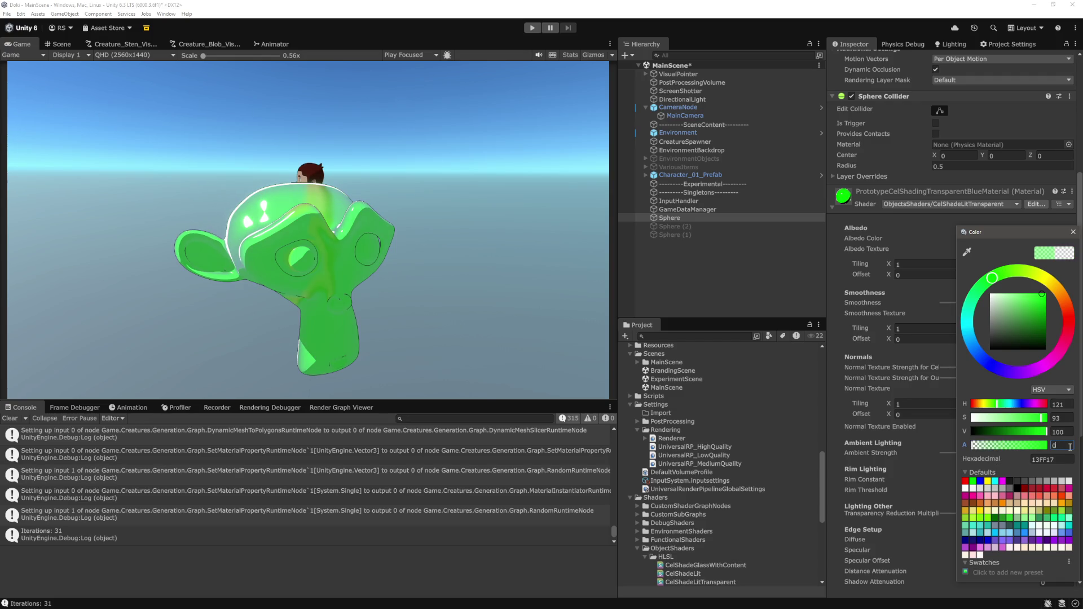
{"action": "left_click", "coordinate": [838, 313]}
{"action": "key", "text": "ctrl+z"}
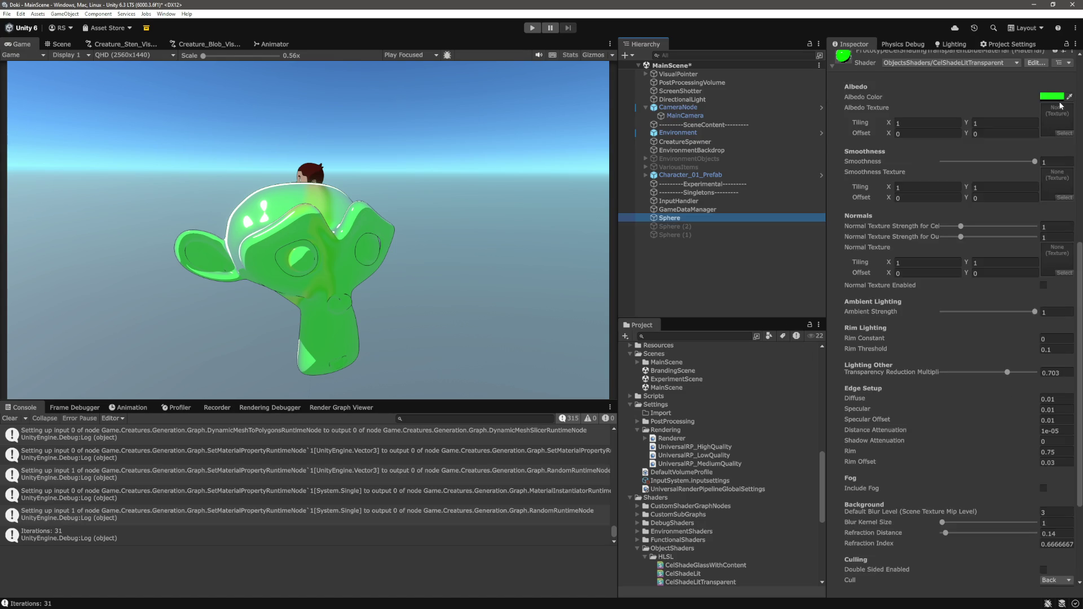
- Raise the albedo alpha to 65 and lower Transparency Reduction Multiplier to 0.269
{"action": "left_click", "coordinate": [1055, 97]}
{"action": "mouse_move", "coordinate": [1014, 305]}
{"action": "left_mouse_down"}
{"action": "mouse_move", "coordinate": [1029, 306]}
{"action": "mouse_move", "coordinate": [1016, 312]}
{"action": "left_mouse_up"}
{"action": "left_click", "coordinate": [978, 480]}
{"action": "scroll", "coordinate": [986, 274], "scroll_direction": "down", "scroll_amount": 2}
{"action": "mouse_move", "coordinate": [1008, 258]}
{"action": "left_mouse_down"}
{"action": "mouse_move", "coordinate": [965, 259]}
{"action": "mouse_move", "coordinate": [1066, 269]}
{"action": "mouse_move", "coordinate": [965, 275]}
{"action": "left_mouse_up"}
- Rotate the monkey and set Smoothness to 0.303
{"action": "scroll", "coordinate": [1041, 505], "scroll_direction": "down", "scroll_amount": 1}
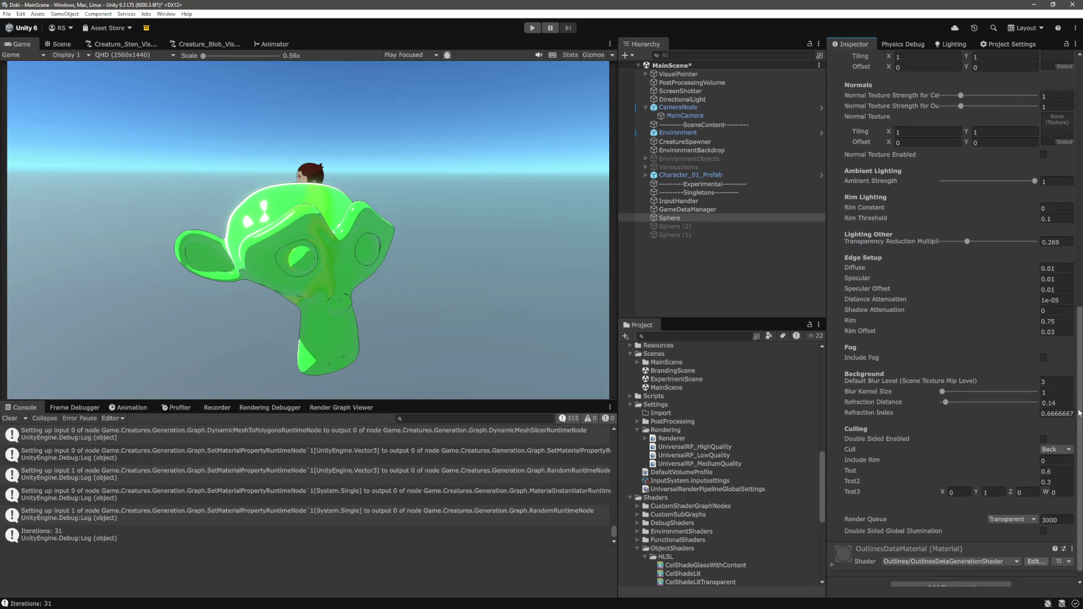
{"action": "left_click", "coordinate": [1060, 473]}
{"action": "type", "text": "0."}
{"action": "scroll", "coordinate": [959, 170], "scroll_direction": "up", "scroll_amount": 15}
{"action": "left_click_drag", "start_coordinate": [934, 111], "coordinate": [839, 125]}
{"action": "scroll", "coordinate": [1020, 455], "scroll_direction": "down", "scroll_amount": 5}
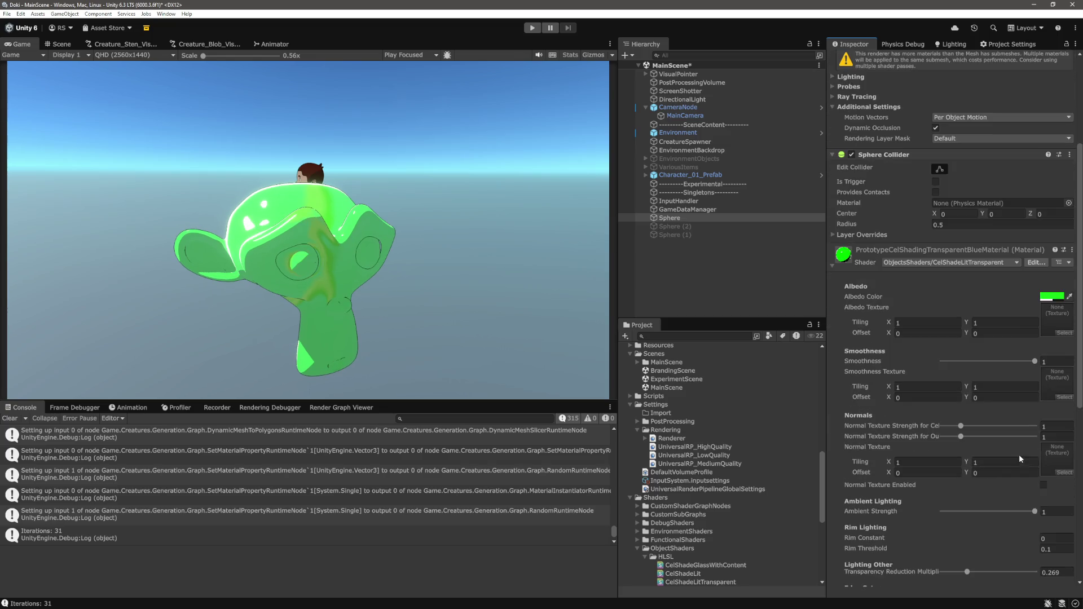
{"action": "left_click_drag", "start_coordinate": [1033, 361], "coordinate": [972, 375]}
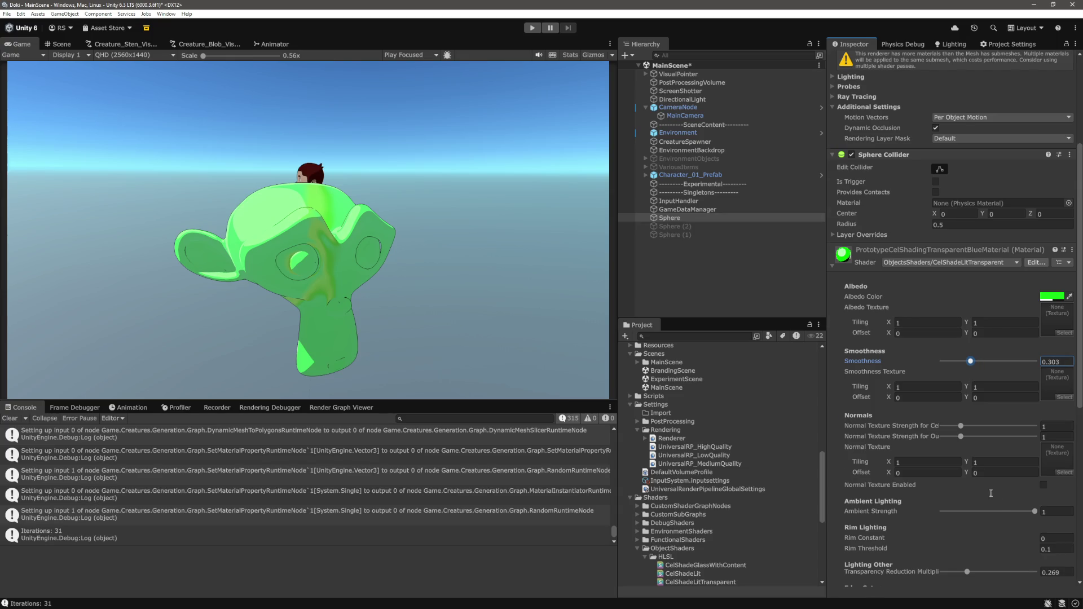
{"action": "scroll", "coordinate": [992, 496], "scroll_direction": "up", "scroll_amount": 5}
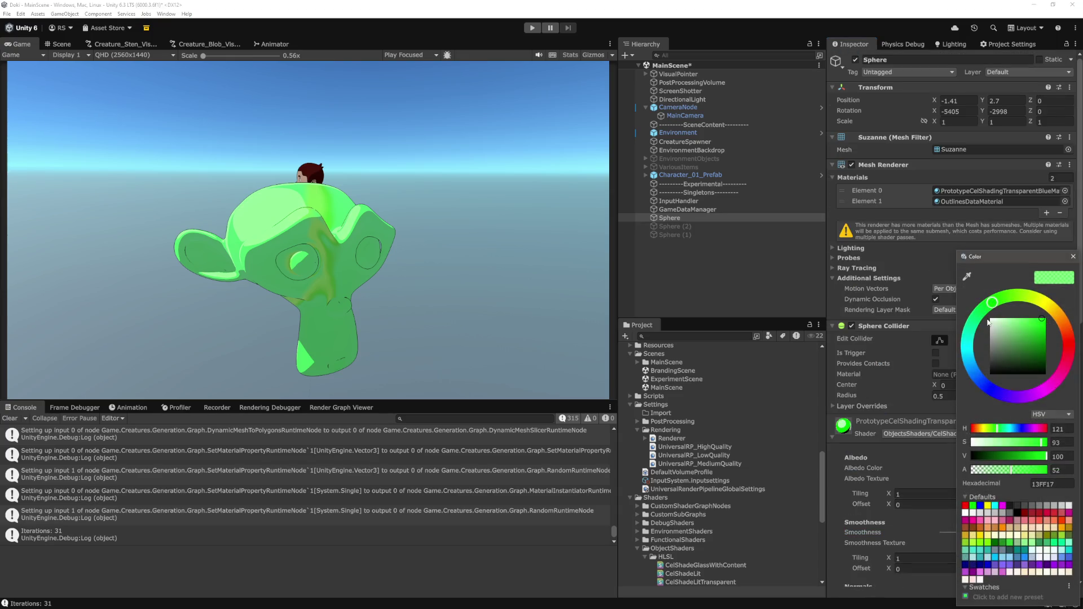
- Adjust the albedo to vivid green 00FF60 at alpha 52
{"action": "mouse_move", "coordinate": [1023, 330]}
{"action": "left_mouse_down"}
{"action": "mouse_move", "coordinate": [1012, 361]}
{"action": "mouse_move", "coordinate": [1044, 336]}
{"action": "mouse_move", "coordinate": [1078, 328]}
{"action": "mouse_move", "coordinate": [977, 317]}
{"action": "left_mouse_up"}
{"action": "left_click", "coordinate": [981, 311]}
{"action": "mouse_move", "coordinate": [1044, 320]}
{"action": "left_mouse_down"}
{"action": "mouse_move", "coordinate": [1056, 323]}
{"action": "mouse_move", "coordinate": [1047, 319]}
{"action": "left_mouse_up"}
{"action": "left_click_drag", "start_coordinate": [1019, 470], "coordinate": [1035, 473]}
{"action": "left_click", "coordinate": [734, 289]}
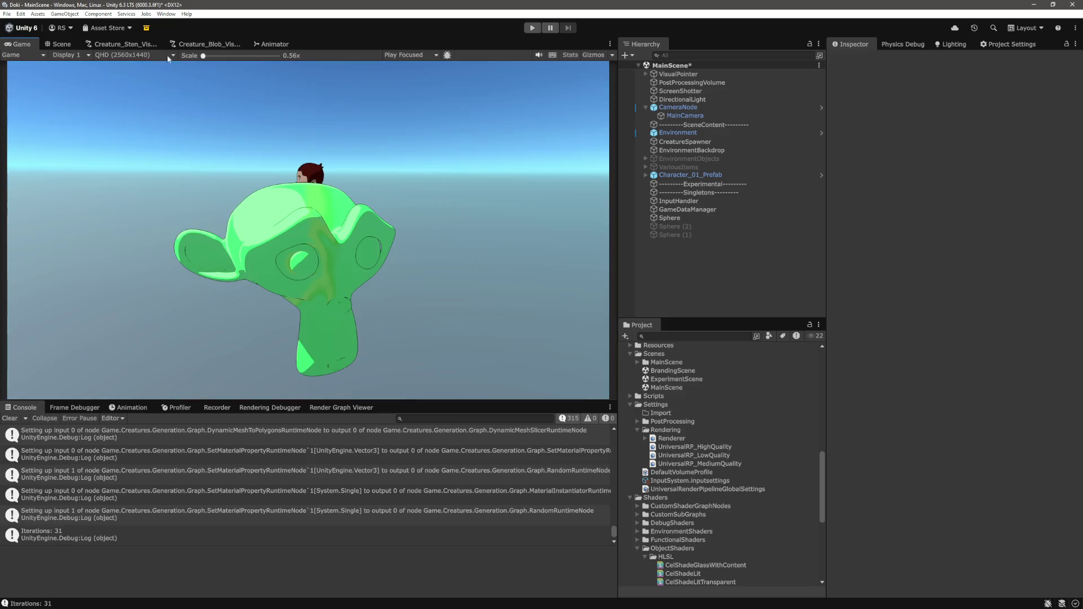
- Lower the green 00FF5F glass albedo's alpha to 39 so Suzanne is more see-through
{"action": "left_click", "coordinate": [672, 218]}
{"action": "scroll", "coordinate": [1045, 432], "scroll_direction": "down", "scroll_amount": 5}
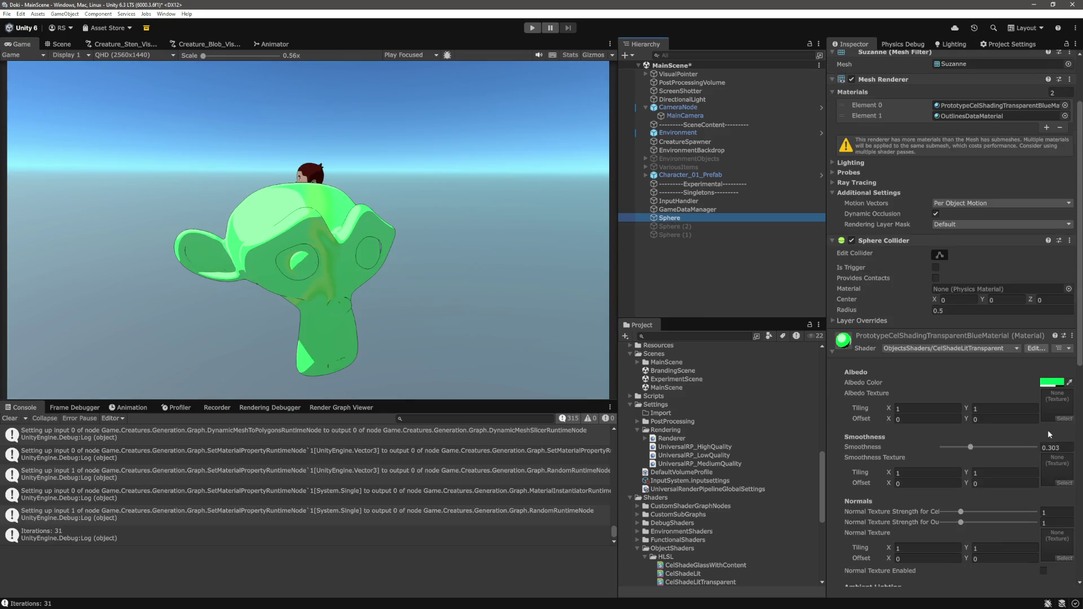
{"action": "left_click", "coordinate": [1056, 383]}
{"action": "left_click_drag", "start_coordinate": [1022, 473], "coordinate": [962, 484]}
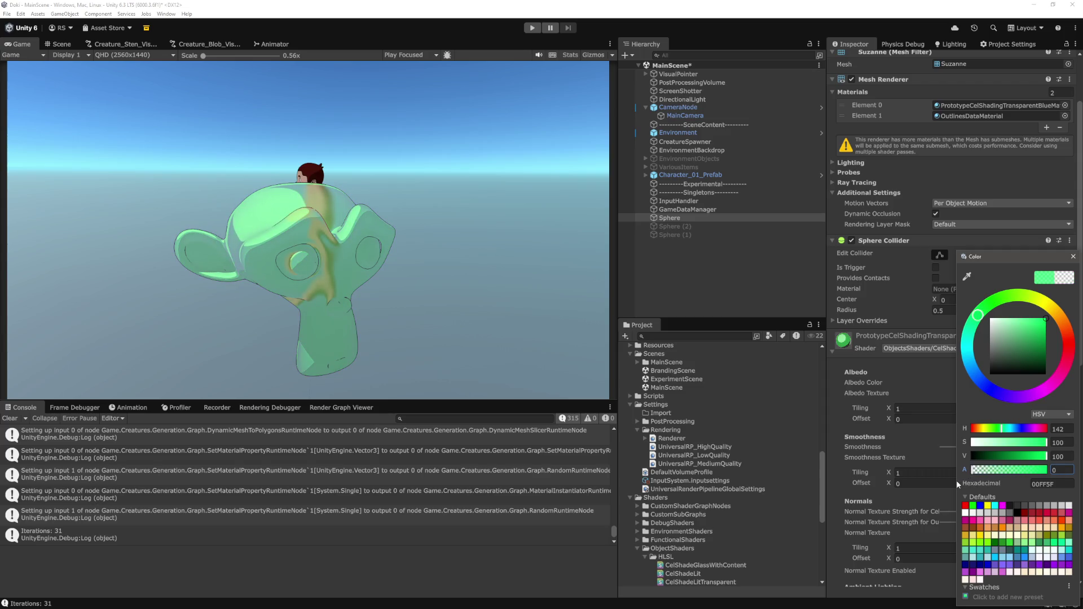
{"action": "left_click_drag", "start_coordinate": [957, 484], "coordinate": [1002, 486]}
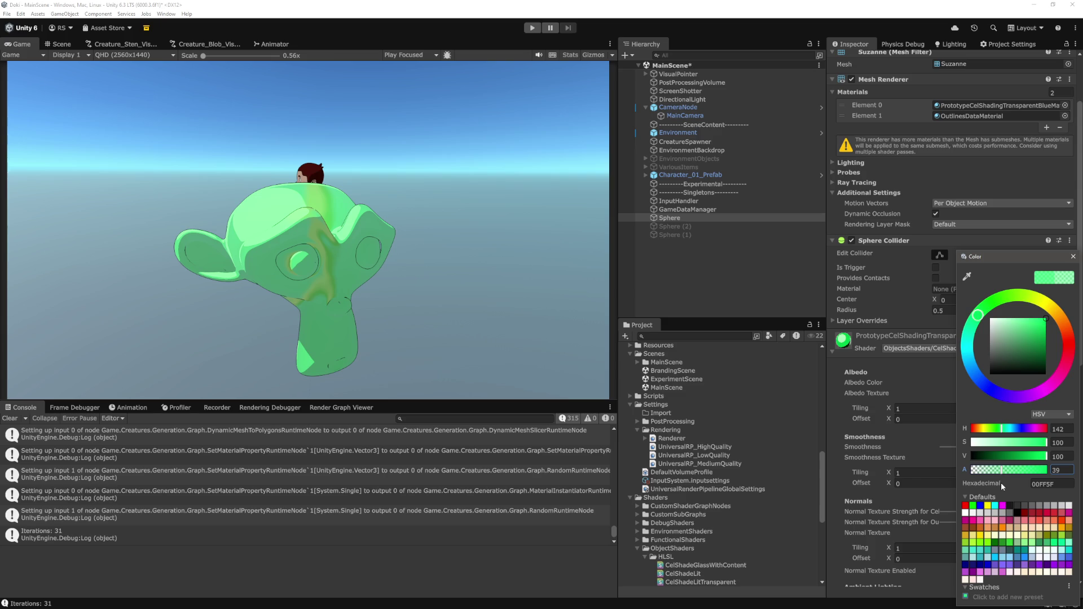
{"action": "left_click", "coordinate": [761, 286]}
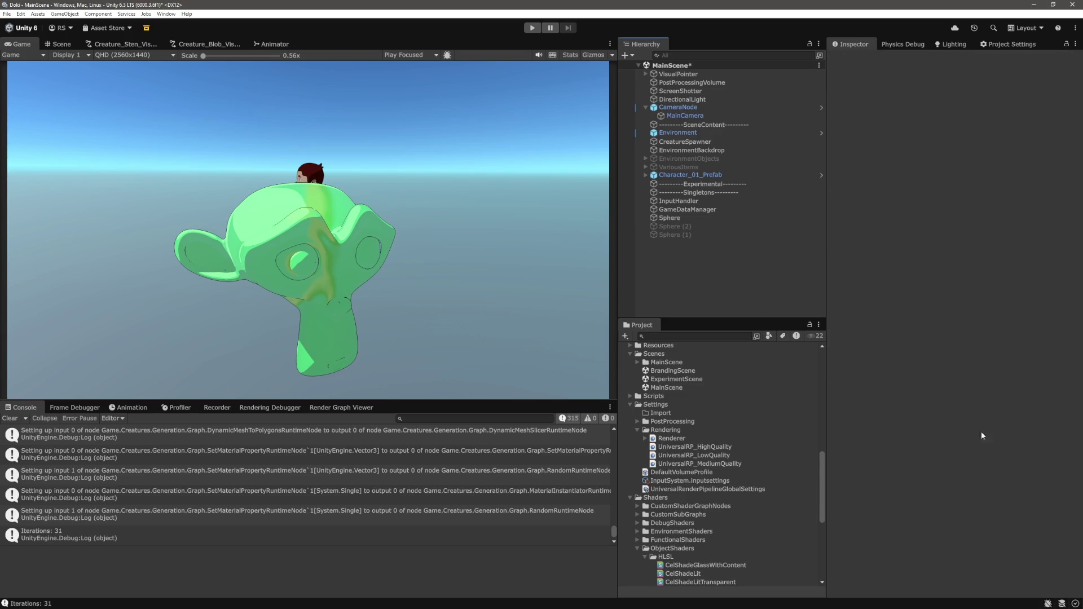
{"action": "key", "text": "ctrl+z"}
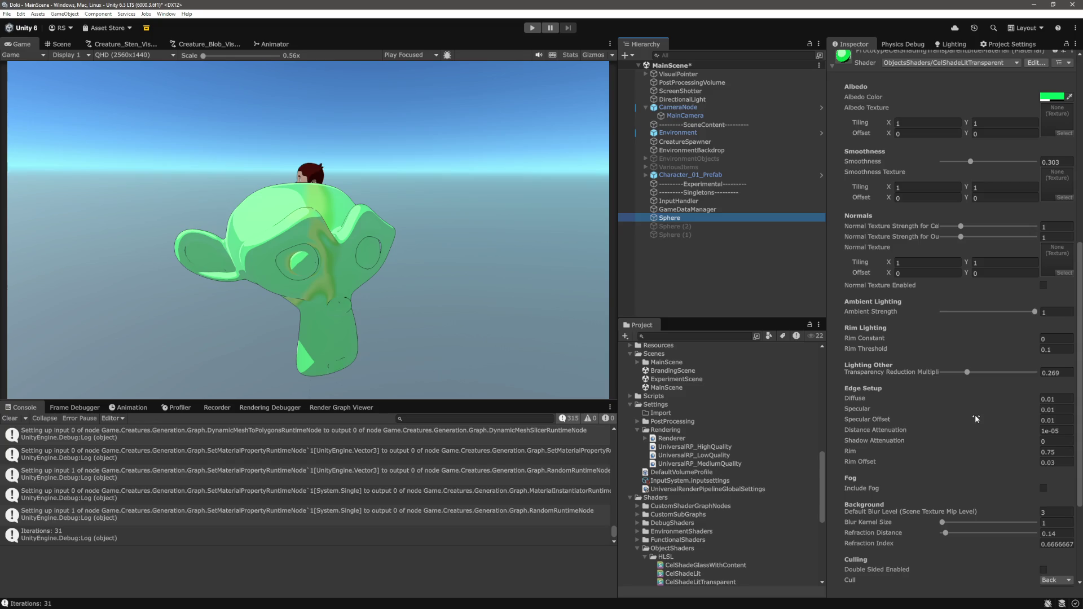
- Enter 1 for the glass material's Test value and 0 for Test3 X
{"action": "scroll", "coordinate": [976, 419], "scroll_direction": "down", "scroll_amount": 5}
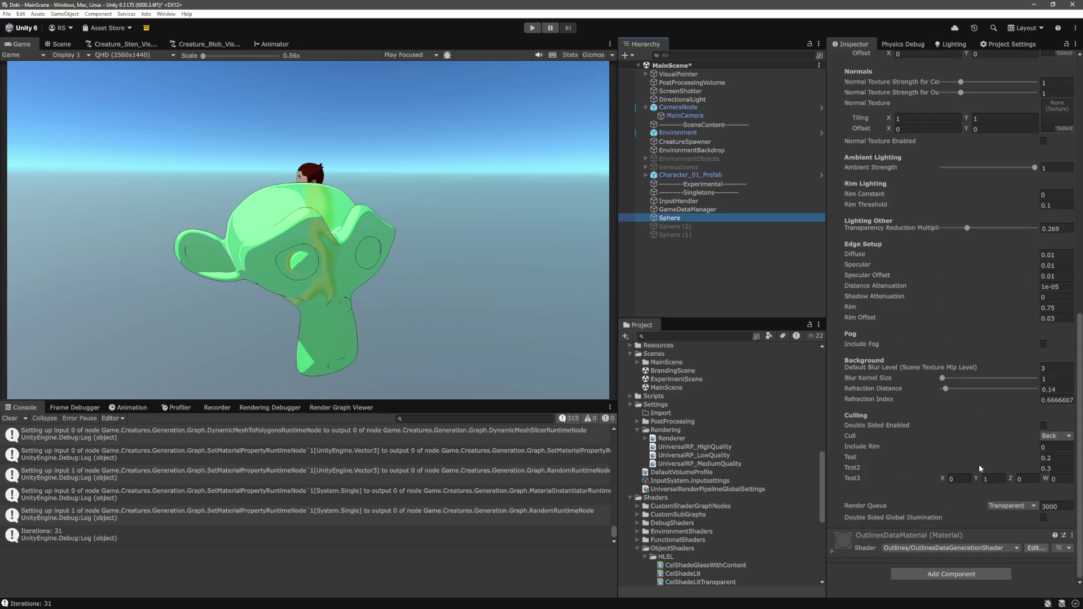
{"action": "left_click", "coordinate": [1026, 462]}
{"action": "type", "text": "5"}
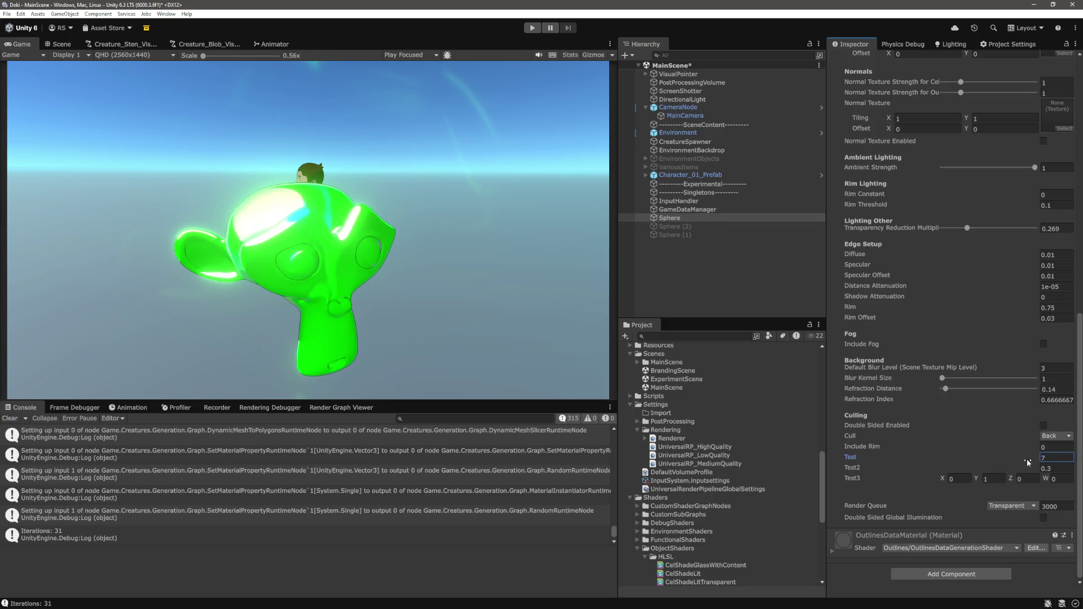
{"action": "key", "text": "BackSpace"}
{"action": "type", "text": "1"}
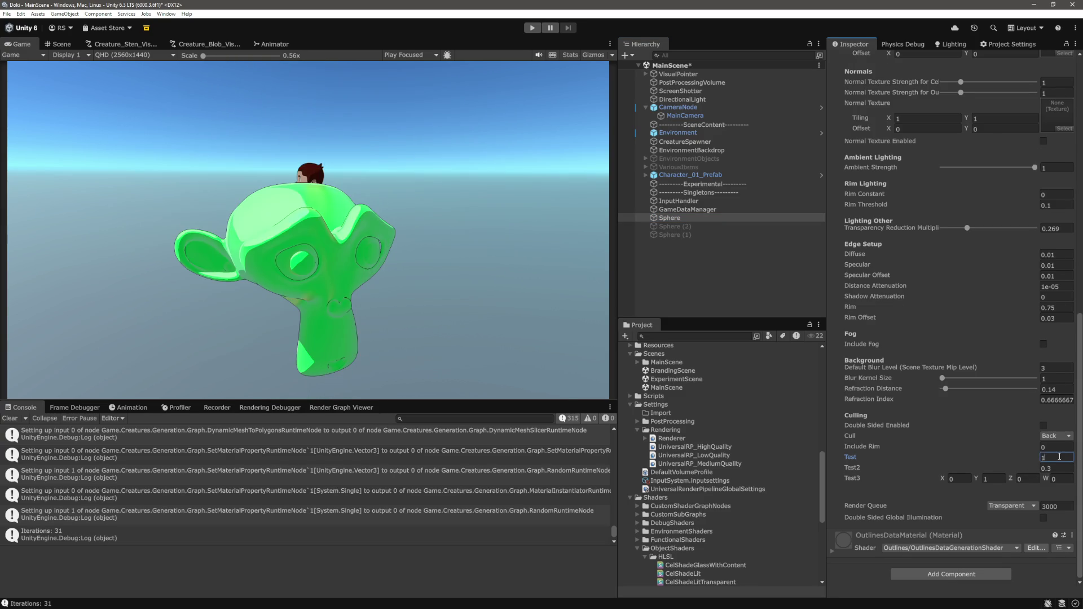
{"action": "left_click", "coordinate": [963, 480]}
{"action": "type", "text": "0"}
- Set the material's Test3 Y value to 0.9
{"action": "key", "text": "Tab"}
{"action": "type", "text": "0.5"}
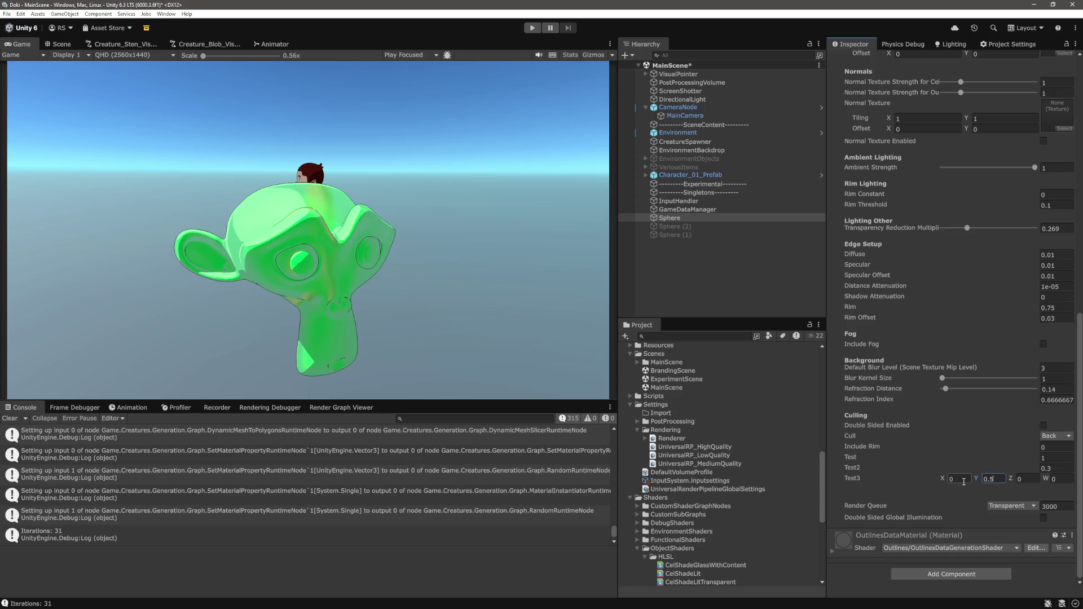
{"action": "key", "text": "BackSpace"}
{"action": "type", "text": "2"}
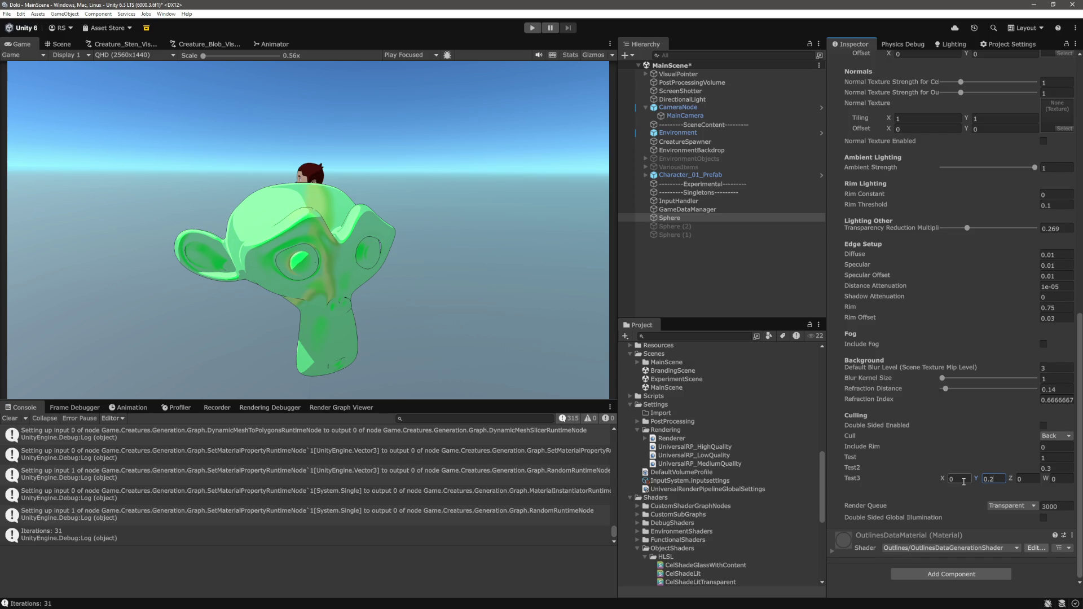
{"action": "key", "text": "BackSpace"}
{"action": "type", "text": "5"}
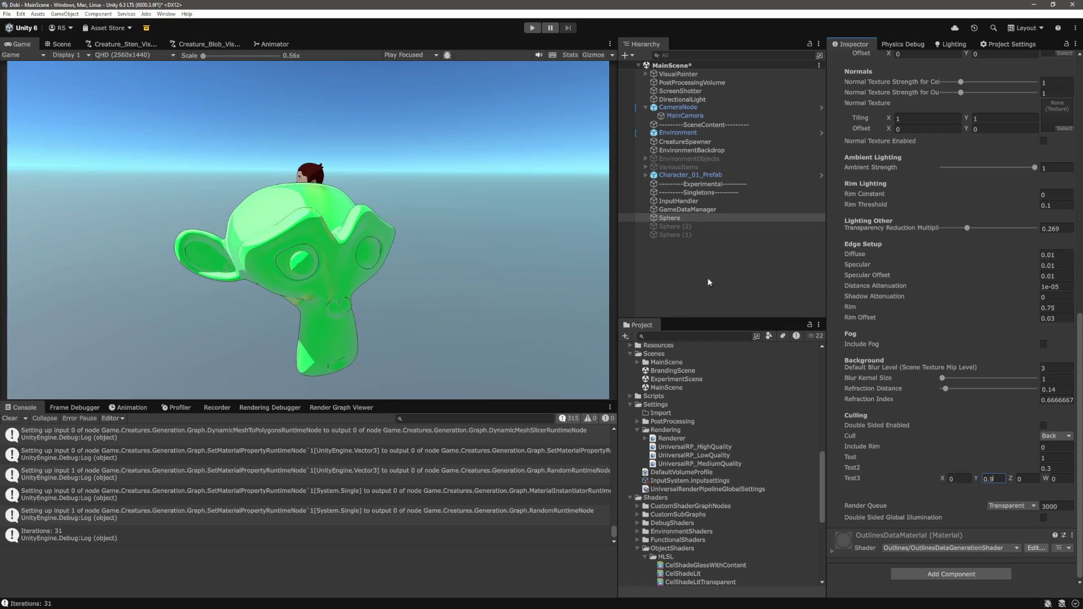
{"action": "key", "text": "BackSpace"}
{"action": "type", "text": "9"}
- Change the Test value to 0.5 and deselect the monkey
{"action": "left_click", "coordinate": [1060, 458]}
{"action": "key", "text": "BackSpace"}
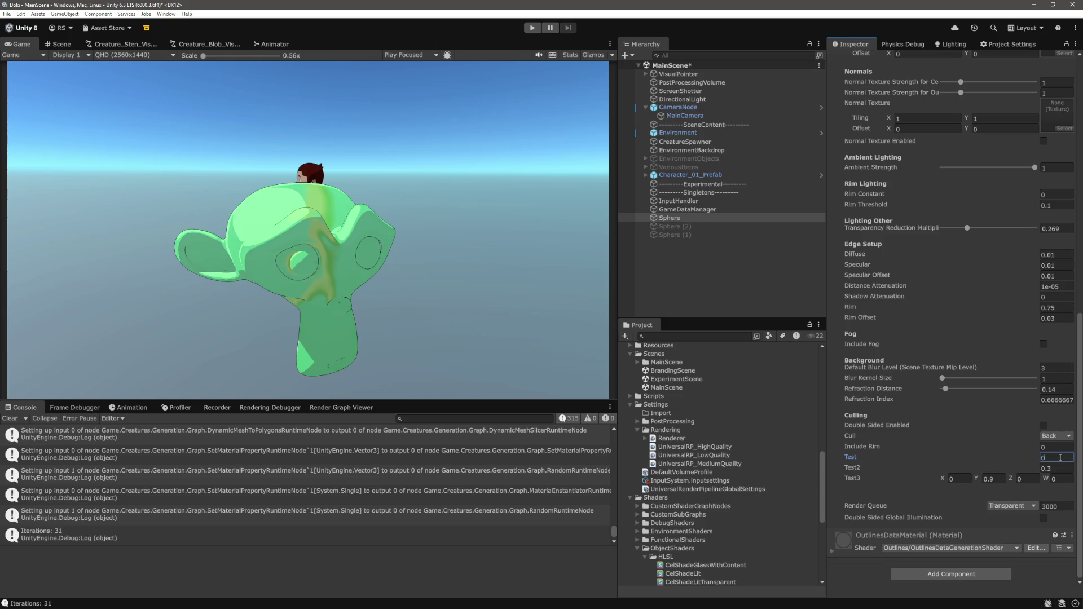
{"action": "type", "text": ".5"}
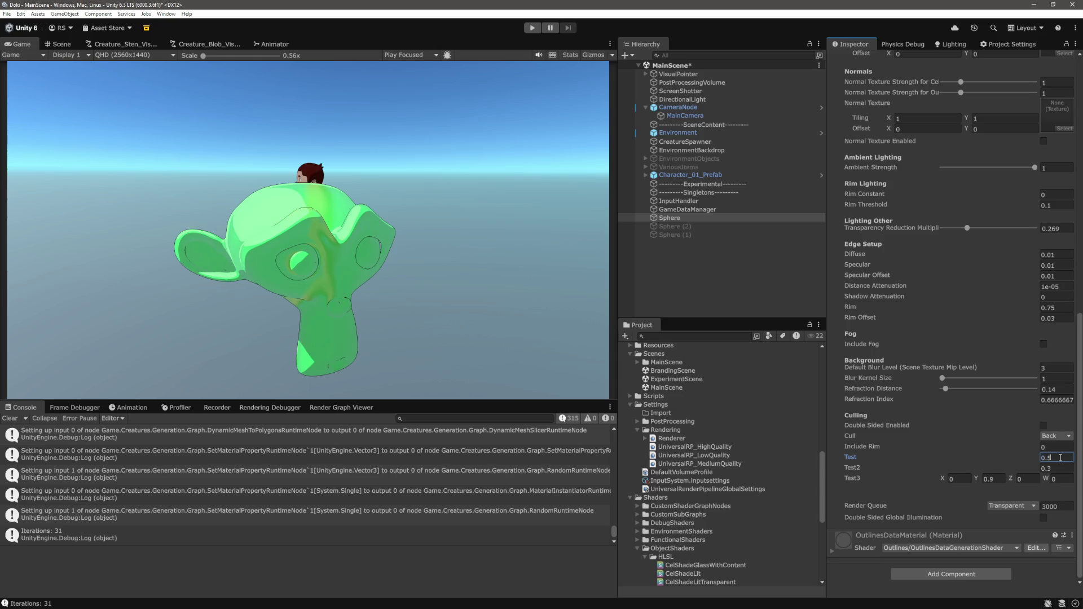
{"action": "left_click", "coordinate": [673, 302]}
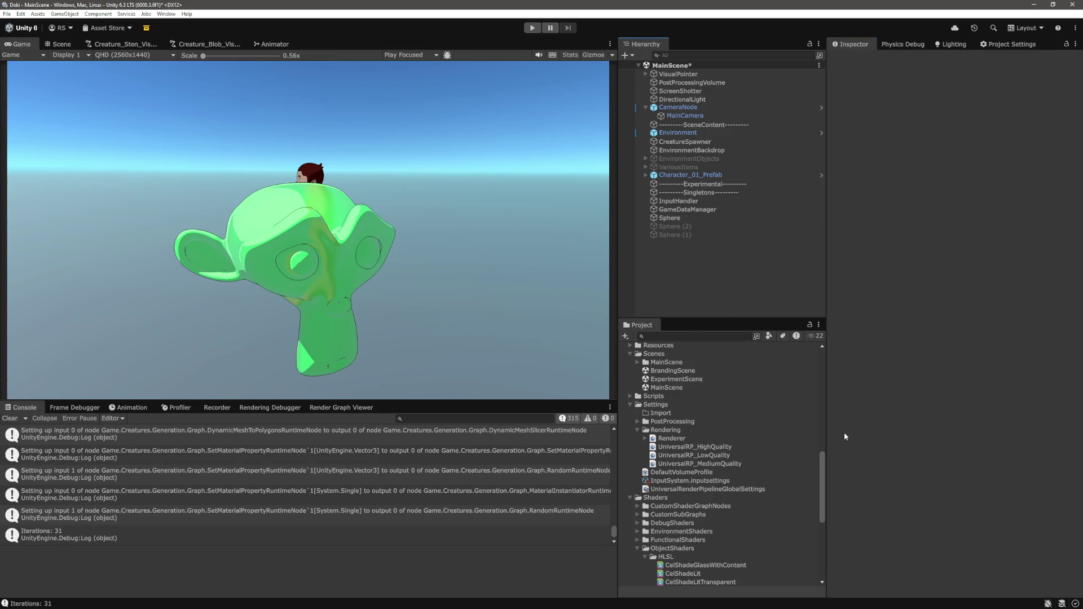
- In the Scene view, orbit and zoom in close to inspect the glass monkey
{"action": "key", "text": "ctrl+1"}
{"action": "left_click_drag", "start_coordinate": [443, 267], "coordinate": [456, 175]}
{"action": "scroll", "coordinate": [455, 175], "scroll_direction": "up", "scroll_amount": 10}
{"action": "scroll", "coordinate": [403, 130], "scroll_direction": "down", "scroll_amount": 10}
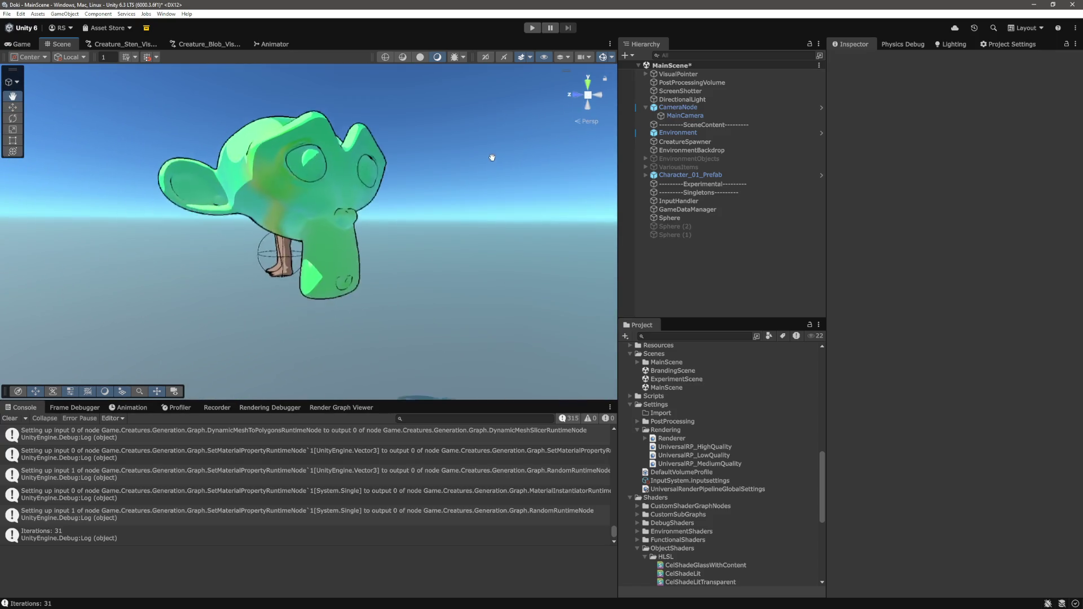
{"action": "mouse_move", "coordinate": [492, 158]}
{"action": "left_mouse_down"}
{"action": "mouse_move", "coordinate": [503, 138]}
{"action": "mouse_move", "coordinate": [497, 172]}
{"action": "left_mouse_up"}
{"action": "scroll", "coordinate": [464, 198], "scroll_direction": "up", "scroll_amount": 5}
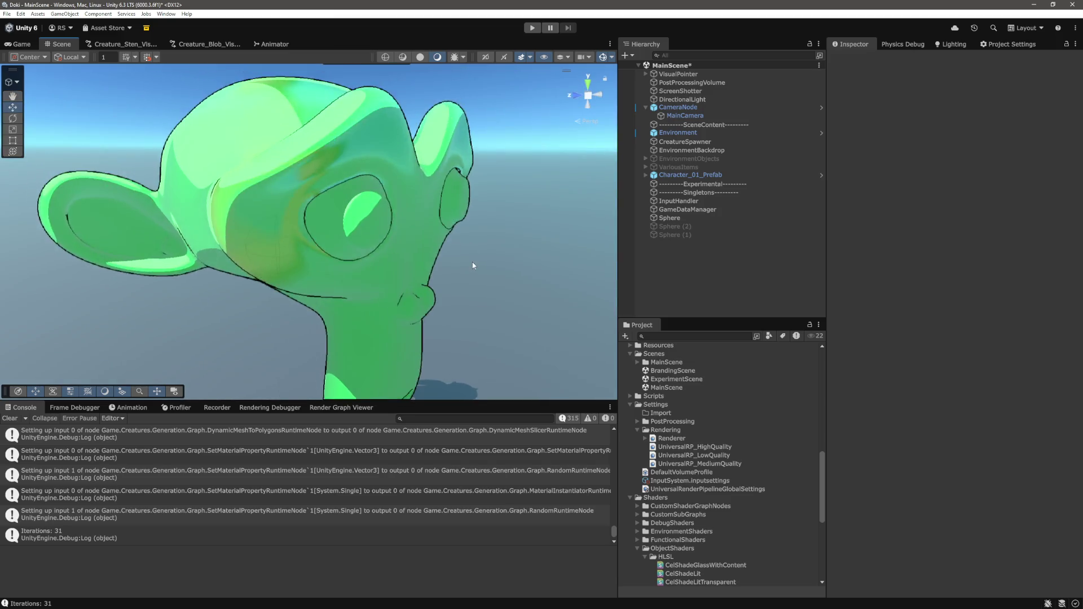
{"action": "scroll", "coordinate": [472, 262], "scroll_direction": "down", "scroll_amount": 5}
{"action": "mouse_move", "coordinate": [458, 258]}
{"action": "left_mouse_down"}
{"action": "mouse_move", "coordinate": [449, 277]}
{"action": "mouse_move", "coordinate": [445, 239]}
{"action": "left_mouse_up"}
- Darken the monkey's albedo to green 00CD09 at alpha 39, then return to the Game view
{"action": "left_click", "coordinate": [448, 253]}
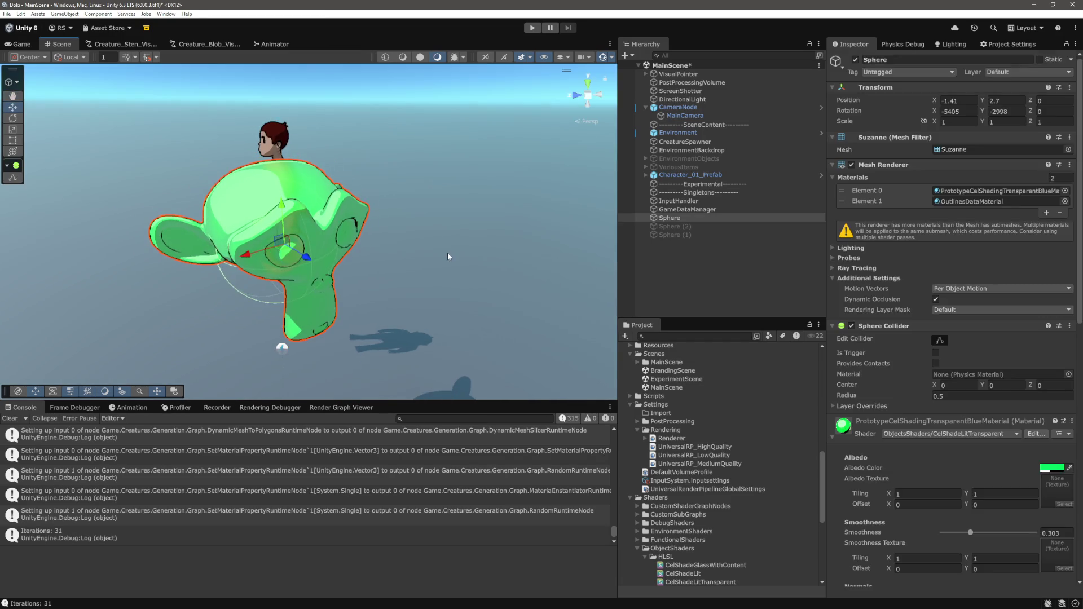
{"action": "left_click", "coordinate": [1052, 468]}
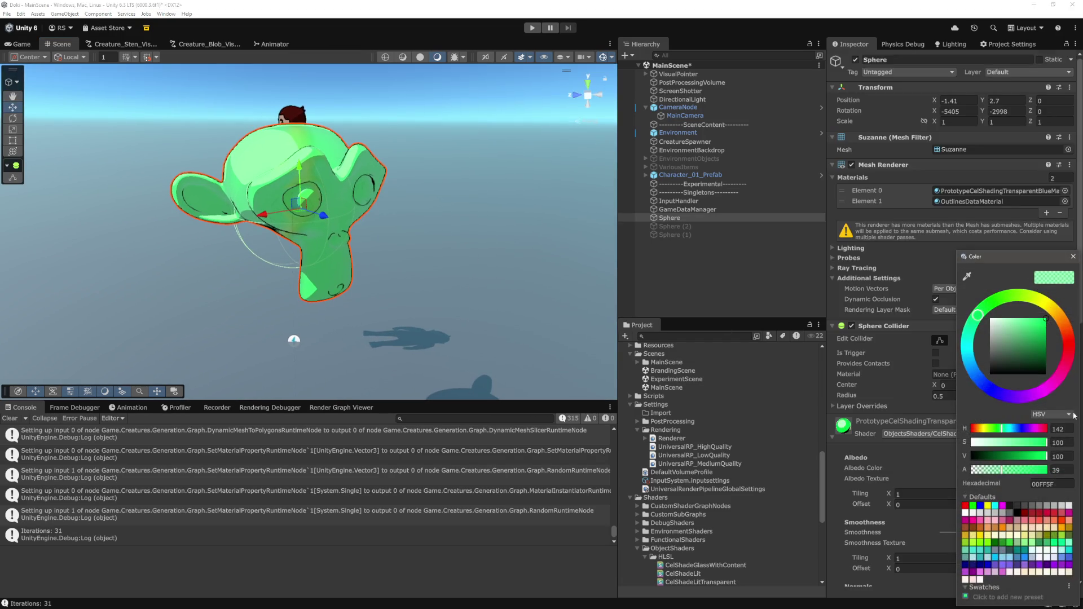
{"action": "mouse_move", "coordinate": [1042, 344]}
{"action": "left_mouse_down"}
{"action": "mouse_move", "coordinate": [1034, 310]}
{"action": "mouse_move", "coordinate": [1047, 330]}
{"action": "left_mouse_up"}
{"action": "mouse_move", "coordinate": [996, 305]}
{"action": "left_mouse_down"}
{"action": "mouse_move", "coordinate": [1010, 303]}
{"action": "mouse_move", "coordinate": [993, 308]}
{"action": "left_mouse_up"}
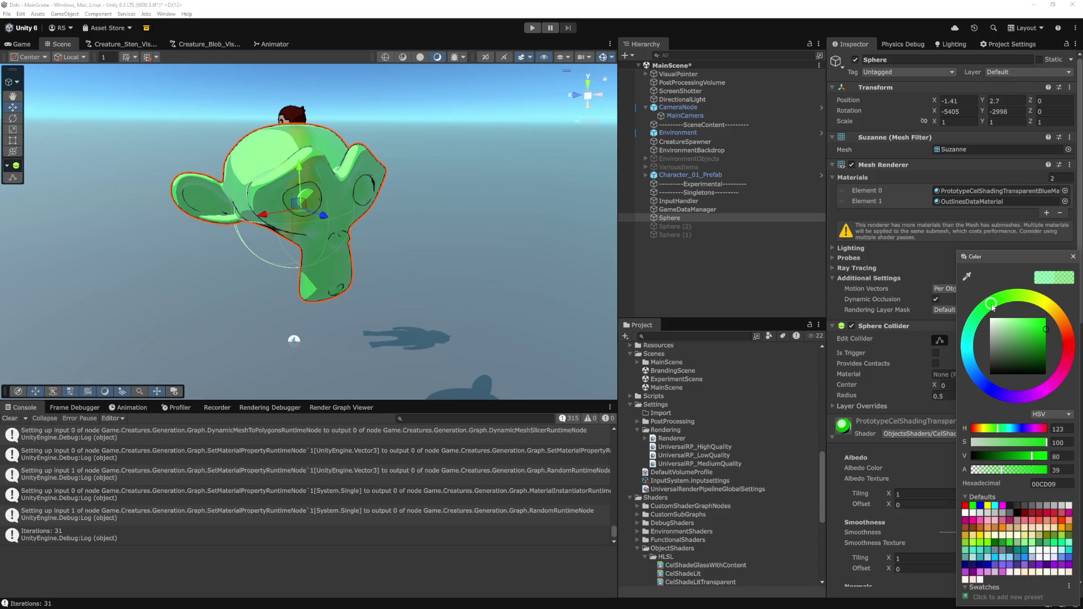
{"action": "left_click", "coordinate": [444, 117]}
{"action": "mouse_move", "coordinate": [443, 117]}
{"action": "left_mouse_down"}
{"action": "mouse_move", "coordinate": [443, 185]}
{"action": "mouse_move", "coordinate": [281, 317]}
{"action": "left_mouse_up"}
{"action": "left_click", "coordinate": [22, 45]}
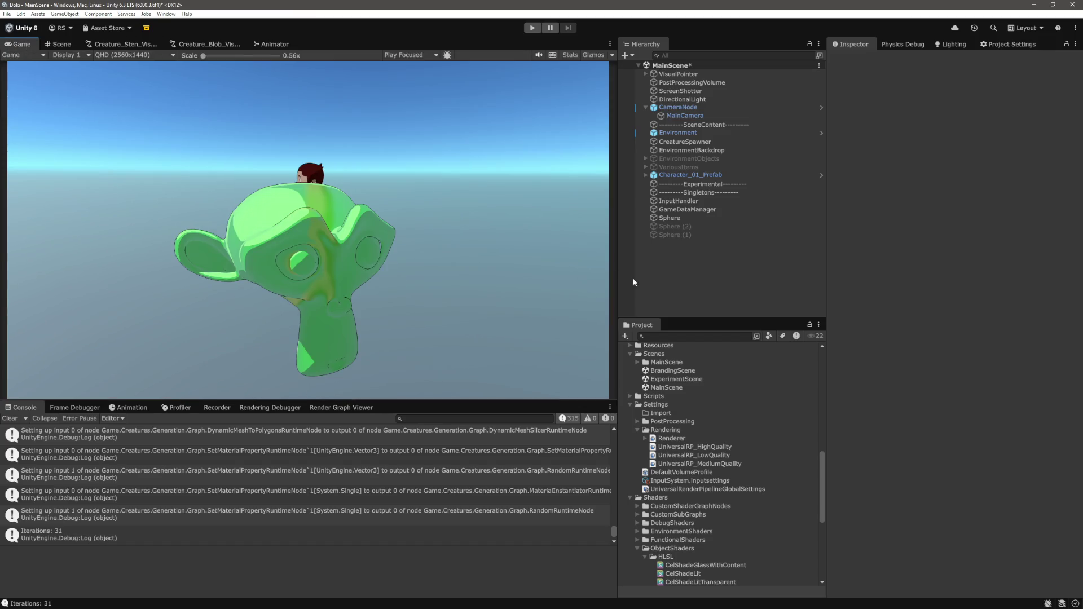
- Raise Smoothness to 1 and the Transparency Reduction Multiplier to about 0.712
{"action": "left_click", "coordinate": [692, 218]}
{"action": "scroll", "coordinate": [1005, 379], "scroll_direction": "down", "scroll_amount": 5}
{"action": "left_click_drag", "start_coordinate": [974, 303], "coordinate": [1037, 305]}
{"action": "scroll", "coordinate": [999, 391], "scroll_direction": "down", "scroll_amount": 3}
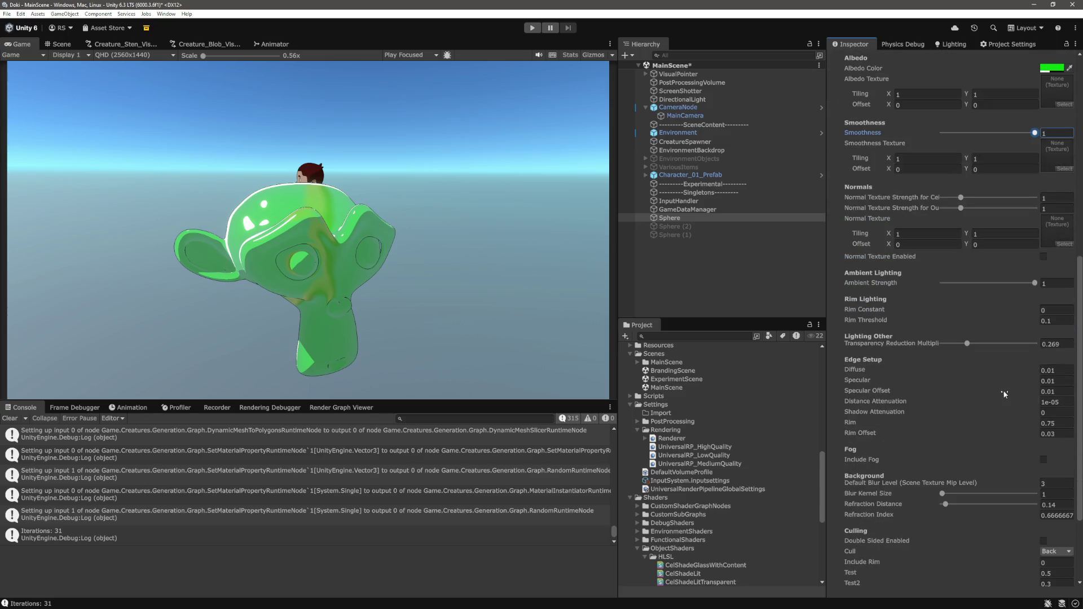
{"action": "mouse_move", "coordinate": [1038, 282]}
{"action": "left_mouse_down"}
{"action": "mouse_move", "coordinate": [929, 292]}
{"action": "mouse_move", "coordinate": [1039, 285]}
{"action": "left_mouse_up"}
{"action": "mouse_move", "coordinate": [967, 343]}
{"action": "left_mouse_down"}
{"action": "mouse_move", "coordinate": [943, 344]}
{"action": "mouse_move", "coordinate": [1013, 345]}
{"action": "mouse_move", "coordinate": [982, 353]}
{"action": "mouse_move", "coordinate": [1007, 352]}
{"action": "left_mouse_up"}
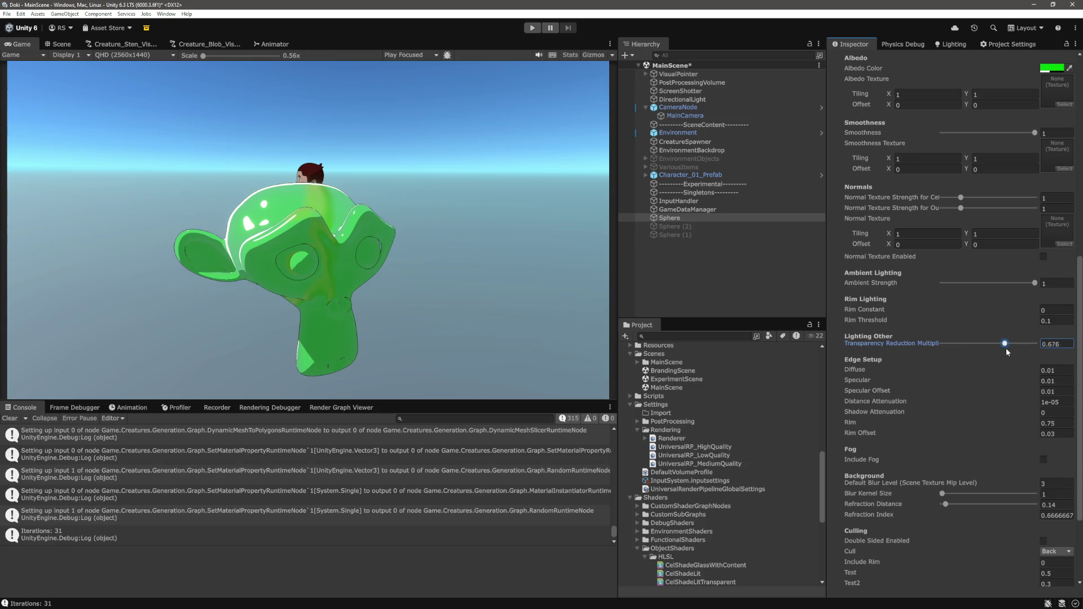
- With the monkey reselected, lower Smoothness to 0.314 and move to the Scene view
{"action": "left_click", "coordinate": [756, 287]}
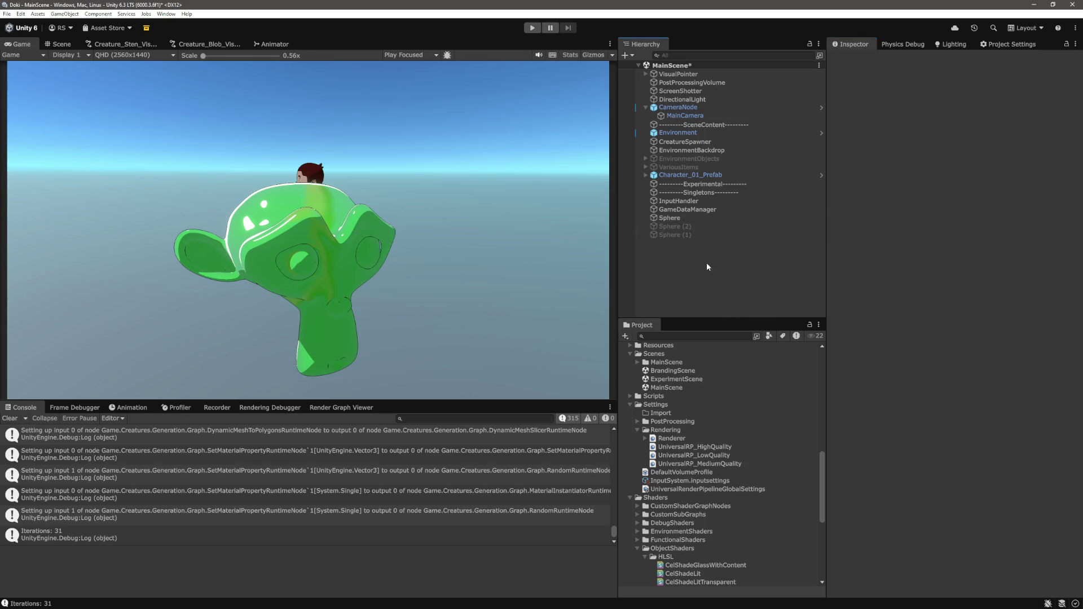
{"action": "left_click", "coordinate": [682, 218]}
{"action": "scroll", "coordinate": [959, 339], "scroll_direction": "down", "scroll_amount": 5}
{"action": "left_click_drag", "start_coordinate": [1005, 390], "coordinate": [972, 395]}
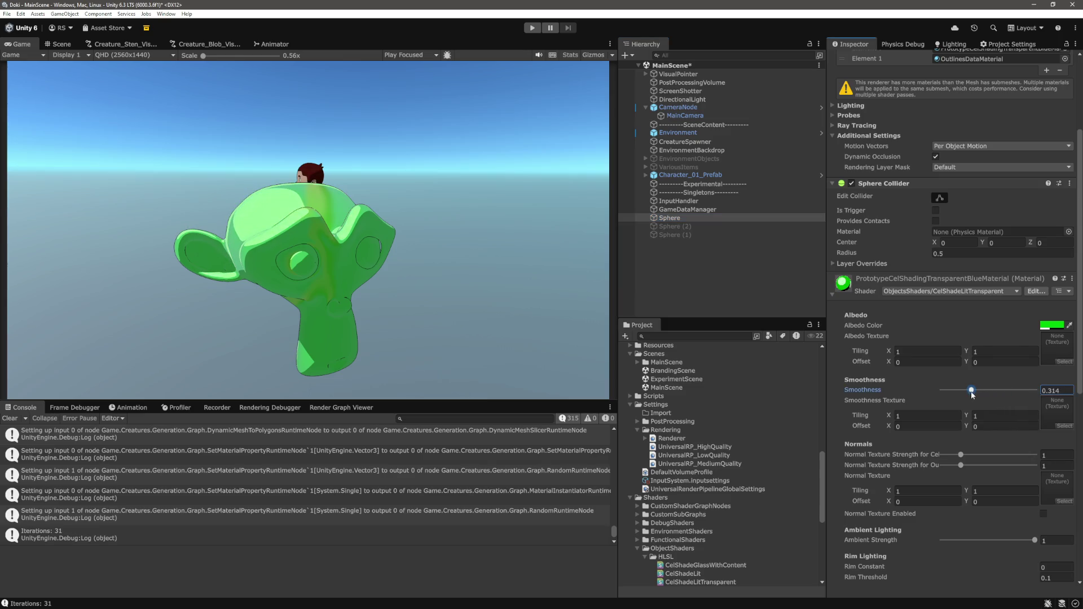
{"action": "left_click", "coordinate": [62, 44]}
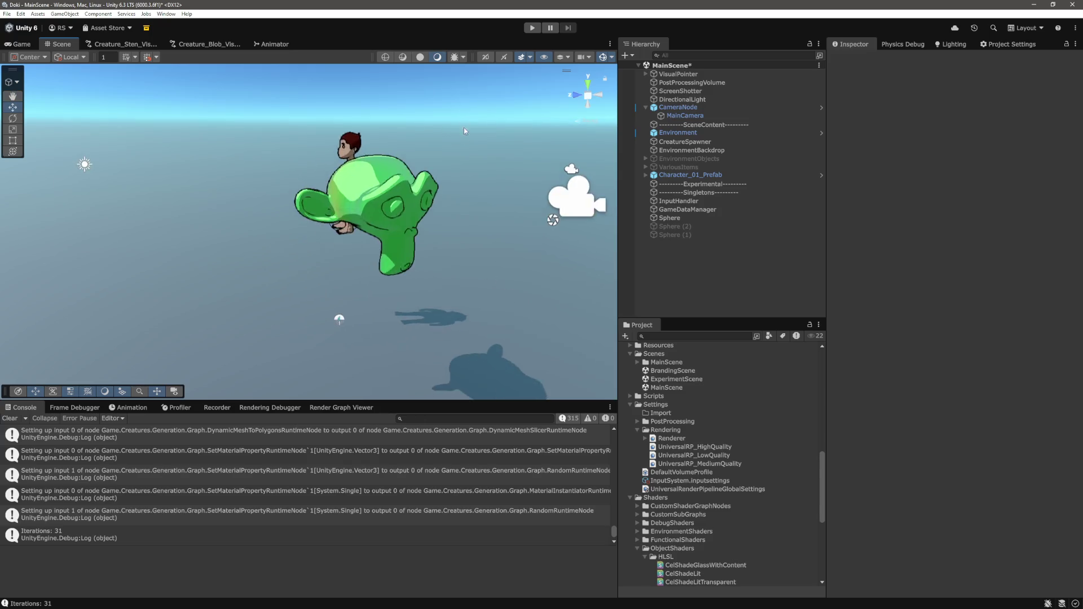
- Orbit around the monkey, then set the glass material's Test3 Y to 1
{"action": "mouse_move", "coordinate": [592, 104]}
{"action": "left_mouse_down"}
{"action": "mouse_move", "coordinate": [507, 90]}
{"action": "mouse_move", "coordinate": [107, 189]}
{"action": "mouse_move", "coordinate": [459, 181]}
{"action": "mouse_move", "coordinate": [466, 134]}
{"action": "mouse_move", "coordinate": [371, 194]}
{"action": "mouse_move", "coordinate": [367, 145]}
{"action": "mouse_move", "coordinate": [410, 180]}
{"action": "mouse_move", "coordinate": [443, 249]}
{"action": "mouse_move", "coordinate": [395, 265]}
{"action": "mouse_move", "coordinate": [462, 271]}
{"action": "mouse_move", "coordinate": [421, 249]}
{"action": "mouse_move", "coordinate": [461, 274]}
{"action": "mouse_move", "coordinate": [361, 220]}
{"action": "left_mouse_up"}
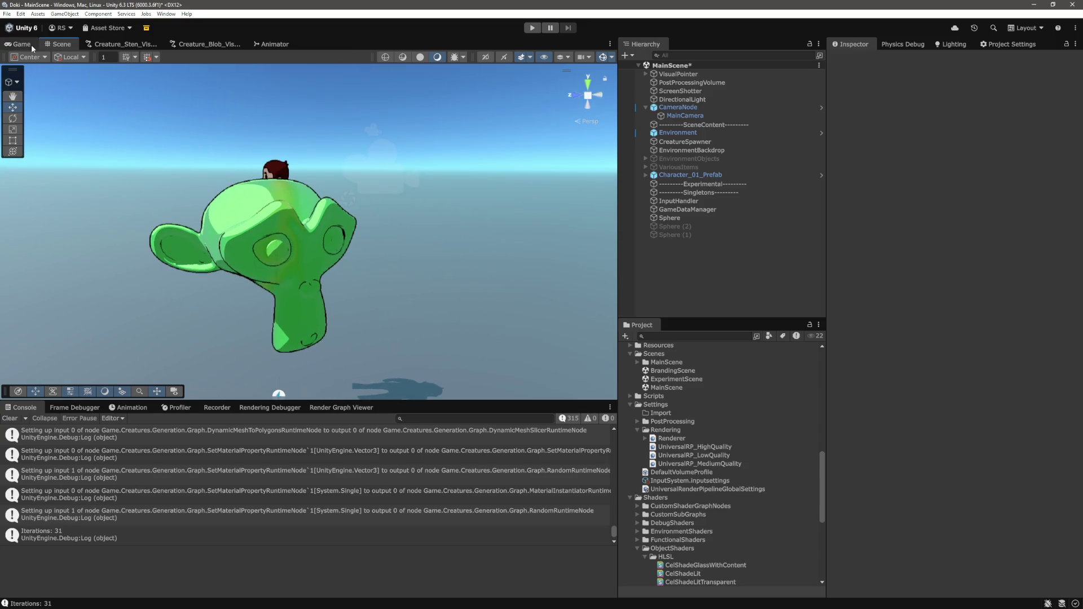
{"action": "left_click", "coordinate": [22, 44]}
{"action": "left_click", "coordinate": [685, 218]}
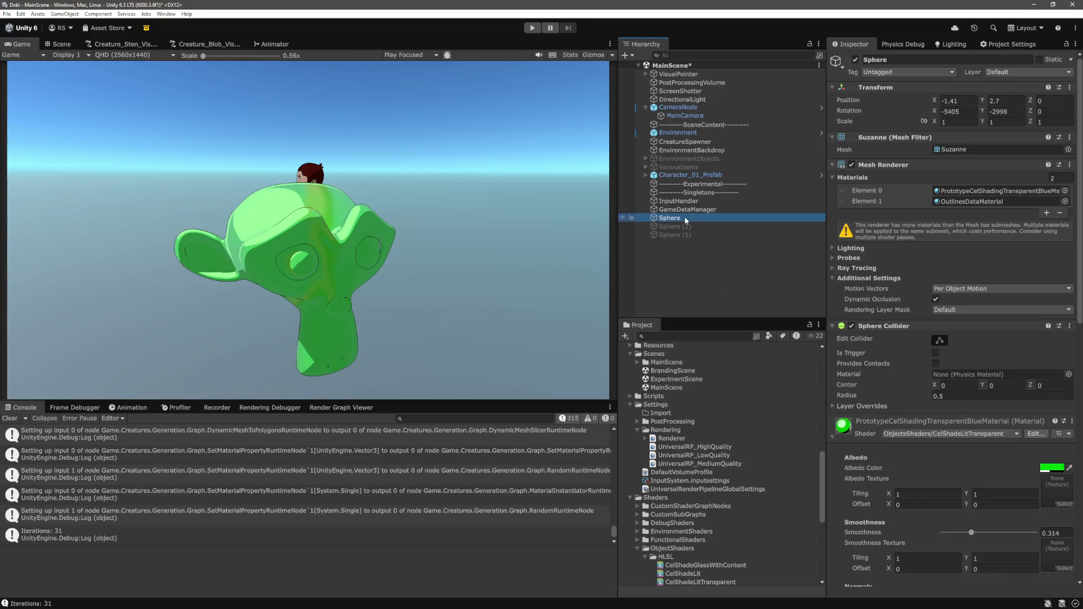
{"action": "scroll", "coordinate": [946, 394], "scroll_direction": "down", "scroll_amount": 8}
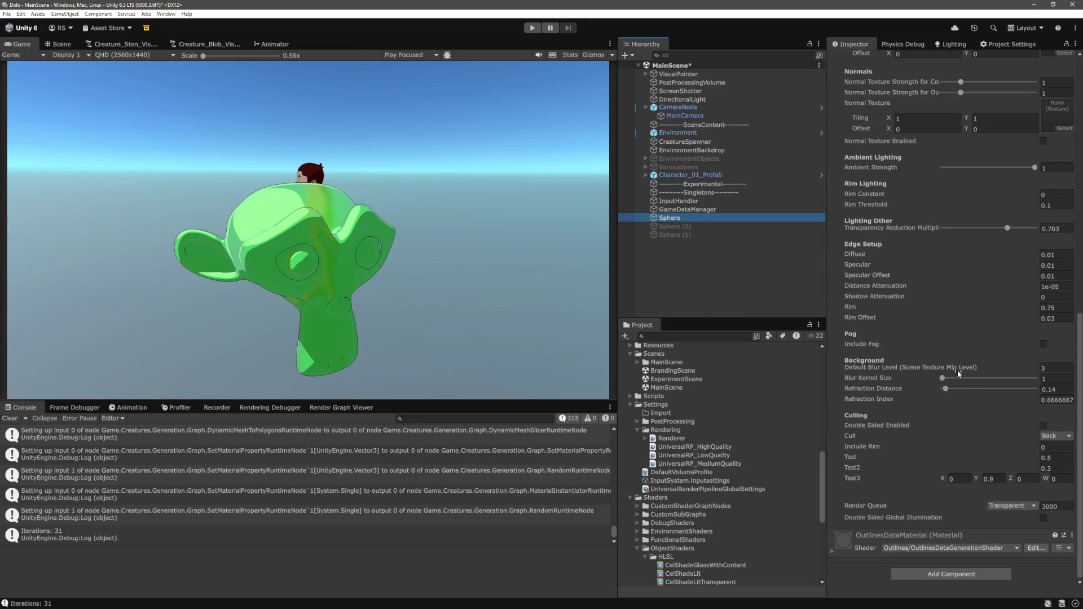
{"action": "left_click", "coordinate": [1004, 480]}
{"action": "type", "text": "1"}
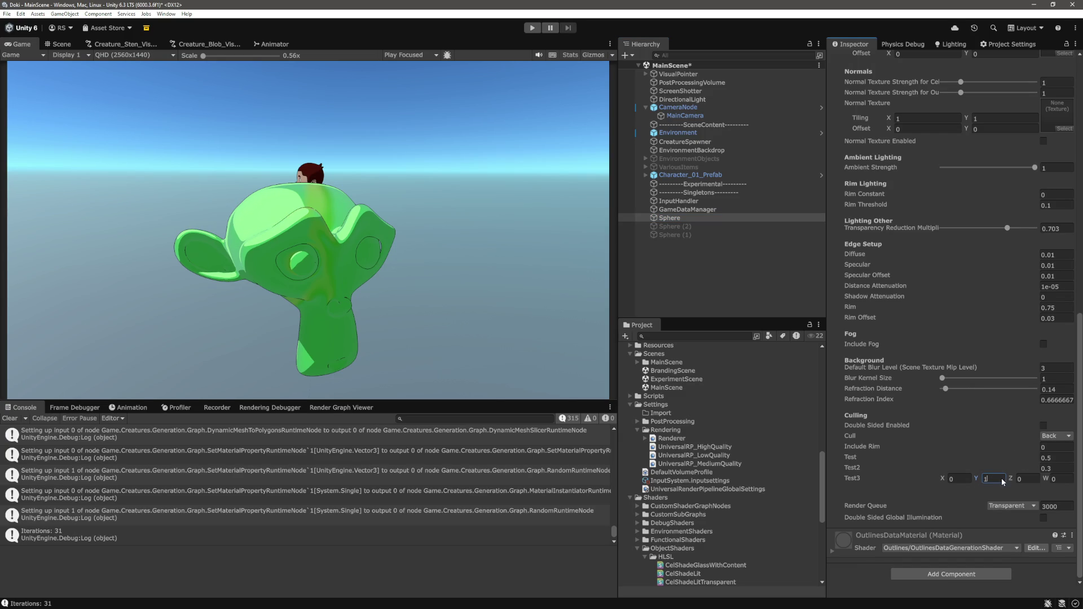
{"action": "key", "text": "BackSpace"}
{"action": "type", "text": "0"}
{"action": "type", "text": "1"}
{"action": "left_click", "coordinate": [746, 285]}
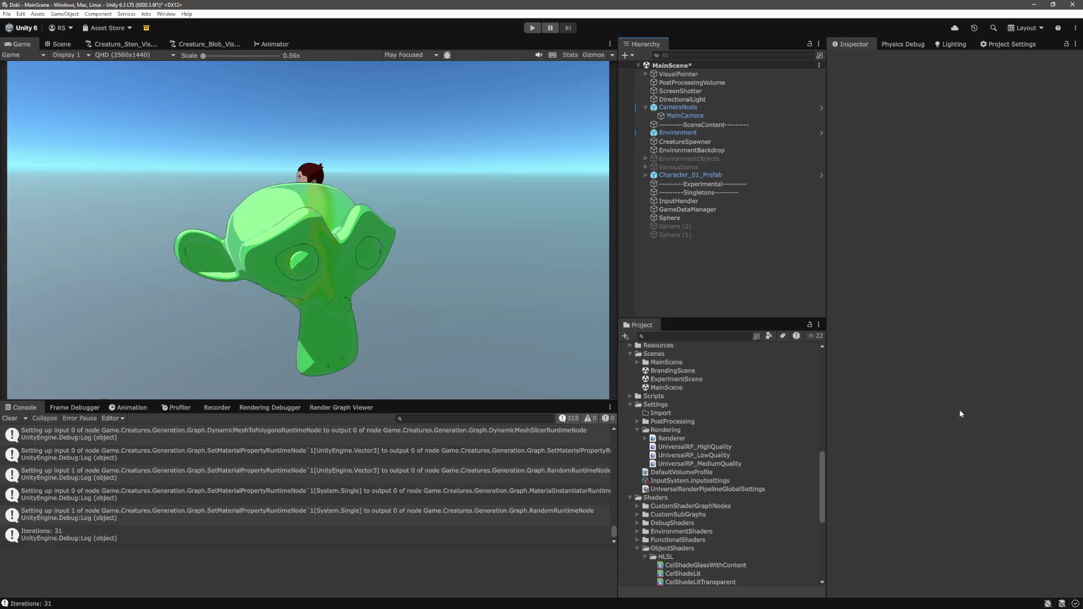
- Lower Smoothness to 0.707 and view the glossy monkey from a close side angle
{"action": "left_click", "coordinate": [688, 218]}
{"action": "scroll", "coordinate": [960, 338], "scroll_direction": "down", "scroll_amount": 10}
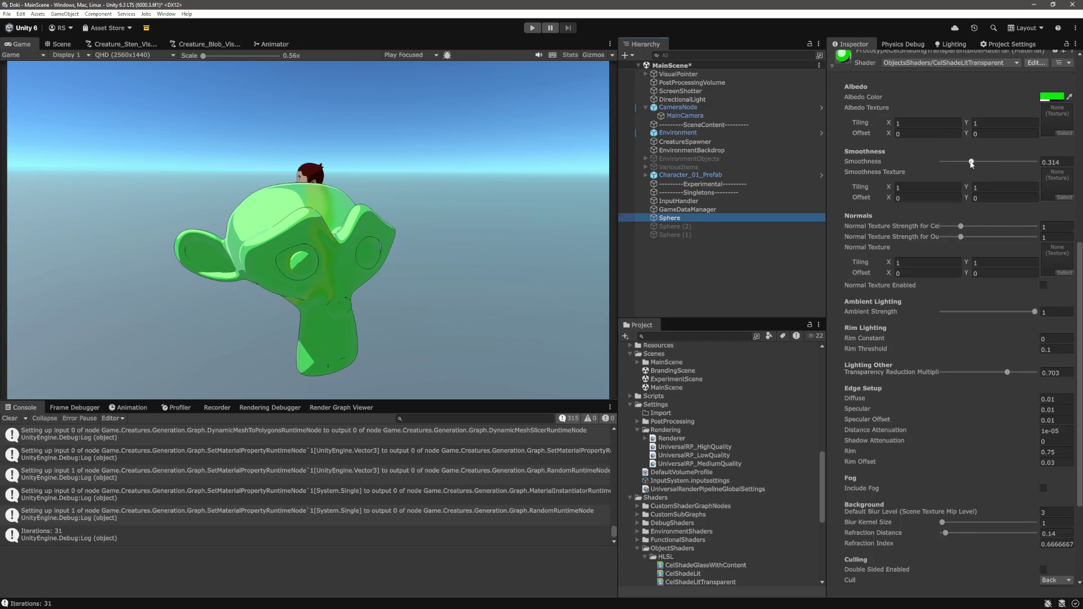
{"action": "left_click_drag", "start_coordinate": [987, 161], "coordinate": [1080, 168]}
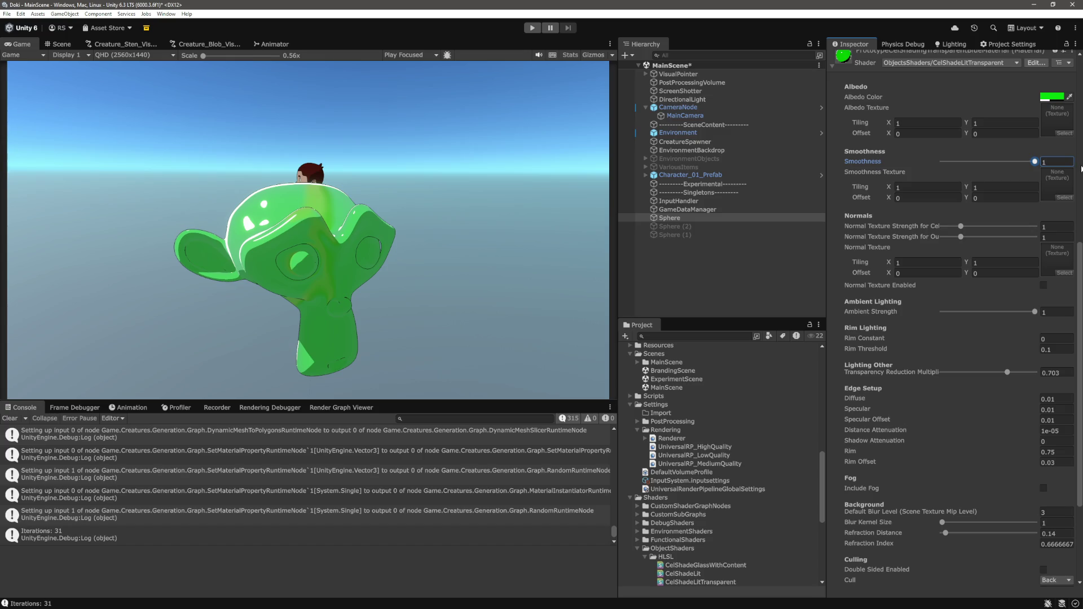
{"action": "mouse_move", "coordinate": [1035, 162]}
{"action": "left_mouse_down"}
{"action": "mouse_move", "coordinate": [989, 168]}
{"action": "mouse_move", "coordinate": [1007, 175]}
{"action": "left_mouse_up"}
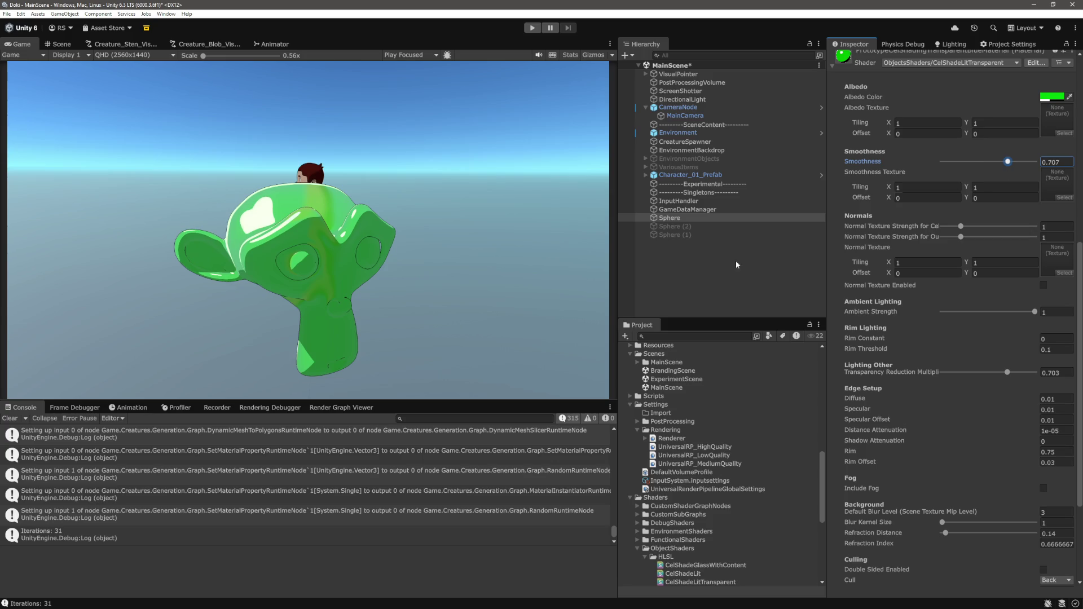
{"action": "left_click", "coordinate": [695, 265]}
{"action": "left_click", "coordinate": [58, 43]}
{"action": "mouse_move", "coordinate": [282, 226]}
{"action": "left_mouse_down"}
{"action": "mouse_move", "coordinate": [213, 169]}
{"action": "mouse_move", "coordinate": [479, 145]}
{"action": "mouse_move", "coordinate": [546, 190]}
{"action": "mouse_move", "coordinate": [503, 198]}
{"action": "mouse_move", "coordinate": [479, 176]}
{"action": "left_mouse_up"}
{"action": "left_click", "coordinate": [350, 221]}
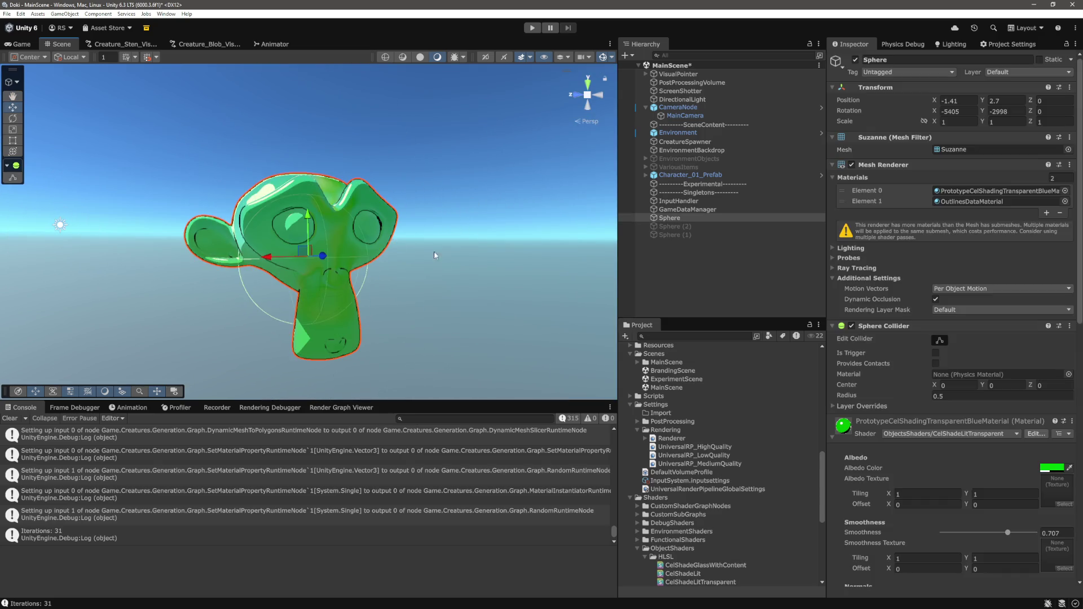
- Set the material's Default Blur Level to 0 and orbit around the monkey
{"action": "left_click_drag", "start_coordinate": [421, 248], "coordinate": [510, 260]}
{"action": "scroll", "coordinate": [950, 448], "scroll_direction": "down", "scroll_amount": 10}
{"action": "scroll", "coordinate": [1009, 384], "scroll_direction": "down", "scroll_amount": 1}
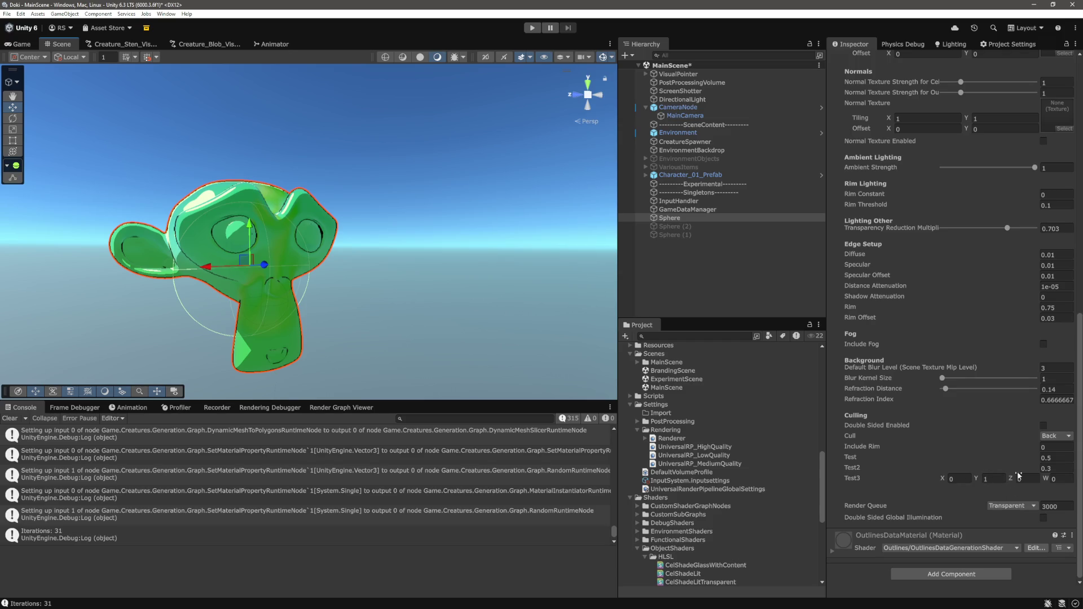
{"action": "left_click", "coordinate": [1057, 368]}
{"action": "type", "text": "0"}
{"action": "left_click", "coordinate": [375, 145]}
{"action": "mouse_move", "coordinate": [374, 145]}
{"action": "left_mouse_down"}
{"action": "mouse_move", "coordinate": [435, 193]}
{"action": "mouse_move", "coordinate": [478, 183]}
{"action": "mouse_move", "coordinate": [459, 159]}
{"action": "mouse_move", "coordinate": [316, 175]}
{"action": "mouse_move", "coordinate": [379, 175]}
{"action": "mouse_move", "coordinate": [423, 242]}
{"action": "mouse_move", "coordinate": [483, 227]}
{"action": "mouse_move", "coordinate": [467, 241]}
{"action": "mouse_move", "coordinate": [435, 230]}
{"action": "mouse_move", "coordinate": [416, 248]}
{"action": "mouse_move", "coordinate": [452, 242]}
{"action": "left_mouse_up"}
{"action": "scroll", "coordinate": [476, 245], "scroll_direction": "up", "scroll_amount": 5}
{"action": "scroll", "coordinate": [344, 235], "scroll_direction": "down", "scroll_amount": 5}
- Shift the albedo hue from green to blue 0067CD at alpha 39
{"action": "left_click", "coordinate": [344, 235]}
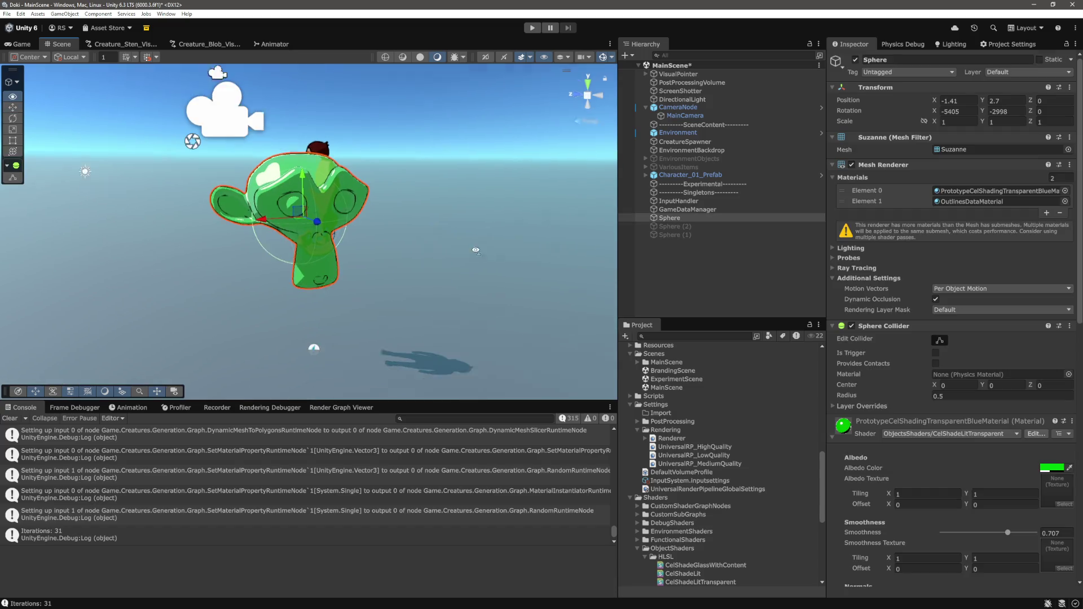
{"action": "left_click", "coordinate": [1053, 468]}
{"action": "mouse_move", "coordinate": [991, 305]}
{"action": "left_mouse_down"}
{"action": "mouse_move", "coordinate": [975, 324]}
{"action": "mouse_move", "coordinate": [971, 367]}
{"action": "left_mouse_up"}
{"action": "left_click", "coordinate": [457, 258]}
{"action": "scroll", "coordinate": [457, 258], "scroll_direction": "up", "scroll_amount": 5}
{"action": "scroll", "coordinate": [457, 258], "scroll_direction": "down", "scroll_amount": 5}
{"action": "mouse_move", "coordinate": [503, 259]}
{"action": "left_mouse_down"}
{"action": "mouse_move", "coordinate": [402, 218]}
{"action": "mouse_move", "coordinate": [515, 326]}
{"action": "mouse_move", "coordinate": [386, 257]}
{"action": "left_mouse_up"}
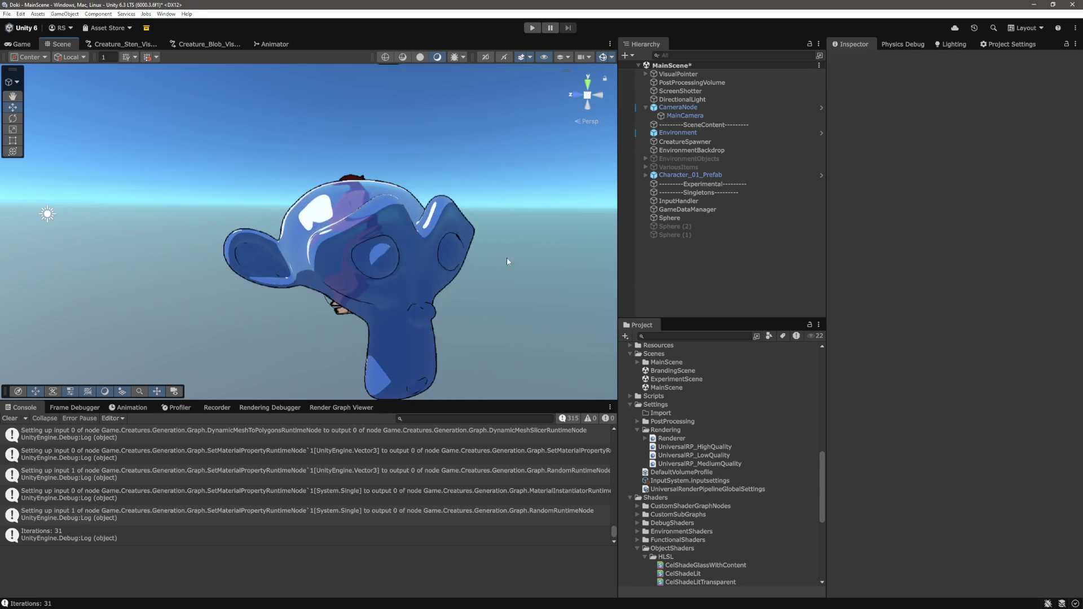
{"action": "left_click", "coordinate": [386, 257]}
{"action": "scroll", "coordinate": [975, 527], "scroll_direction": "down", "scroll_amount": 2}
{"action": "left_click", "coordinate": [998, 476]}
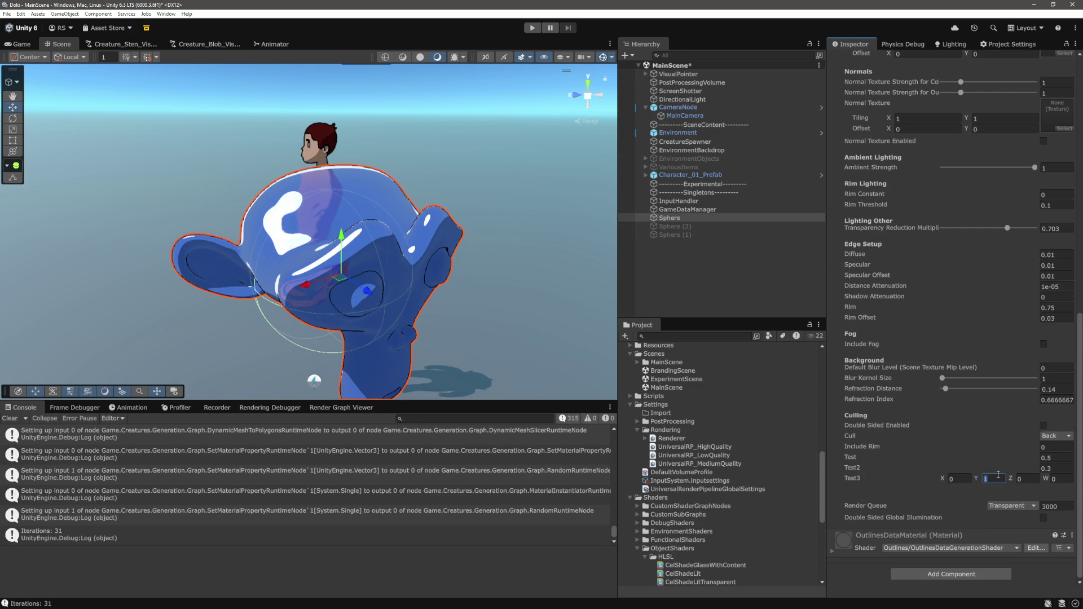
{"action": "type", "text": "0"}
{"action": "type", "text": "1"}
{"action": "key", "text": "BackSpace"}
{"action": "double_click", "coordinate": [997, 478]}
{"action": "key", "text": "BackSpace"}
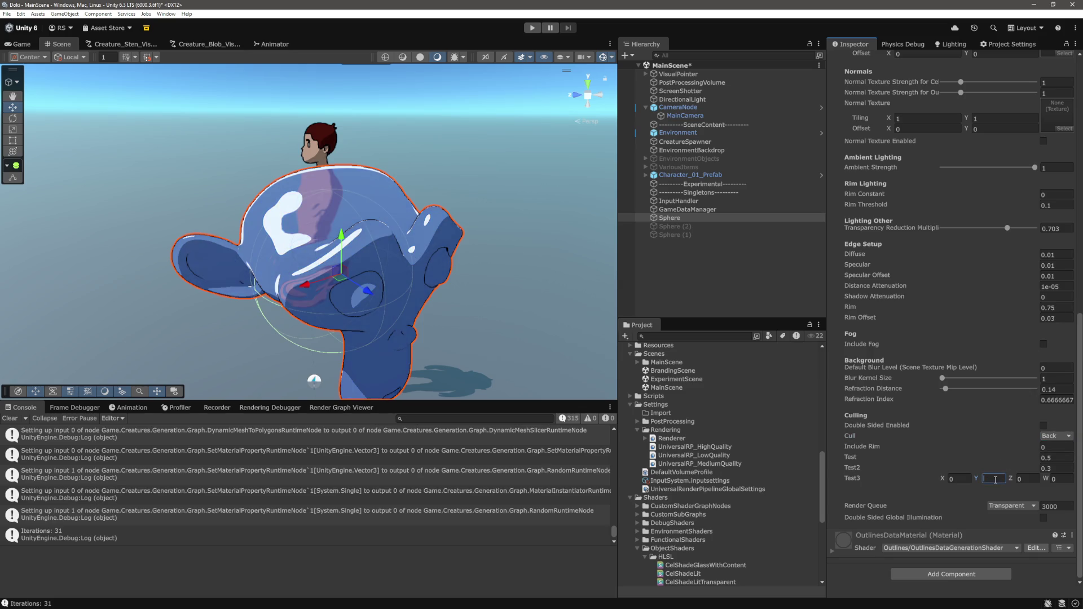
{"action": "type", "text": "1"}
{"action": "left_click", "coordinate": [960, 479]}
{"action": "type", "text": "0.4"}
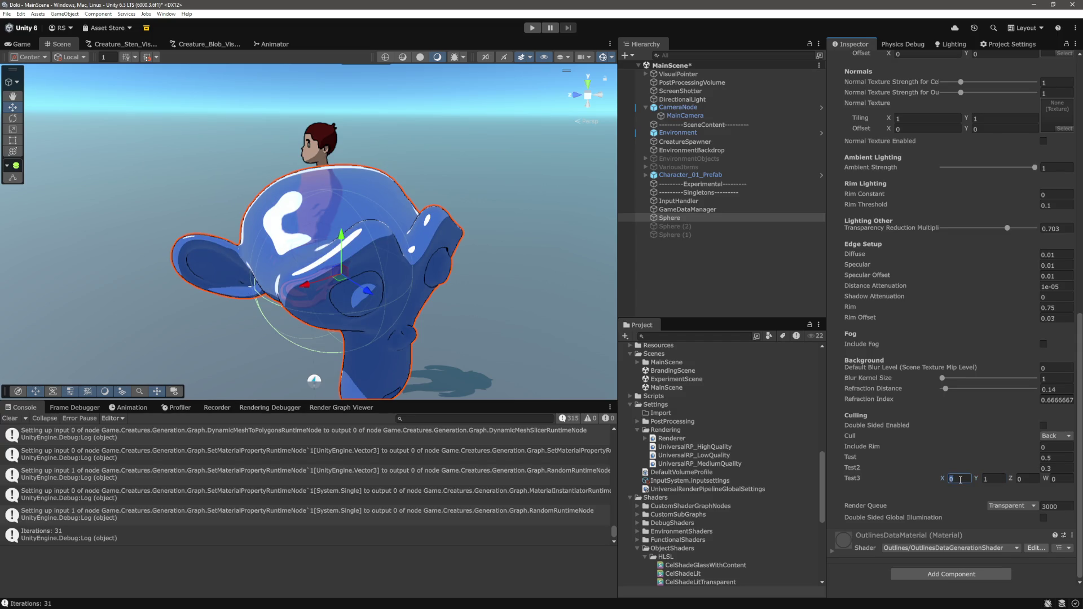
{"action": "key", "text": "Tab"}
{"action": "type", "text": "0.4"}
{"action": "left_click", "coordinate": [488, 169]}
{"action": "mouse_move", "coordinate": [488, 203]}
{"action": "left_mouse_down"}
{"action": "mouse_move", "coordinate": [489, 236]}
{"action": "mouse_move", "coordinate": [430, 295]}
{"action": "mouse_move", "coordinate": [336, 286]}
{"action": "mouse_move", "coordinate": [401, 303]}
{"action": "mouse_move", "coordinate": [547, 290]}
{"action": "mouse_move", "coordinate": [564, 303]}
{"action": "mouse_move", "coordinate": [579, 389]}
{"action": "mouse_move", "coordinate": [600, 400]}
{"action": "mouse_move", "coordinate": [564, 211]}
{"action": "mouse_move", "coordinate": [478, 252]}
{"action": "mouse_move", "coordinate": [384, 215]}
{"action": "mouse_move", "coordinate": [361, 187]}
{"action": "mouse_move", "coordinate": [432, 184]}
{"action": "mouse_move", "coordinate": [407, 141]}
{"action": "mouse_move", "coordinate": [356, 159]}
{"action": "mouse_move", "coordinate": [338, 188]}
{"action": "mouse_move", "coordinate": [411, 208]}
{"action": "mouse_move", "coordinate": [495, 294]}
{"action": "mouse_move", "coordinate": [578, 276]}
{"action": "mouse_move", "coordinate": [544, 243]}
{"action": "mouse_move", "coordinate": [491, 228]}
{"action": "mouse_move", "coordinate": [452, 276]}
{"action": "mouse_move", "coordinate": [440, 219]}
{"action": "mouse_move", "coordinate": [450, 242]}
{"action": "mouse_move", "coordinate": [535, 300]}
{"action": "mouse_move", "coordinate": [471, 208]}
{"action": "mouse_move", "coordinate": [496, 214]}
{"action": "mouse_move", "coordinate": [398, 230]}
{"action": "left_mouse_up"}
- Check the glass material's Test3 values, X 0 and Y 1
{"action": "left_click", "coordinate": [432, 221]}
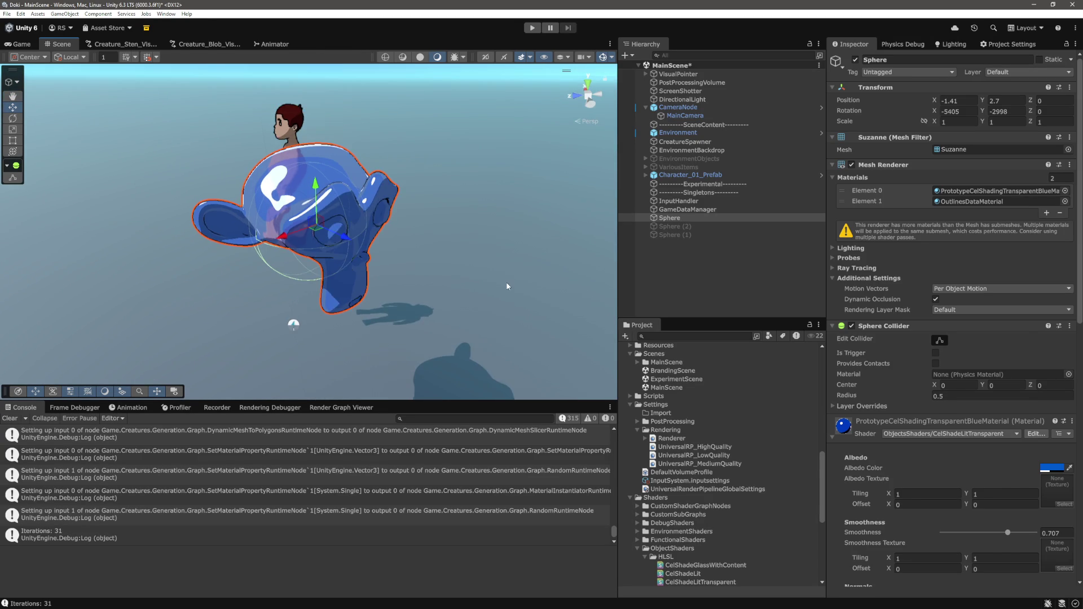
{"action": "scroll", "coordinate": [953, 339], "scroll_direction": "down", "scroll_amount": 15}
{"action": "left_click", "coordinate": [959, 479]}
{"action": "left_click", "coordinate": [993, 479]}
{"action": "left_click", "coordinate": [495, 286]}
- Orbit and zoom around the blue glass monkey from several angles, then return to the Move tool
{"action": "left_click", "coordinate": [364, 229]}
{"action": "left_click", "coordinate": [400, 134]}
{"action": "left_click", "coordinate": [319, 270]}
{"action": "left_click_drag", "start_coordinate": [319, 270], "coordinate": [465, 231]}
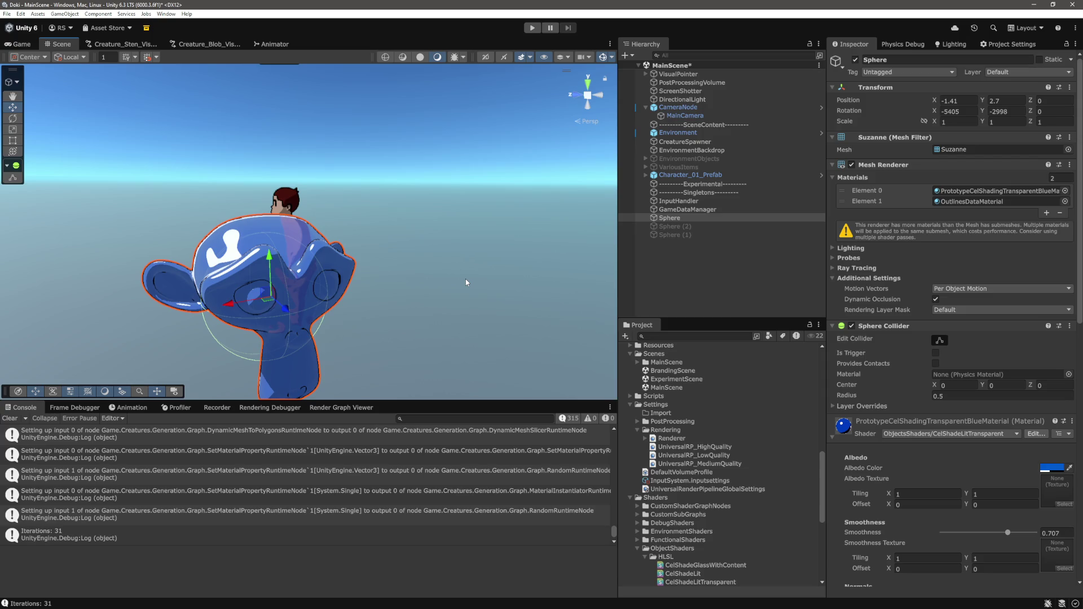
{"action": "left_click_drag", "start_coordinate": [466, 279], "coordinate": [232, 197]}
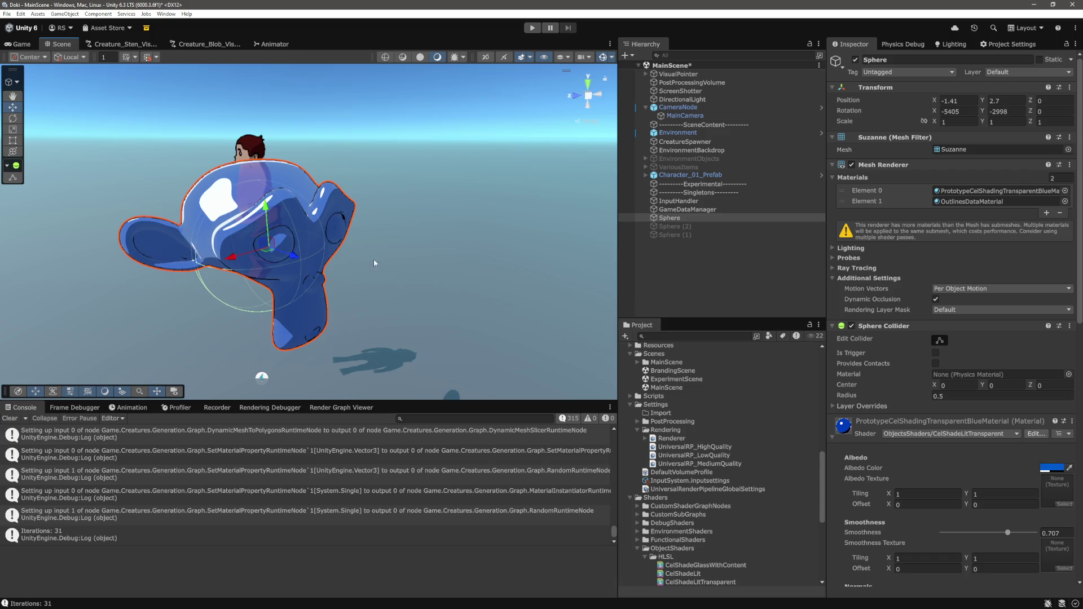
{"action": "left_click_drag", "start_coordinate": [363, 257], "coordinate": [387, 240]}
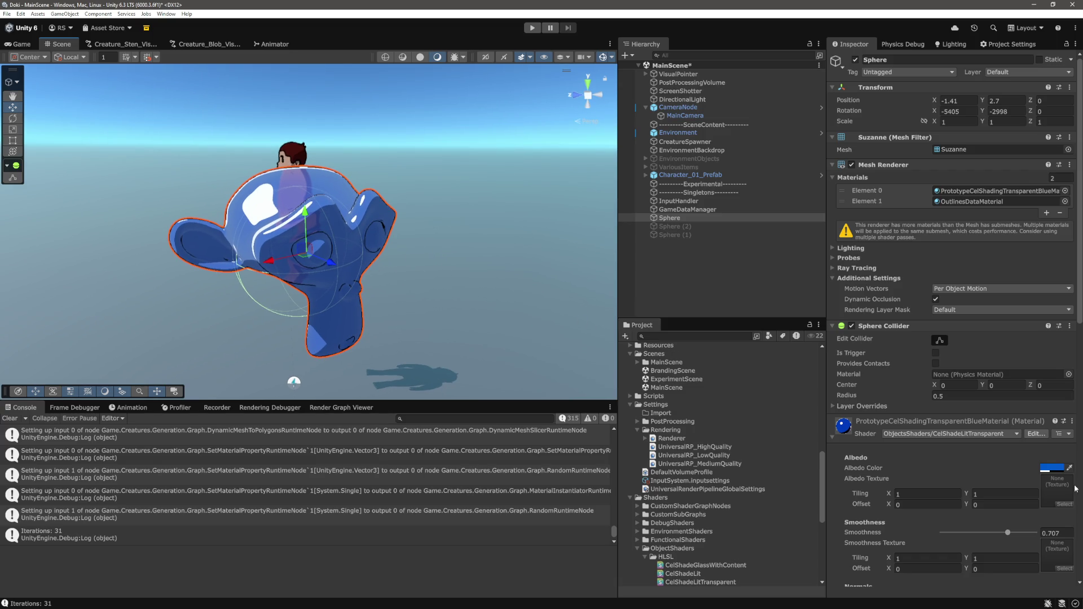
{"action": "scroll", "coordinate": [986, 471], "scroll_direction": "down", "scroll_amount": 15}
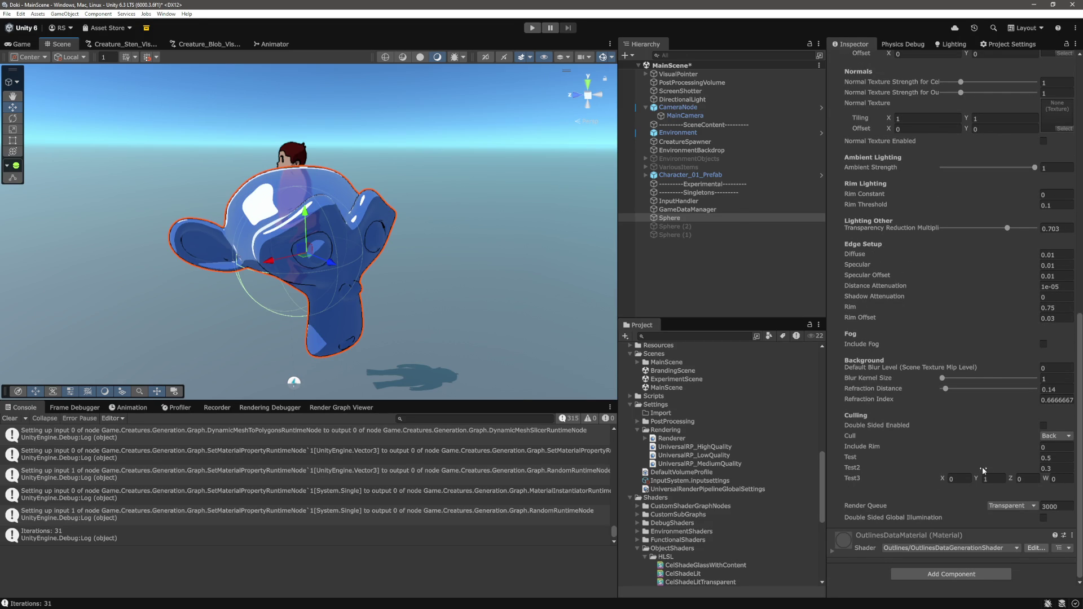
{"action": "mouse_move", "coordinate": [459, 265]}
{"action": "left_mouse_down"}
{"action": "mouse_move", "coordinate": [395, 265]}
{"action": "mouse_move", "coordinate": [485, 265]}
{"action": "mouse_move", "coordinate": [468, 260]}
{"action": "left_mouse_up"}
{"action": "scroll", "coordinate": [508, 225], "scroll_direction": "up", "scroll_amount": 8}
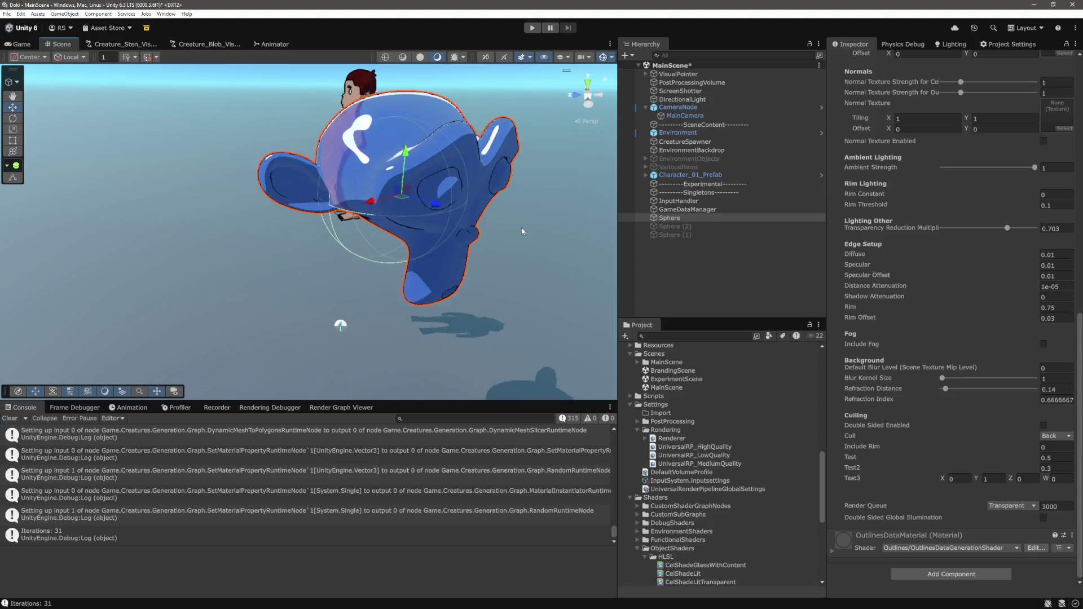
{"action": "scroll", "coordinate": [536, 250], "scroll_direction": "down", "scroll_amount": 4}
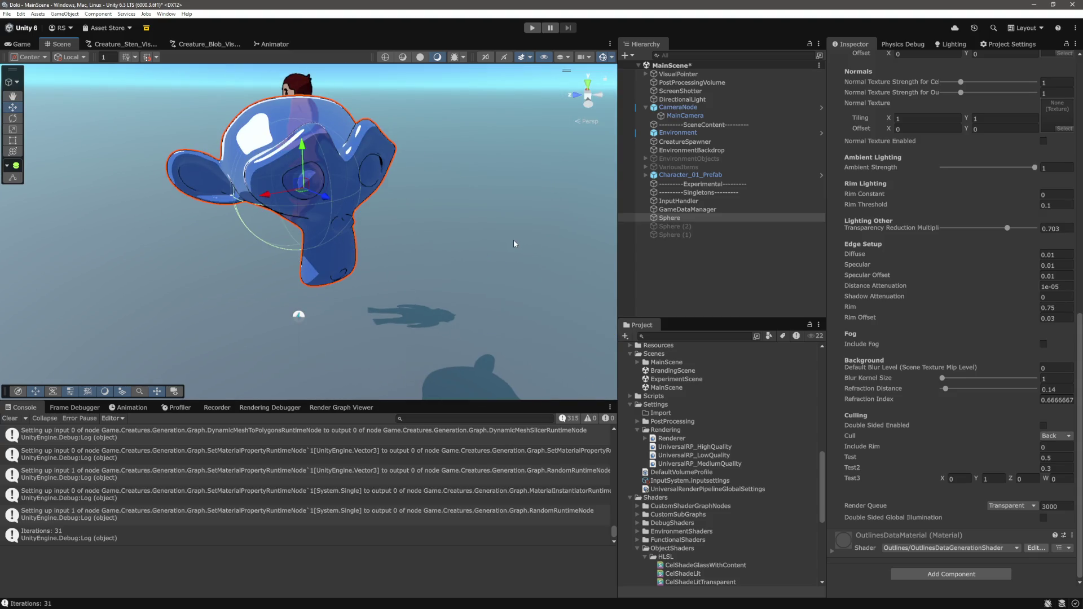
{"action": "mouse_move", "coordinate": [513, 242]}
{"action": "left_mouse_down"}
{"action": "mouse_move", "coordinate": [486, 254]}
{"action": "mouse_move", "coordinate": [481, 243]}
{"action": "left_mouse_up"}
{"action": "key", "text": "w"}
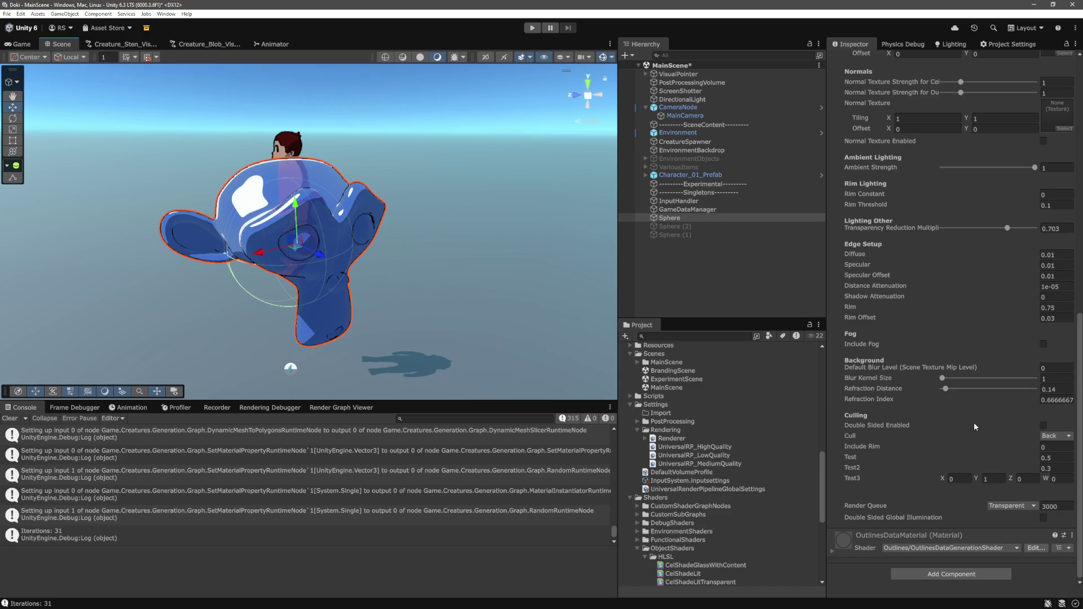
- Shift the monkey head's Albedo Color from blue to orange using the hue ring and saturation square
{"action": "scroll", "coordinate": [976, 430], "scroll_direction": "up", "scroll_amount": 10}
{"action": "left_click", "coordinate": [1053, 324]}
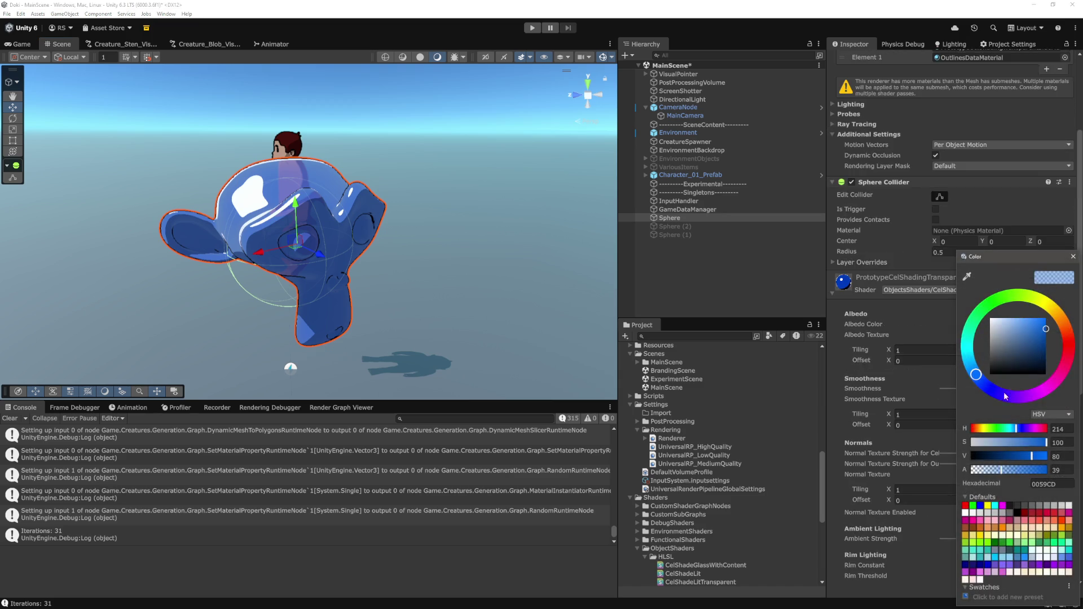
{"action": "mouse_move", "coordinate": [1070, 361]}
{"action": "left_mouse_down"}
{"action": "mouse_move", "coordinate": [1045, 390]}
{"action": "mouse_move", "coordinate": [996, 328]}
{"action": "mouse_move", "coordinate": [1032, 333]}
{"action": "mouse_move", "coordinate": [996, 328]}
{"action": "mouse_move", "coordinate": [1020, 367]}
{"action": "mouse_move", "coordinate": [1081, 373]}
{"action": "mouse_move", "coordinate": [1037, 343]}
{"action": "left_mouse_up"}
{"action": "mouse_move", "coordinate": [1068, 379]}
{"action": "left_mouse_down"}
{"action": "mouse_move", "coordinate": [965, 347]}
{"action": "mouse_move", "coordinate": [982, 308]}
{"action": "mouse_move", "coordinate": [1010, 398]}
{"action": "mouse_move", "coordinate": [1074, 368]}
{"action": "mouse_move", "coordinate": [1006, 379]}
{"action": "mouse_move", "coordinate": [1043, 391]}
{"action": "mouse_move", "coordinate": [1075, 317]}
{"action": "mouse_move", "coordinate": [1062, 325]}
{"action": "left_mouse_up"}
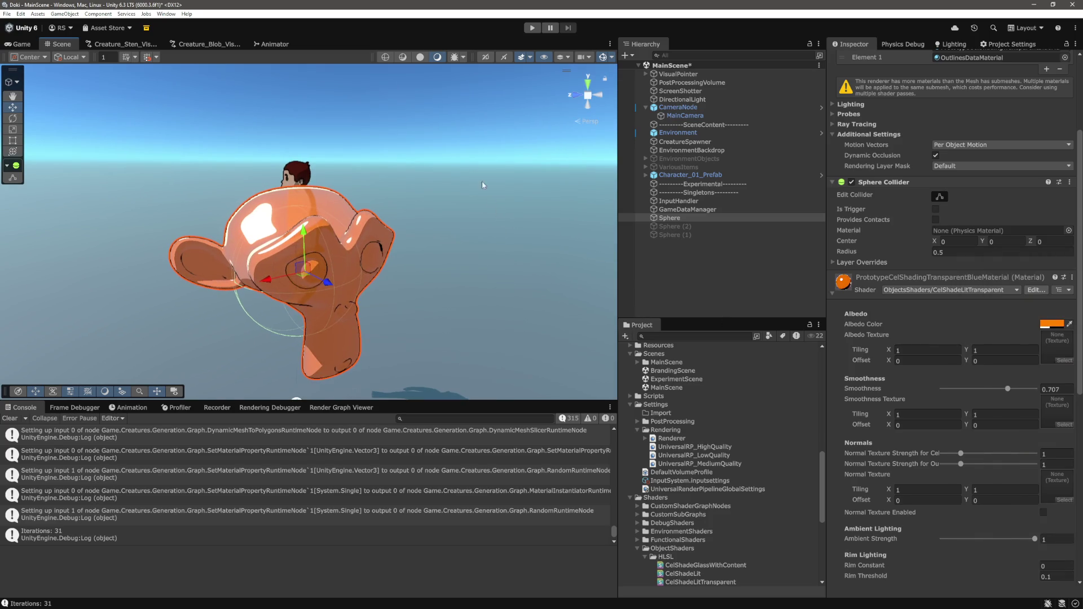
{"action": "left_click", "coordinate": [489, 168]}
{"action": "left_click_drag", "start_coordinate": [488, 168], "coordinate": [499, 206]}
- Move the monkey head to the right and preview it through the game camera
{"action": "scroll", "coordinate": [498, 207], "scroll_direction": "up", "scroll_amount": 6}
{"action": "scroll", "coordinate": [505, 168], "scroll_direction": "down", "scroll_amount": 8}
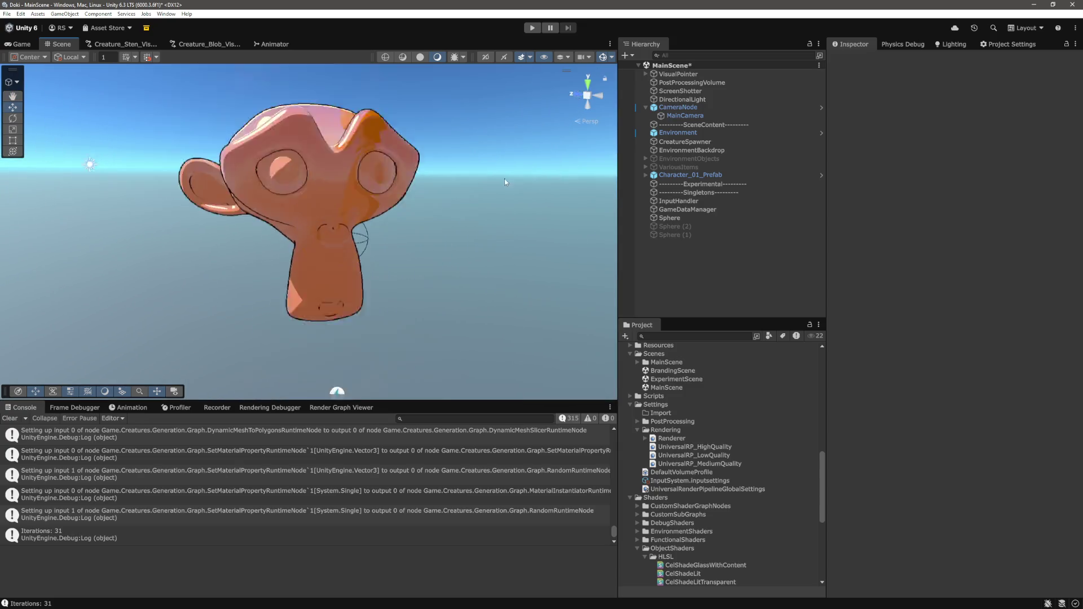
{"action": "left_click_drag", "start_coordinate": [479, 155], "coordinate": [475, 243]}
{"action": "left_click", "coordinate": [262, 224]}
{"action": "left_click_drag", "start_coordinate": [262, 224], "coordinate": [293, 222]}
{"action": "key", "text": "ctrl+p"}
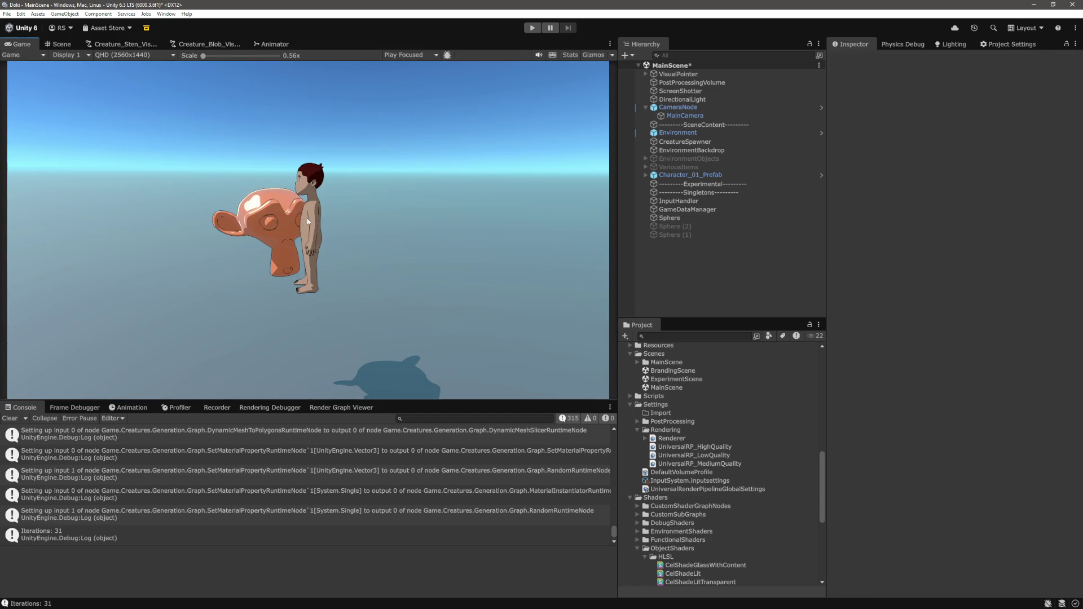
- Frame the monkey head in the Scene view, then check it in the Game view with Sphere selected
{"action": "left_click", "coordinate": [62, 44]}
{"action": "left_click", "coordinate": [229, 208]}
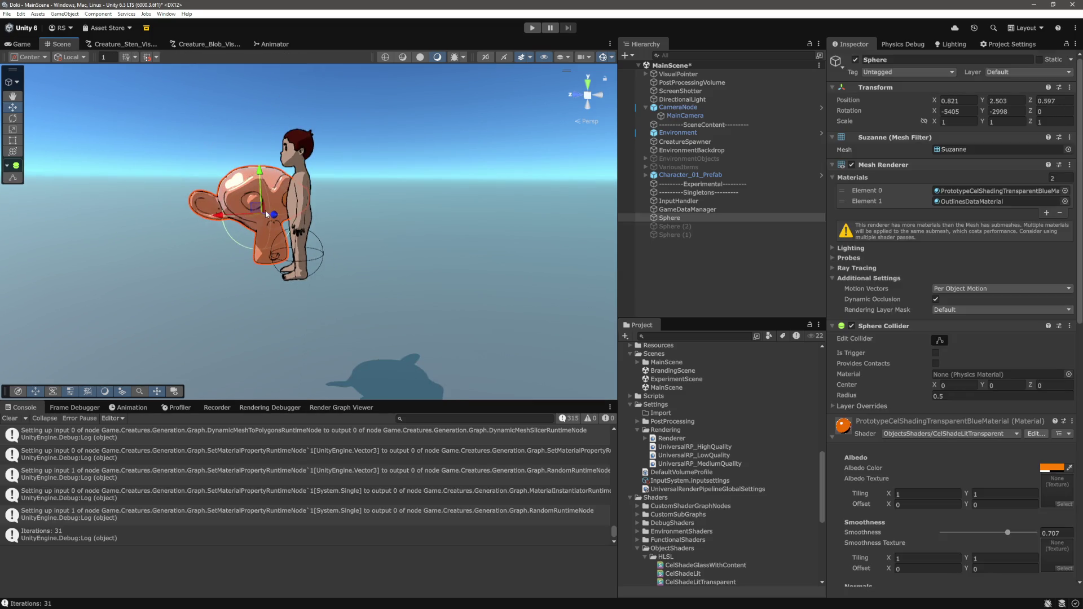
{"action": "key", "text": "f"}
{"action": "scroll", "coordinate": [400, 292], "scroll_direction": "down", "scroll_amount": 5}
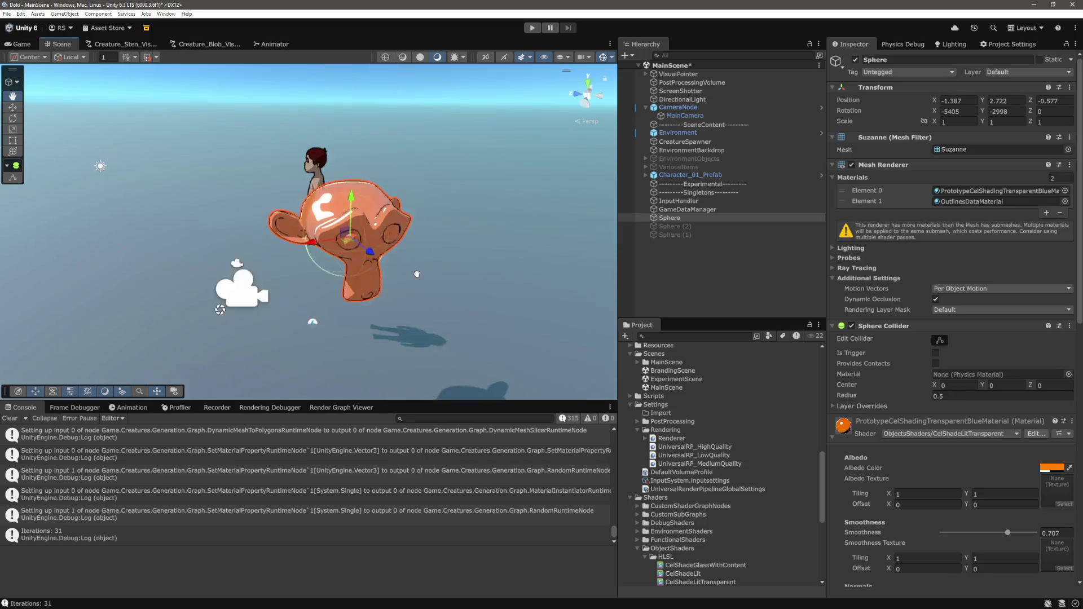
{"action": "left_click", "coordinate": [21, 44]}
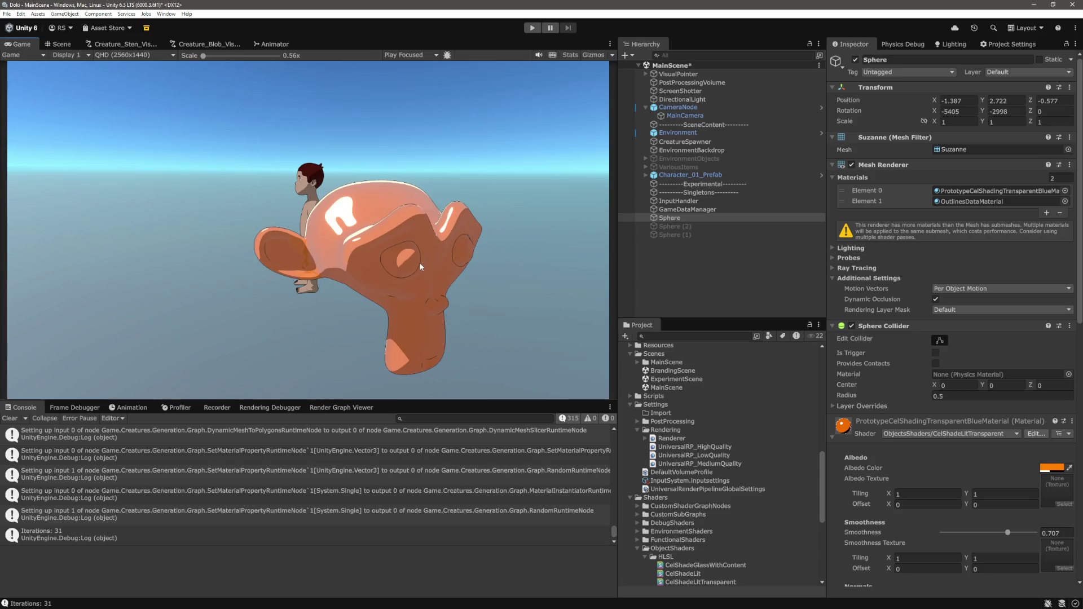
{"action": "left_click", "coordinate": [61, 45]}
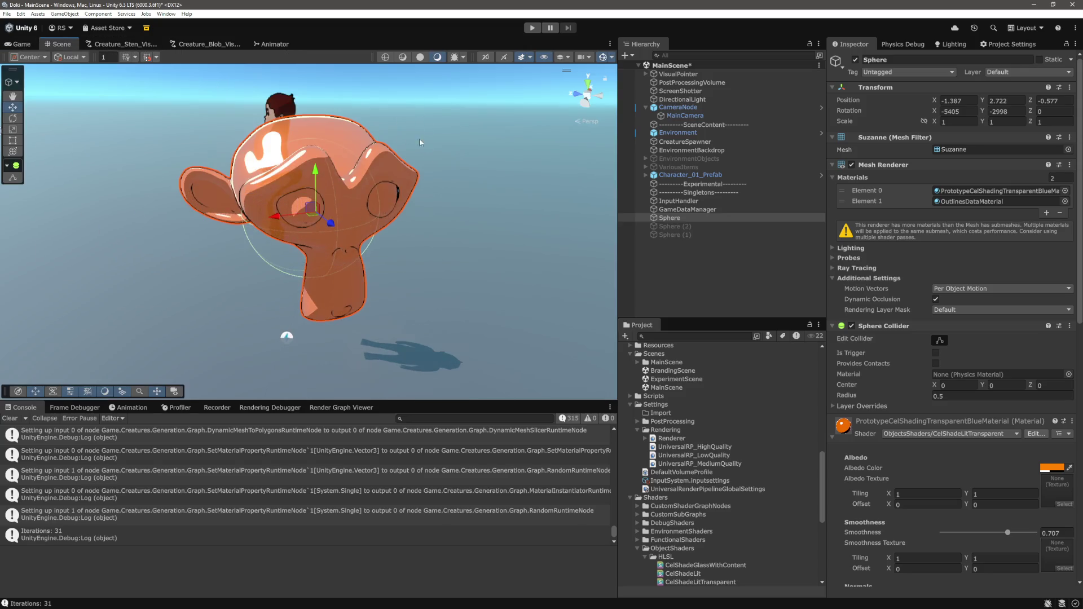
{"action": "left_click", "coordinate": [464, 112]}
{"action": "key", "text": "q"}
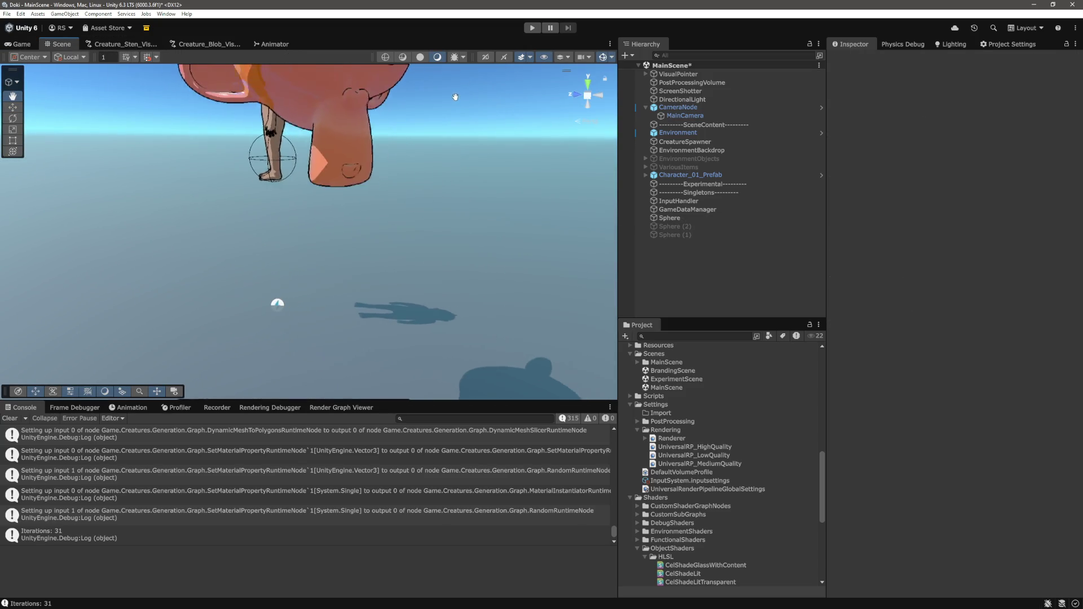
{"action": "left_click", "coordinate": [33, 45]}
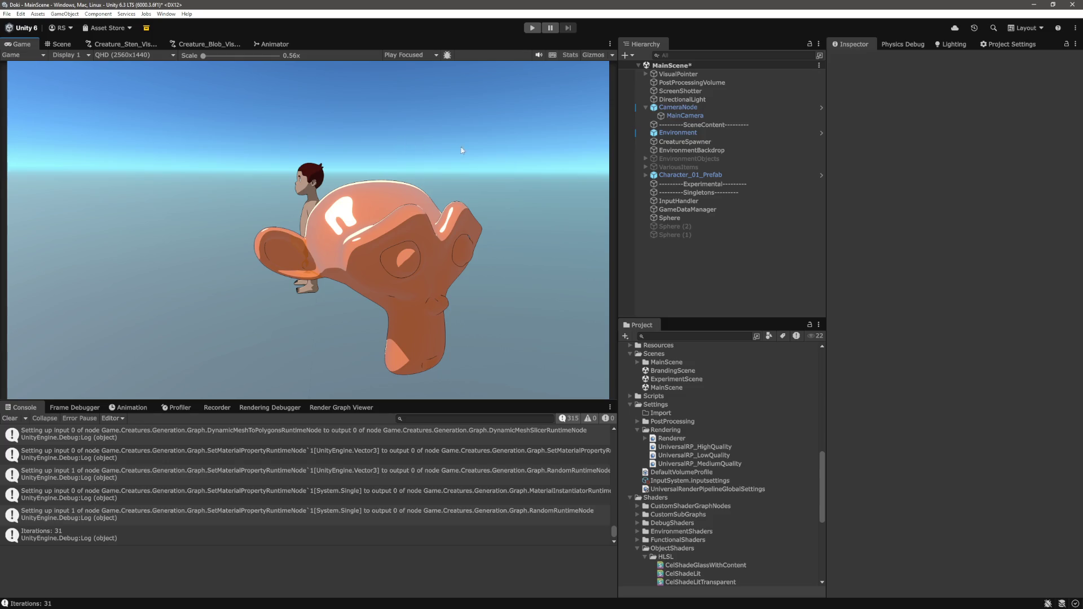
{"action": "left_click", "coordinate": [680, 217]}
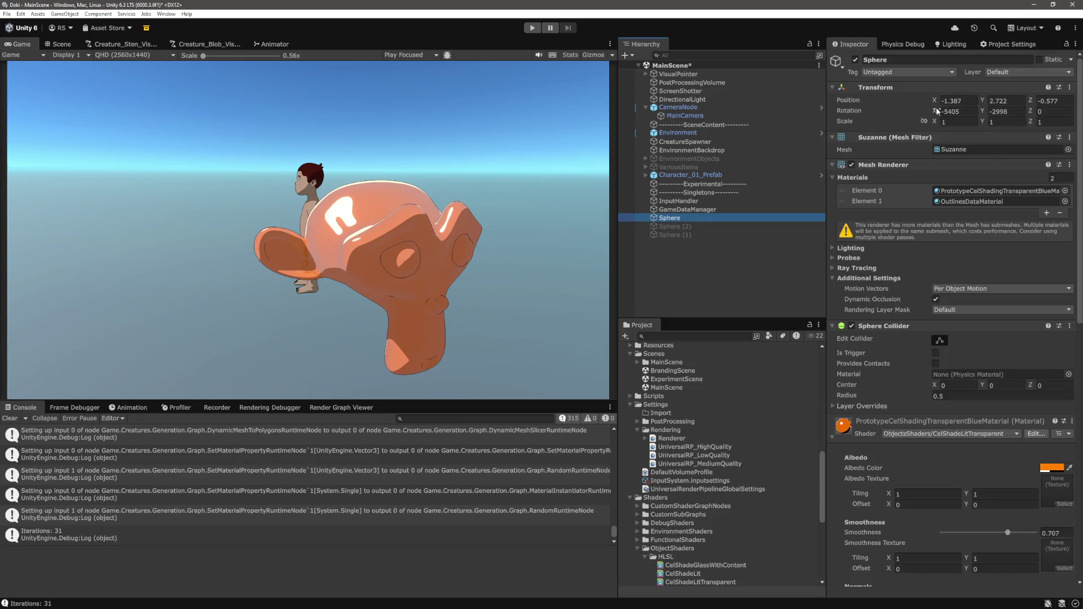
- Tilt the monkey head slightly on X and Y and set its albedo alpha to 0
{"action": "mouse_move", "coordinate": [951, 111]}
{"action": "left_mouse_down"}
{"action": "mouse_move", "coordinate": [38, 125]}
{"action": "mouse_move", "coordinate": [906, 100]}
{"action": "left_mouse_up"}
{"action": "left_click_drag", "start_coordinate": [982, 112], "coordinate": [988, 112]}
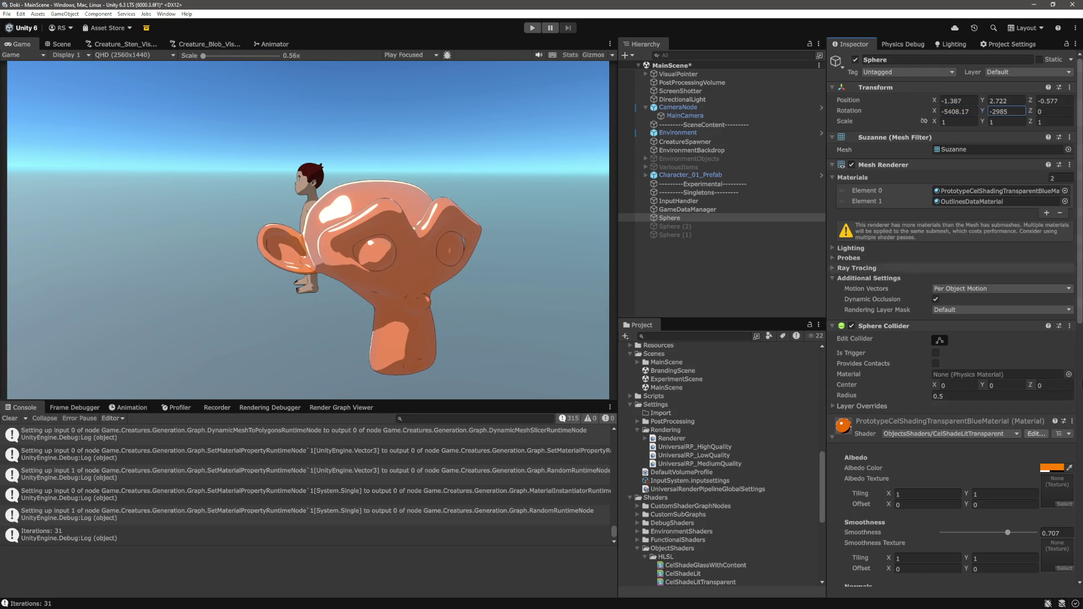
{"action": "left_click", "coordinate": [1051, 468]}
{"action": "mouse_move", "coordinate": [1002, 470]}
{"action": "left_mouse_down"}
{"action": "mouse_move", "coordinate": [972, 472]}
{"action": "mouse_move", "coordinate": [1038, 471]}
{"action": "mouse_move", "coordinate": [1007, 480]}
{"action": "left_mouse_up"}
{"action": "left_click", "coordinate": [1073, 257]}
- Set the material's Test value to 0, then cancel an attempted Position X edit
{"action": "scroll", "coordinate": [965, 433], "scroll_direction": "down", "scroll_amount": 10}
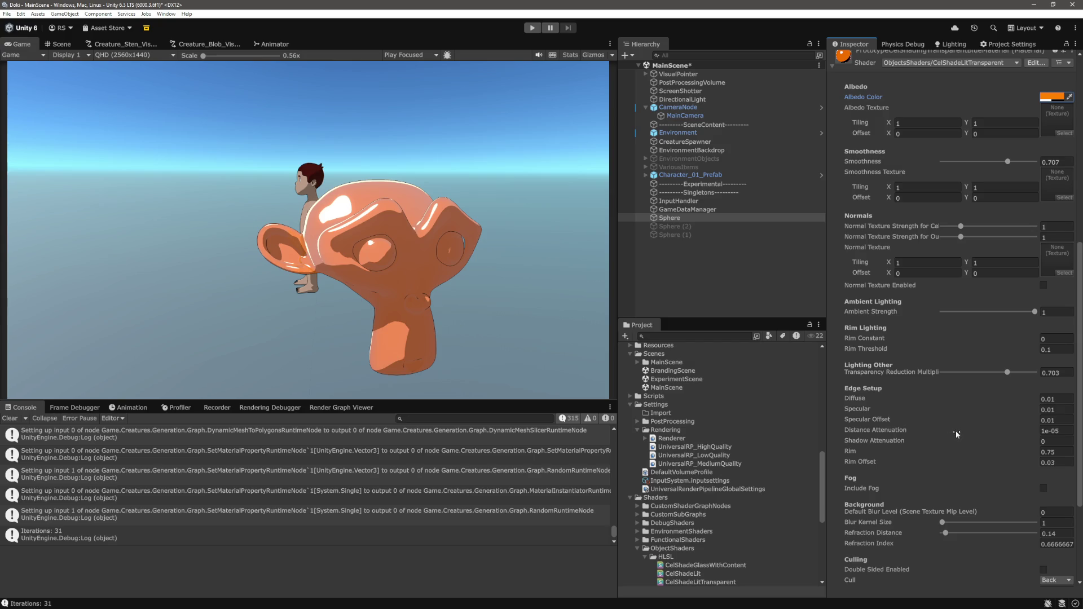
{"action": "scroll", "coordinate": [958, 432], "scroll_direction": "down", "scroll_amount": 4}
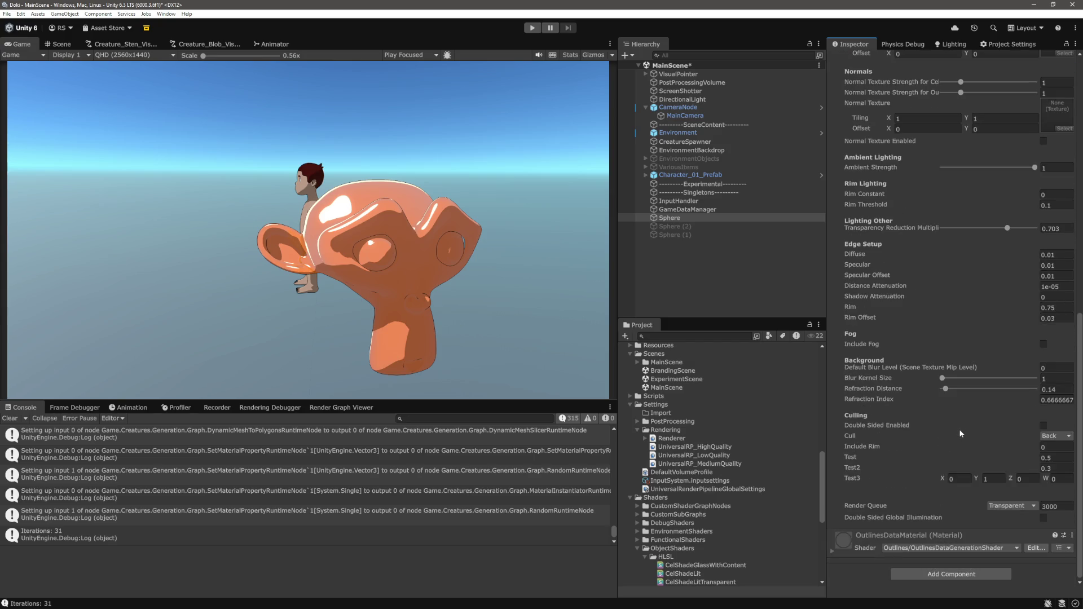
{"action": "left_click", "coordinate": [1061, 458]}
{"action": "type", "text": "0"}
{"action": "left_click", "coordinate": [672, 218]}
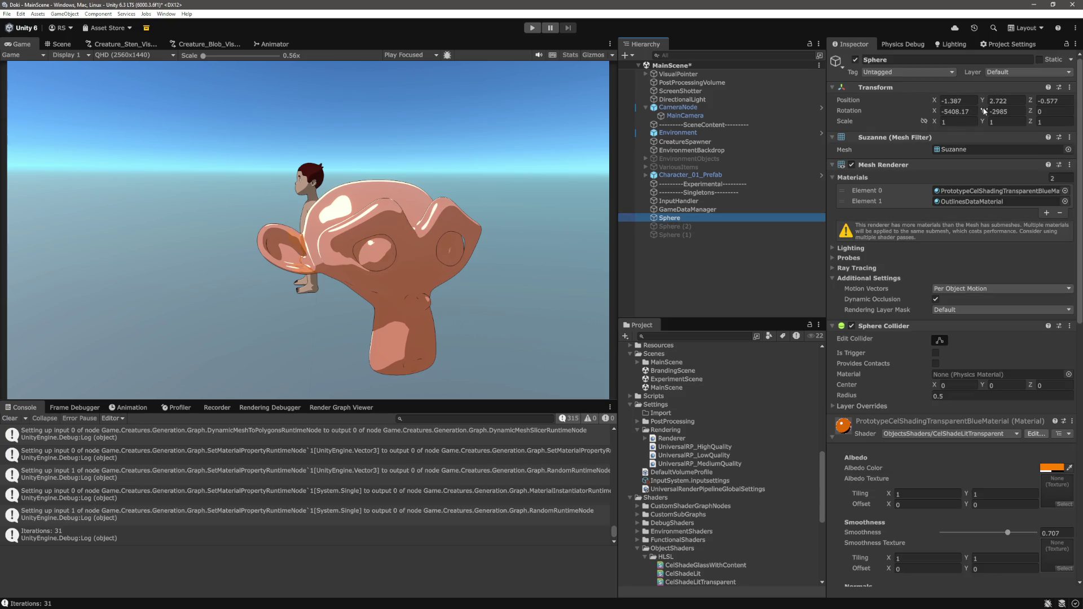
{"action": "left_click", "coordinate": [940, 101]}
{"action": "type", "text": "12"}
{"action": "key", "text": "BackSpace"}
{"action": "type", "text": "4"}
{"action": "key", "text": "Escape"}
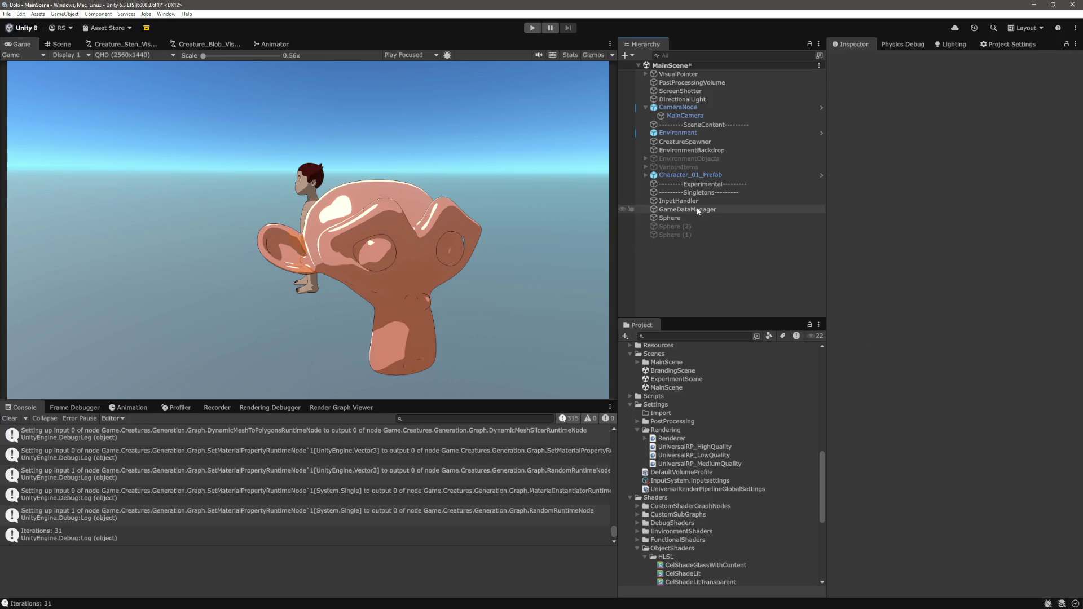
- Move the monkey head to X -0.84, Z 0.01 in front of the character and enter Play mode
{"action": "left_click", "coordinate": [935, 101]}
{"action": "mouse_move", "coordinate": [935, 101]}
{"action": "left_mouse_down"}
{"action": "mouse_move", "coordinate": [958, 105]}
{"action": "mouse_move", "coordinate": [944, 105]}
{"action": "left_mouse_up"}
{"action": "left_click_drag", "start_coordinate": [1032, 103], "coordinate": [1045, 101]}
{"action": "type", "text": "0.01"}
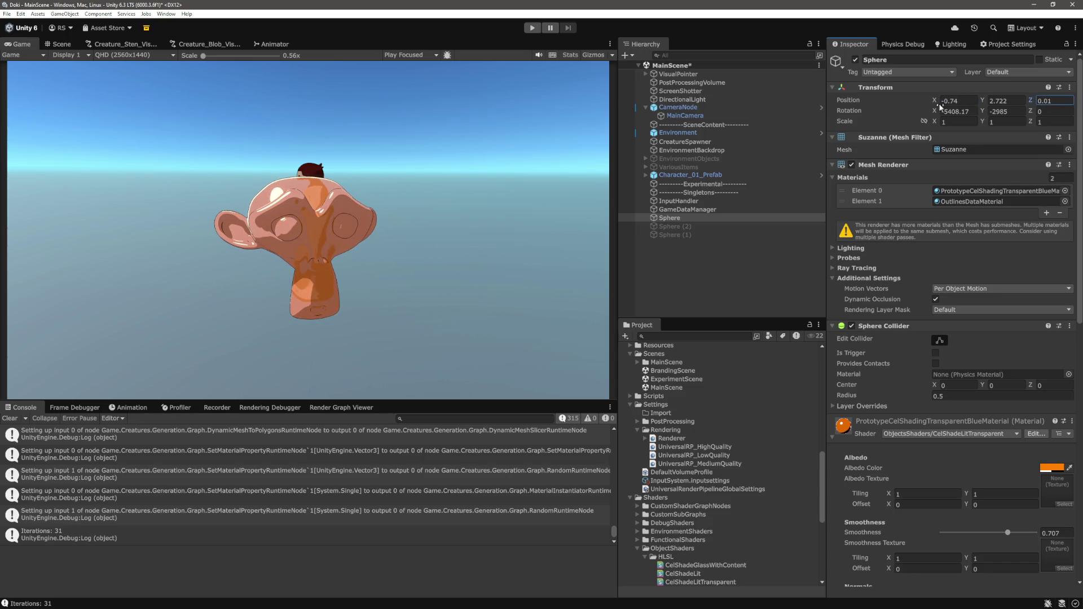
{"action": "left_click_drag", "start_coordinate": [938, 102], "coordinate": [936, 102]}
{"action": "left_click", "coordinate": [533, 29]}
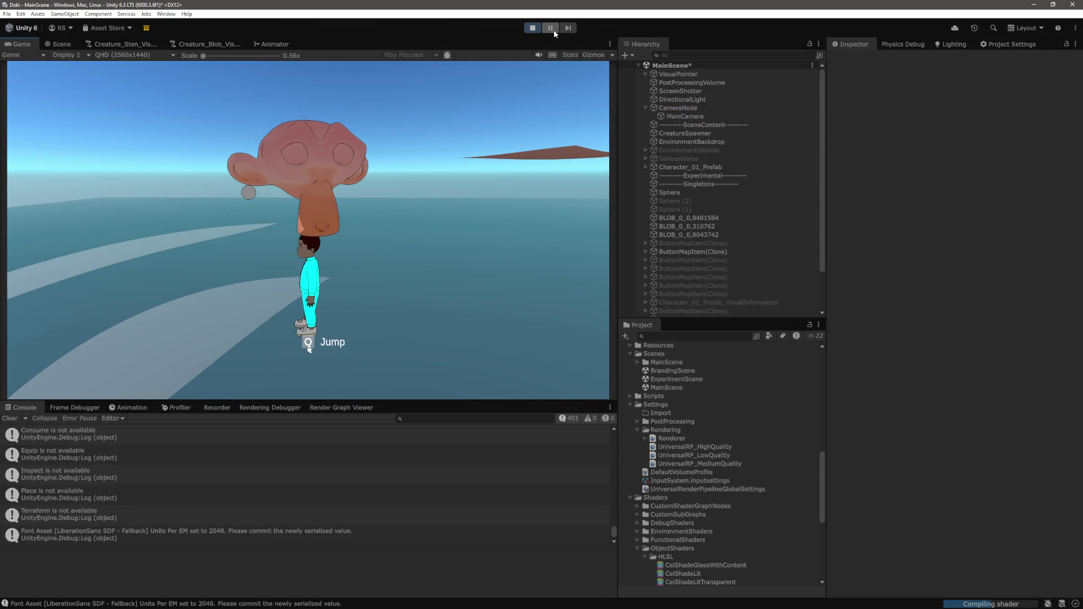
- Pause the game, switch to the Scene view, and frame the monkey head
{"action": "left_click", "coordinate": [553, 29]}
{"action": "left_click", "coordinate": [61, 44]}
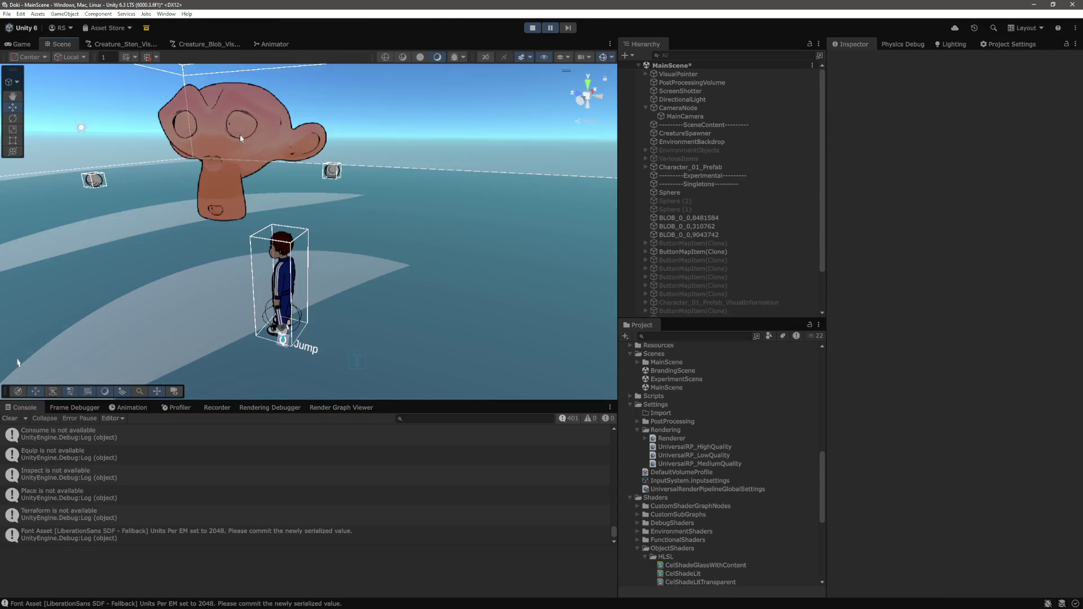
{"action": "scroll", "coordinate": [286, 174], "scroll_direction": "up", "scroll_amount": 5}
{"action": "scroll", "coordinate": [309, 177], "scroll_direction": "down", "scroll_amount": 5}
{"action": "left_click", "coordinate": [248, 147]}
{"action": "scroll", "coordinate": [281, 176], "scroll_direction": "up", "scroll_amount": 5}
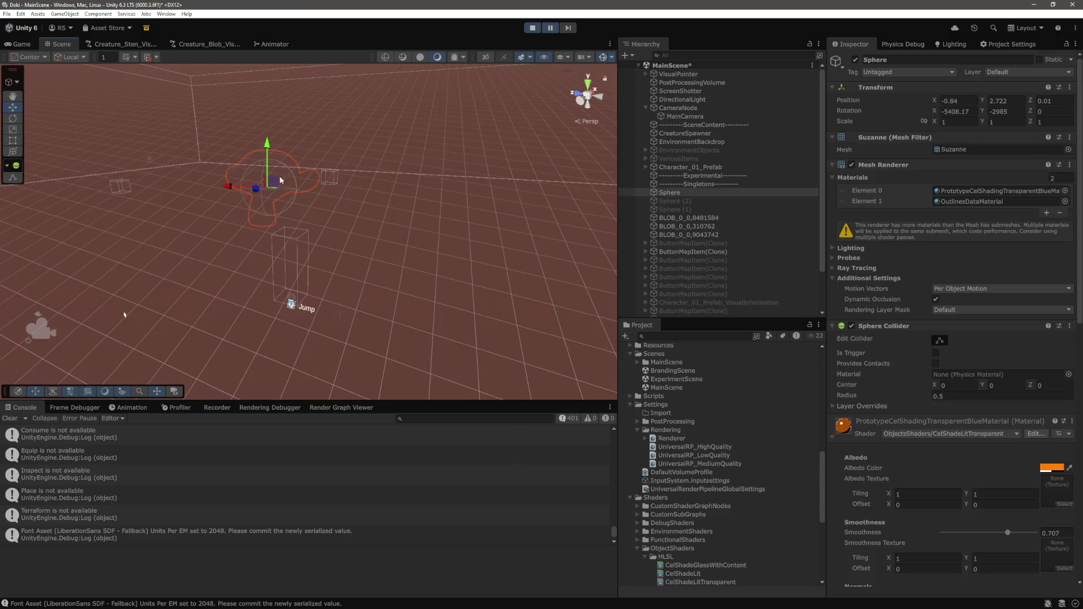
{"action": "scroll", "coordinate": [368, 117], "scroll_direction": "down", "scroll_amount": 5}
{"action": "key", "text": "f"}
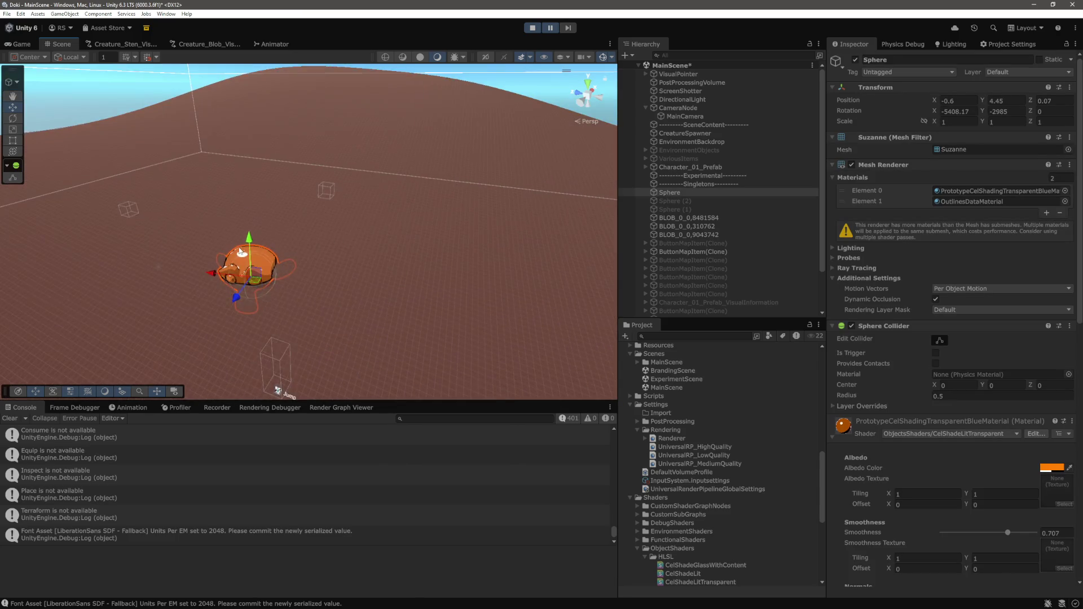
- Orbit above the monkey head and select Suzanne (the Sphere object)
{"action": "mouse_move", "coordinate": [274, 203]}
{"action": "left_mouse_down"}
{"action": "mouse_move", "coordinate": [464, 232]}
{"action": "mouse_move", "coordinate": [399, 251]}
{"action": "mouse_move", "coordinate": [497, 249]}
{"action": "mouse_move", "coordinate": [327, 100]}
{"action": "left_mouse_up"}
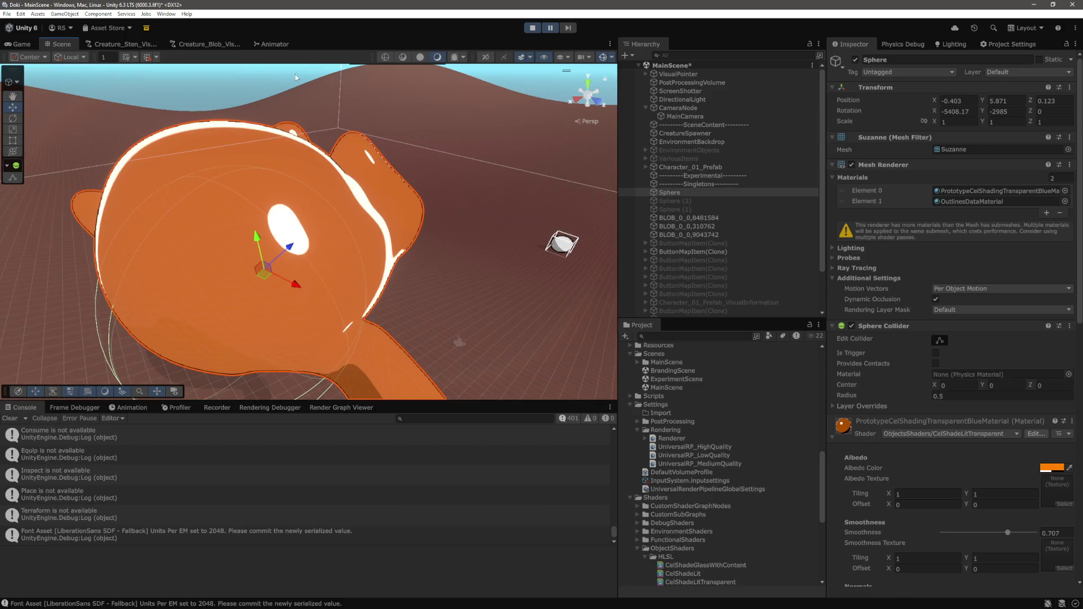
{"action": "left_click_drag", "start_coordinate": [259, 84], "coordinate": [402, 184]}
{"action": "scroll", "coordinate": [402, 184], "scroll_direction": "down", "scroll_amount": 3}
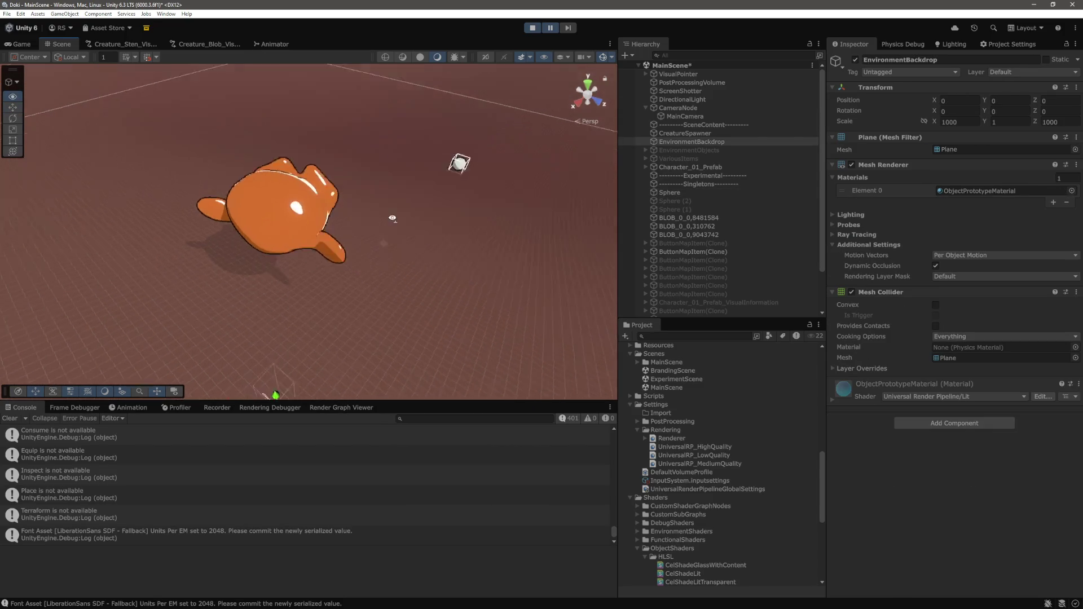
{"action": "scroll", "coordinate": [395, 226], "scroll_direction": "up", "scroll_amount": 2}
{"action": "left_click_drag", "start_coordinate": [396, 225], "coordinate": [494, 223]}
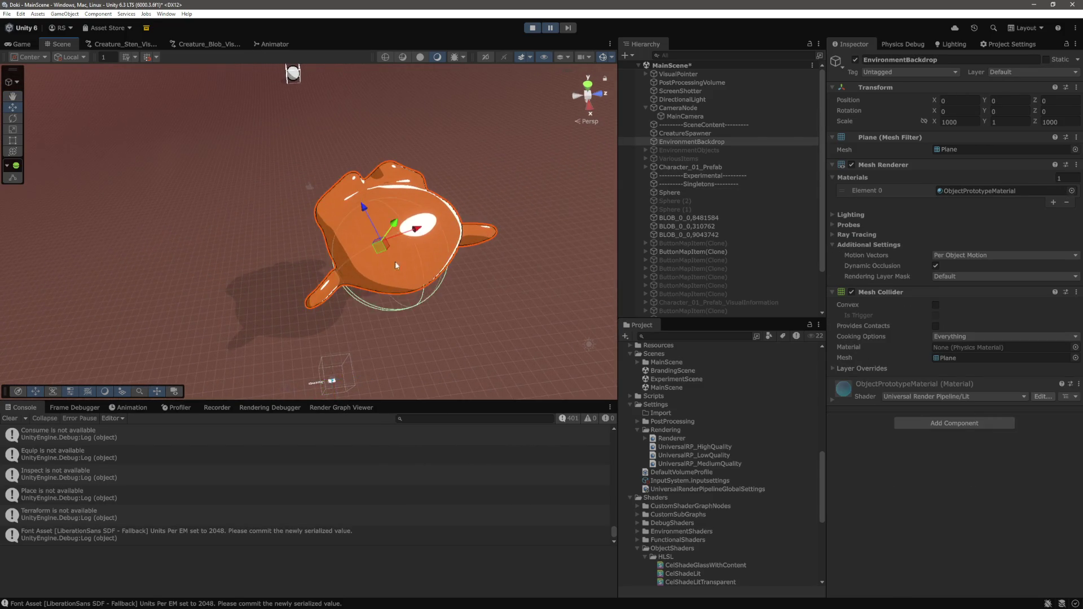
{"action": "left_click", "coordinate": [494, 223]}
- Try a dark and then a strong red albedo colour on Suzanne's material
{"action": "left_click", "coordinate": [1069, 468]}
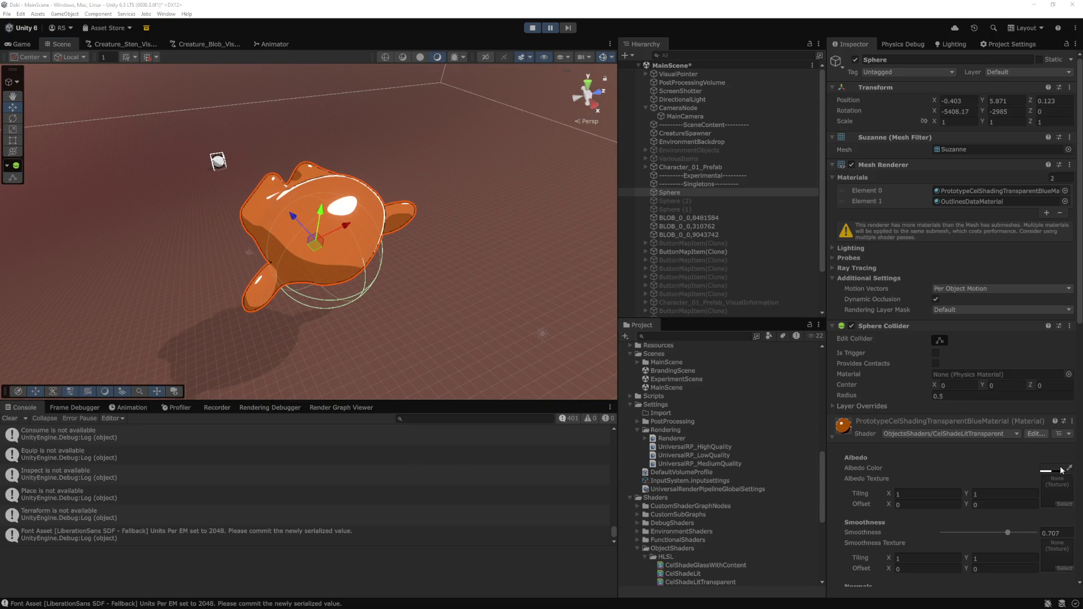
{"action": "left_click", "coordinate": [1038, 472]}
{"action": "left_click", "coordinate": [1054, 470]}
{"action": "left_click_drag", "start_coordinate": [1037, 327], "coordinate": [1046, 335]}
{"action": "left_click", "coordinate": [987, 471]}
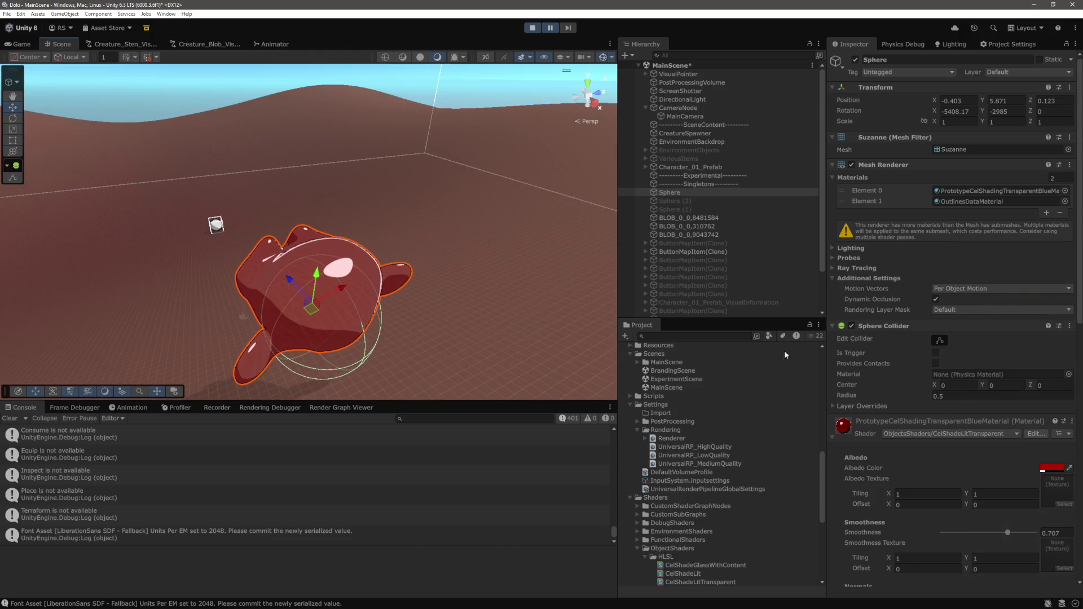
{"action": "left_click", "coordinate": [1071, 437]}
- Lighten the albedo to pale grey DCDCDC and drop its alpha to about 11
{"action": "mouse_move", "coordinate": [1010, 318]}
{"action": "left_mouse_down"}
{"action": "mouse_move", "coordinate": [953, 300]}
{"action": "mouse_move", "coordinate": [953, 344]}
{"action": "mouse_move", "coordinate": [954, 325]}
{"action": "left_mouse_up"}
{"action": "left_click_drag", "start_coordinate": [990, 471], "coordinate": [972, 470]}
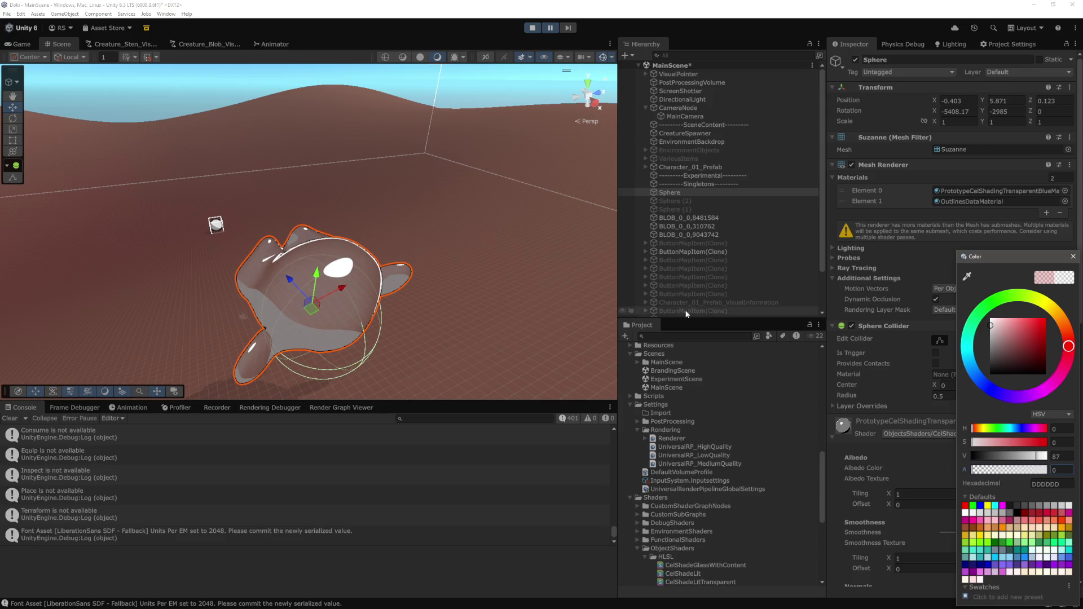
{"action": "left_click", "coordinate": [490, 255]}
{"action": "mouse_move", "coordinate": [490, 255]}
{"action": "left_mouse_down"}
{"action": "mouse_move", "coordinate": [450, 93]}
{"action": "mouse_move", "coordinate": [456, 190]}
{"action": "mouse_move", "coordinate": [473, 206]}
{"action": "mouse_move", "coordinate": [423, 174]}
{"action": "mouse_move", "coordinate": [440, 194]}
{"action": "mouse_move", "coordinate": [425, 159]}
{"action": "mouse_move", "coordinate": [408, 195]}
{"action": "mouse_move", "coordinate": [373, 152]}
{"action": "left_mouse_up"}
{"action": "key", "text": "w"}
{"action": "left_click", "coordinate": [365, 144]}
{"action": "left_click", "coordinate": [1052, 468]}
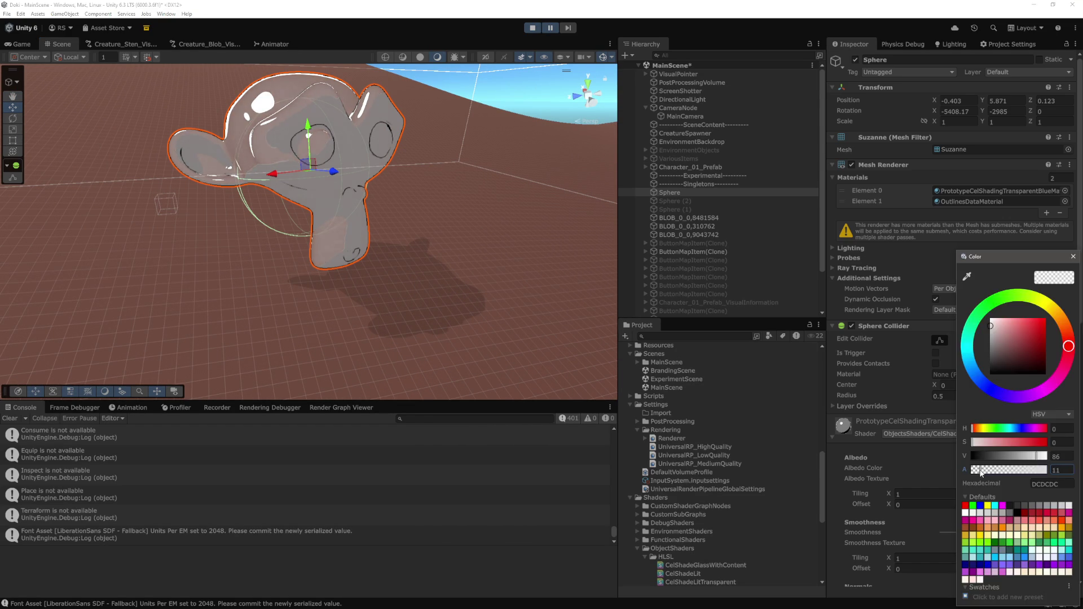
{"action": "left_click", "coordinate": [489, 90]}
{"action": "scroll", "coordinate": [513, 150], "scroll_direction": "up", "scroll_amount": 3}
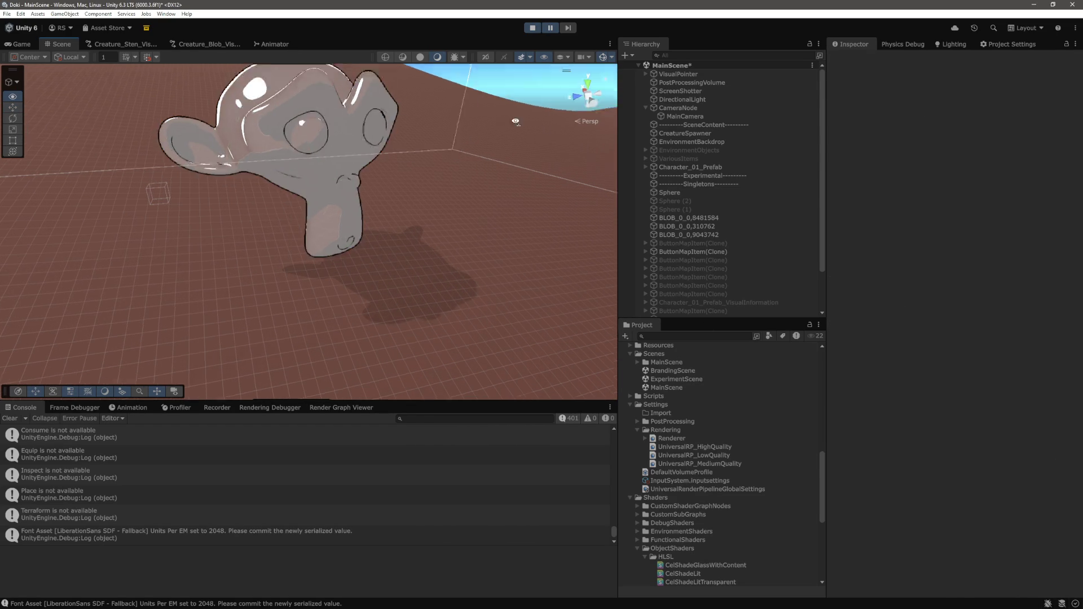
- Enter 0.5 for Suzanne's Transparency Reduction Multiplier under Lighting Other
{"action": "scroll", "coordinate": [513, 151], "scroll_direction": "down", "scroll_amount": 3}
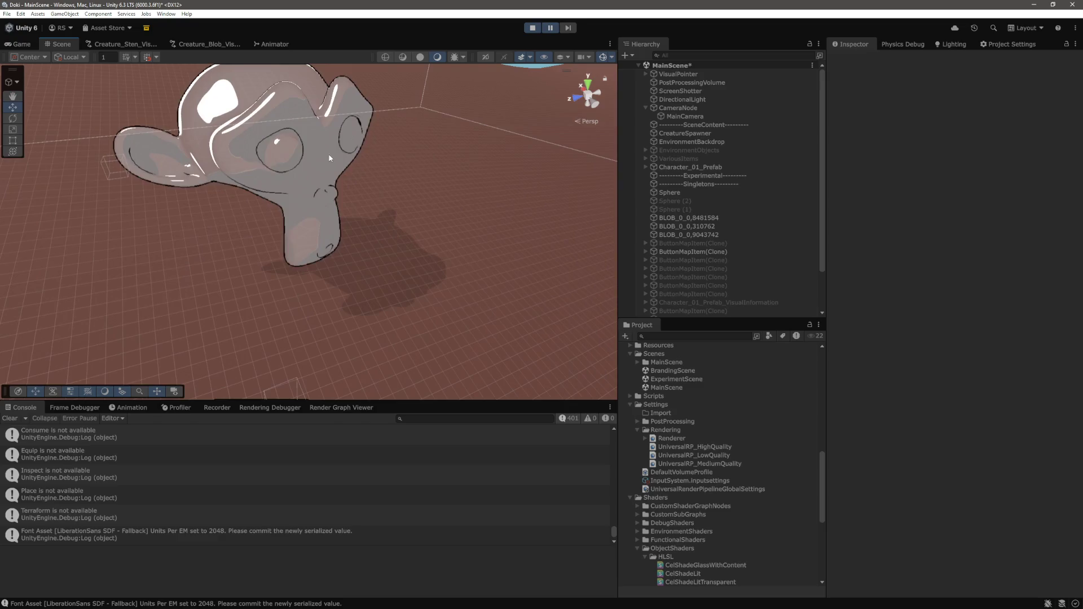
{"action": "left_click", "coordinate": [265, 169]}
{"action": "scroll", "coordinate": [973, 334], "scroll_direction": "down", "scroll_amount": 1}
{"action": "scroll", "coordinate": [974, 333], "scroll_direction": "down", "scroll_amount": 4}
{"action": "left_click_drag", "start_coordinate": [1008, 372], "coordinate": [947, 377]}
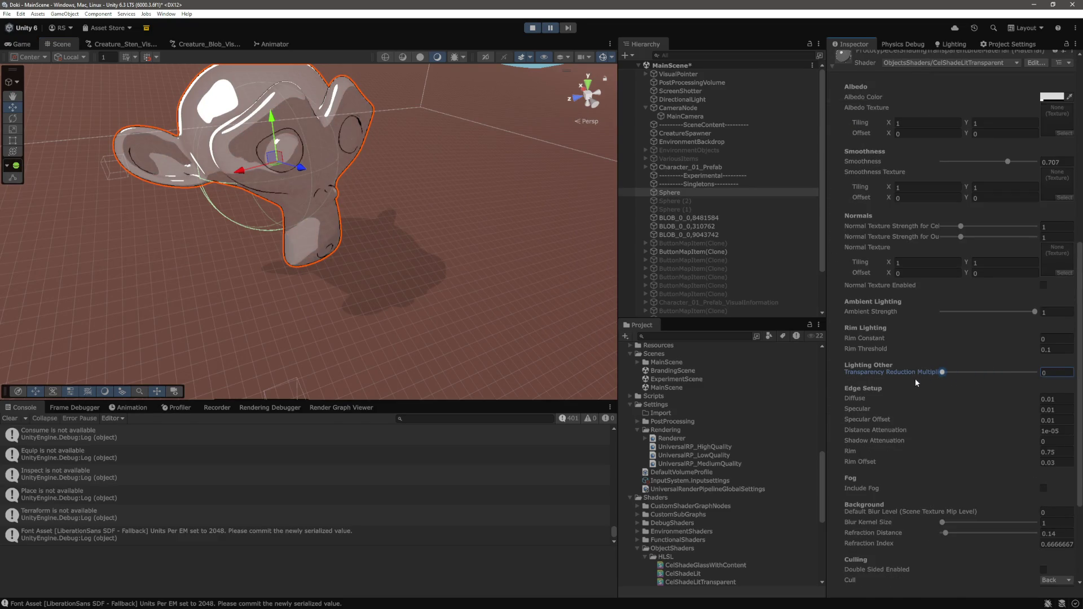
{"action": "left_click", "coordinate": [1054, 375]}
{"action": "type", "text": "0.5"}
{"action": "key", "text": "Return"}
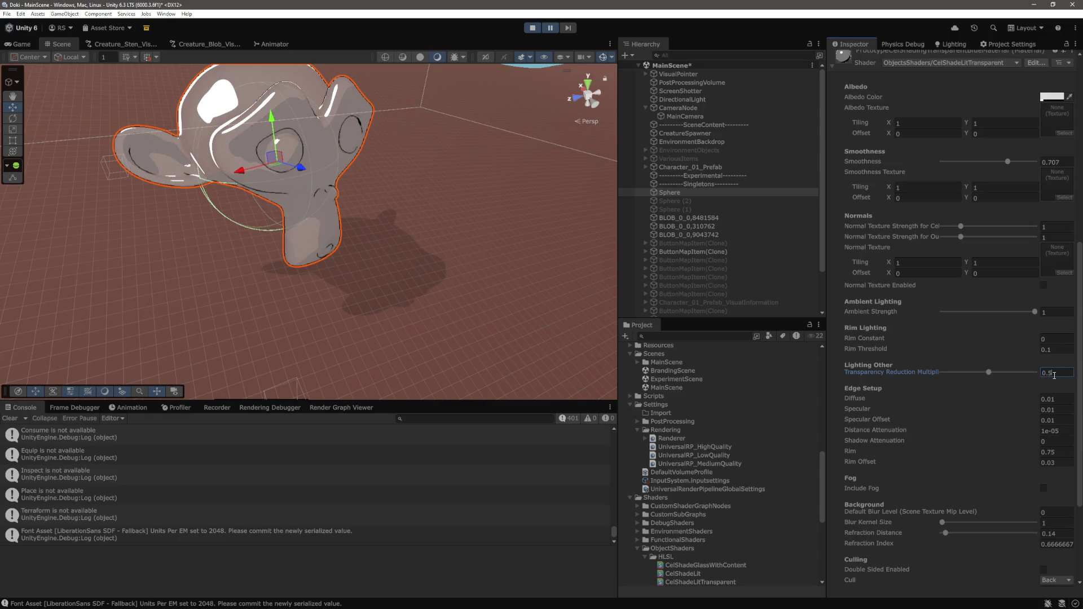
{"action": "mouse_move", "coordinate": [465, 140]}
{"action": "left_mouse_down"}
{"action": "mouse_move", "coordinate": [519, 149]}
{"action": "mouse_move", "coordinate": [517, 86]}
{"action": "mouse_move", "coordinate": [447, 249]}
{"action": "mouse_move", "coordinate": [475, 256]}
{"action": "mouse_move", "coordinate": [469, 226]}
{"action": "mouse_move", "coordinate": [486, 208]}
{"action": "mouse_move", "coordinate": [329, 252]}
{"action": "mouse_move", "coordinate": [494, 180]}
{"action": "mouse_move", "coordinate": [357, 235]}
{"action": "mouse_move", "coordinate": [530, 225]}
{"action": "mouse_move", "coordinate": [516, 199]}
{"action": "mouse_move", "coordinate": [459, 202]}
{"action": "mouse_move", "coordinate": [370, 99]}
{"action": "left_mouse_up"}
{"action": "left_click", "coordinate": [517, 86]}
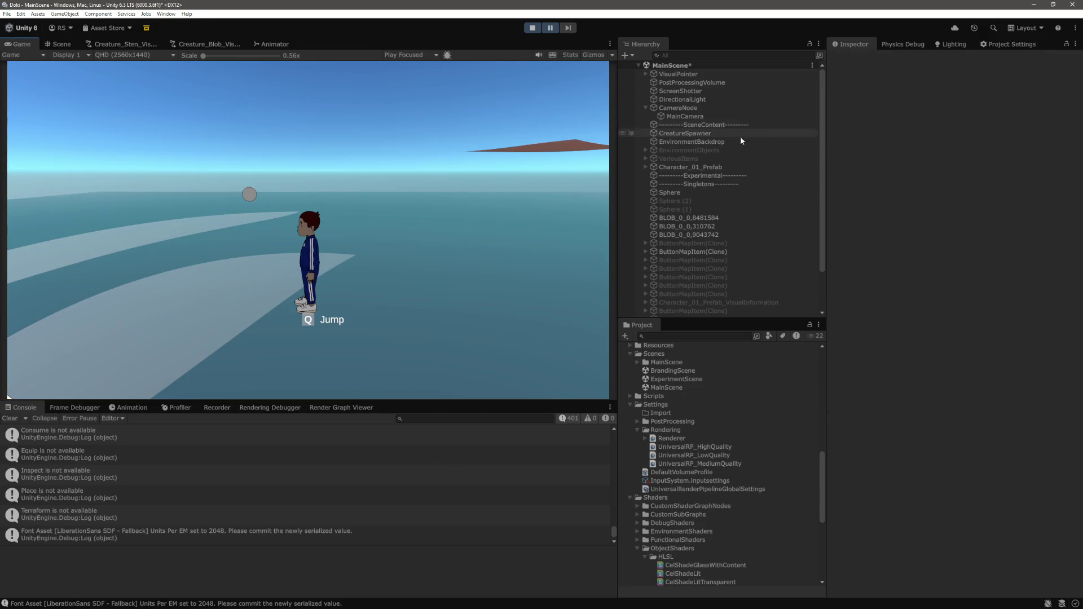
- Move CameraNode to X 3.36, Y 6.1 so it frames Suzanne
{"action": "left_click", "coordinate": [686, 107]}
{"action": "left_click_drag", "start_coordinate": [987, 109], "coordinate": [1075, 111]}
{"action": "left_click_drag", "start_coordinate": [7, 125], "coordinate": [1079, 137]}
{"action": "mouse_move", "coordinate": [935, 101]}
{"action": "left_mouse_down"}
{"action": "mouse_move", "coordinate": [963, 106]}
{"action": "mouse_move", "coordinate": [952, 104]}
{"action": "left_mouse_up"}
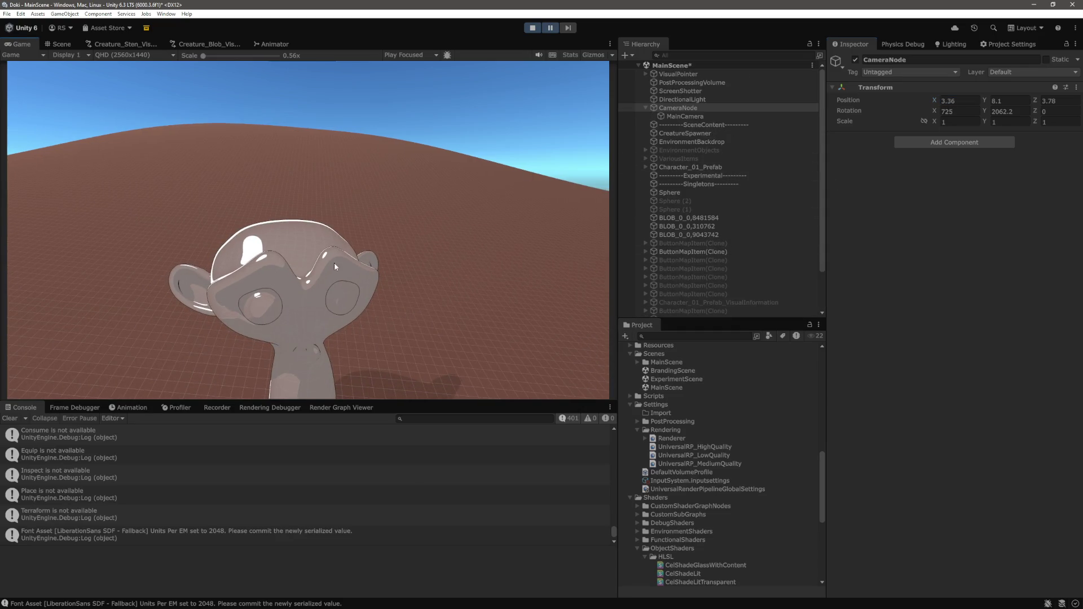
- Raise Suzanne slightly to position -0.351, 6.244, 0.137 in the Scene view
{"action": "left_click", "coordinate": [59, 44]}
{"action": "left_click", "coordinate": [419, 212]}
{"action": "scroll", "coordinate": [419, 217], "scroll_direction": "up", "scroll_amount": 3}
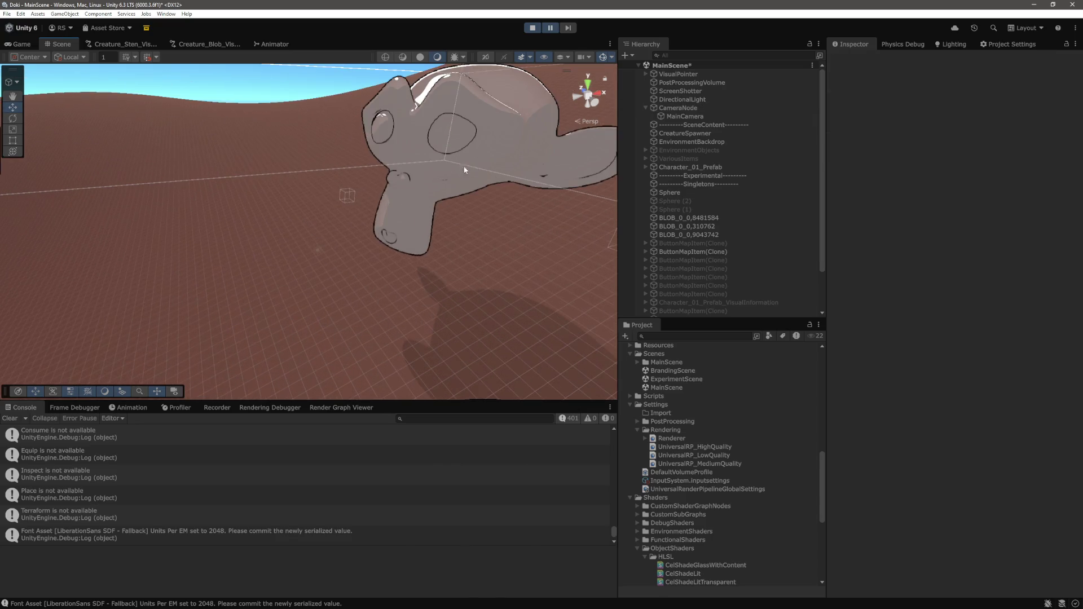
{"action": "left_click", "coordinate": [359, 248]}
{"action": "key", "text": "f"}
{"action": "left_click_drag", "start_coordinate": [359, 248], "coordinate": [364, 216]}
- Spin and tilt Suzanne in the Game view and reset Transparency Reduction Multiplier to 0.5
{"action": "left_click", "coordinate": [21, 44]}
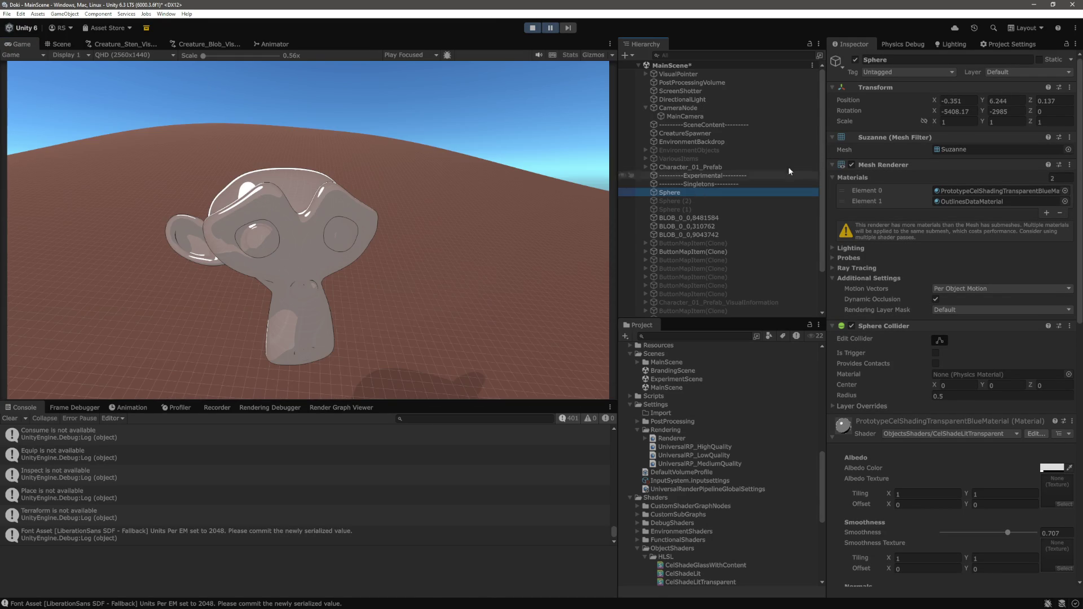
{"action": "left_click_drag", "start_coordinate": [506, 136], "coordinate": [124, 148]}
{"action": "left_click_drag", "start_coordinate": [934, 111], "coordinate": [891, 113]}
{"action": "scroll", "coordinate": [945, 424], "scroll_direction": "down", "scroll_amount": 10}
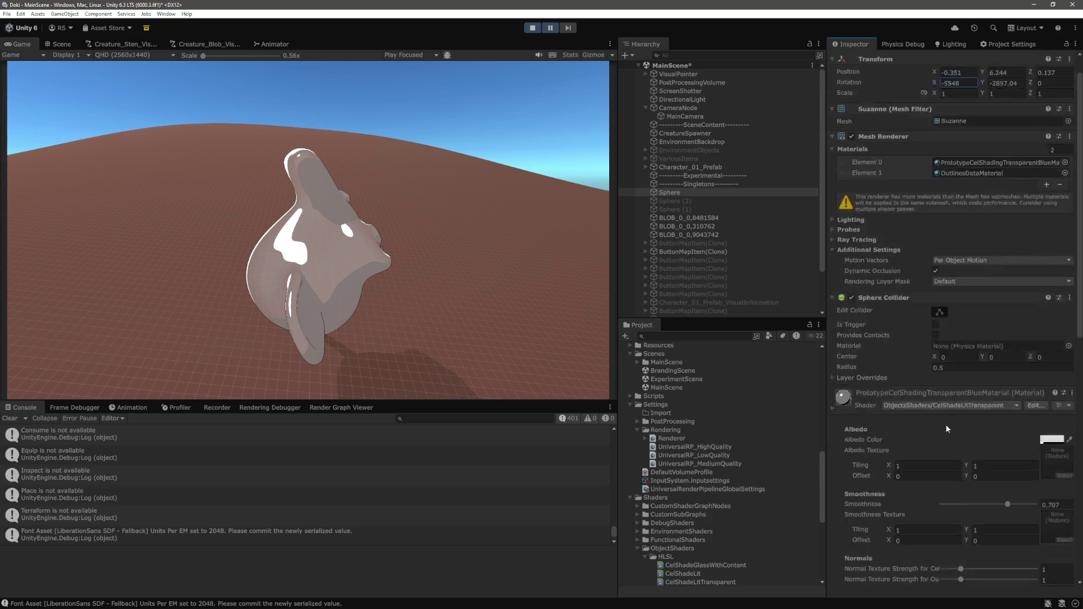
{"action": "scroll", "coordinate": [1016, 314], "scroll_direction": "down", "scroll_amount": 2}
{"action": "left_click_drag", "start_coordinate": [989, 315], "coordinate": [934, 320]}
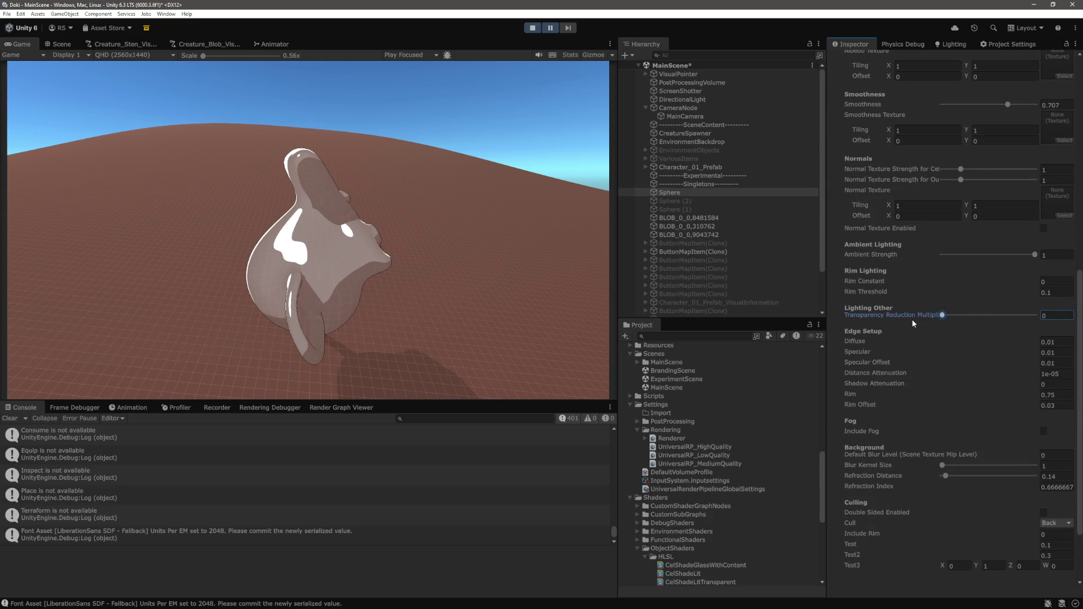
{"action": "left_click", "coordinate": [1054, 315]}
{"action": "type", "text": "0.5"}
- Set the material's Test to 0.5 and Test3's Y to 1, then exit Play mode
{"action": "scroll", "coordinate": [920, 370], "scroll_direction": "down", "scroll_amount": 3}
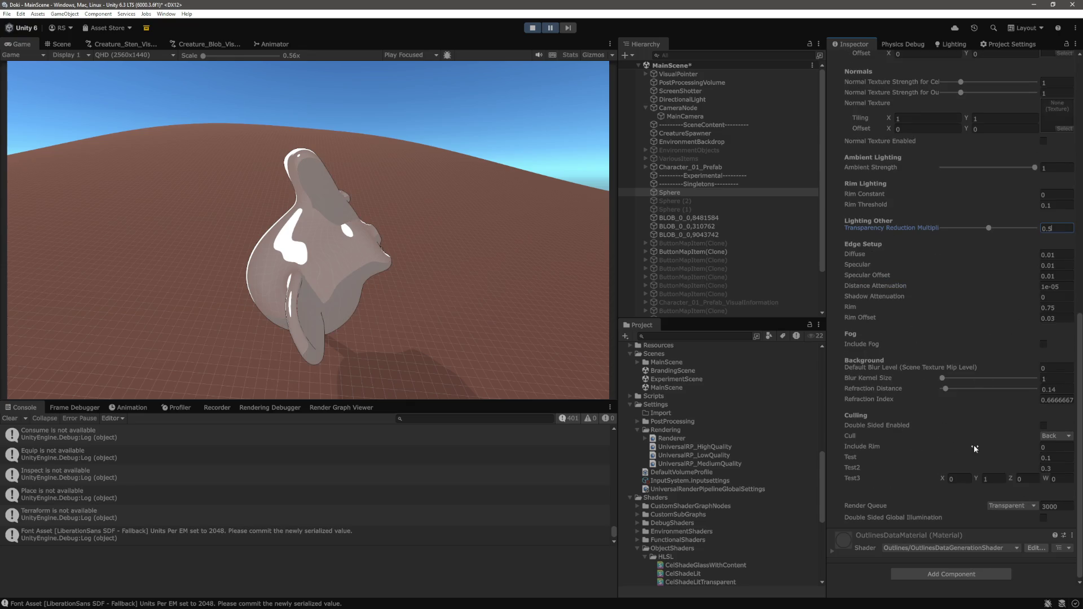
{"action": "left_click", "coordinate": [1069, 458]}
{"action": "left_click", "coordinate": [1068, 458]}
{"action": "key", "text": "BackSpace"}
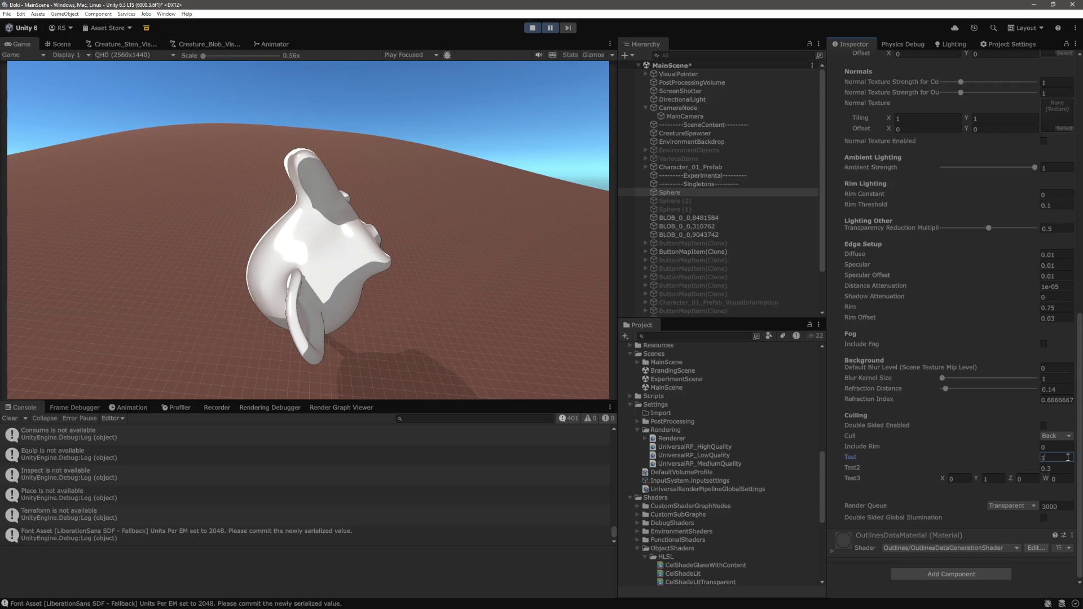
{"action": "type", "text": "05"}
{"action": "left_click", "coordinate": [998, 479]}
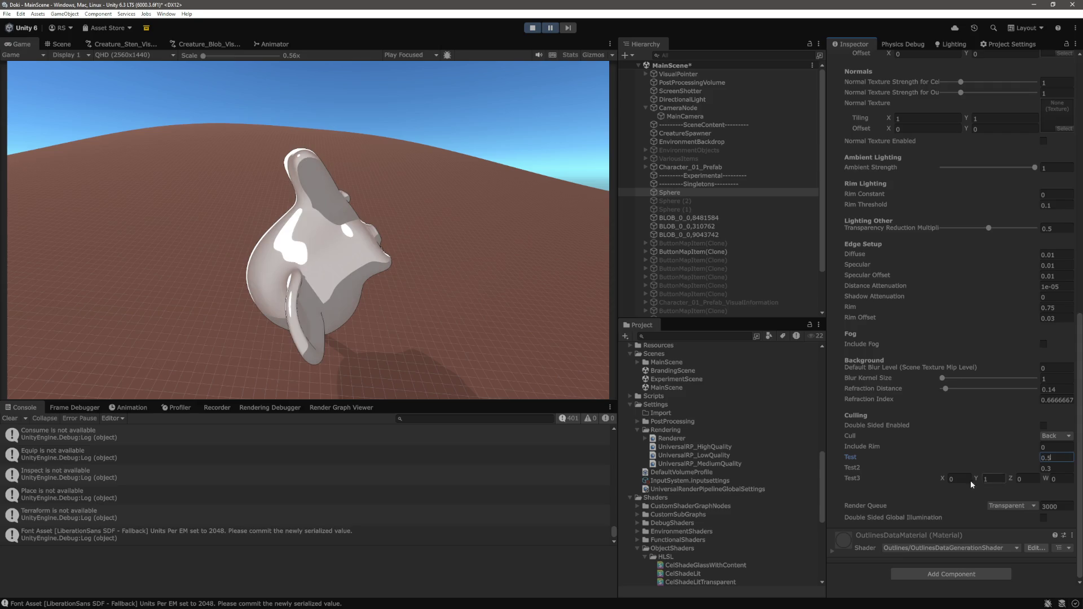
{"action": "type", "text": "0"}
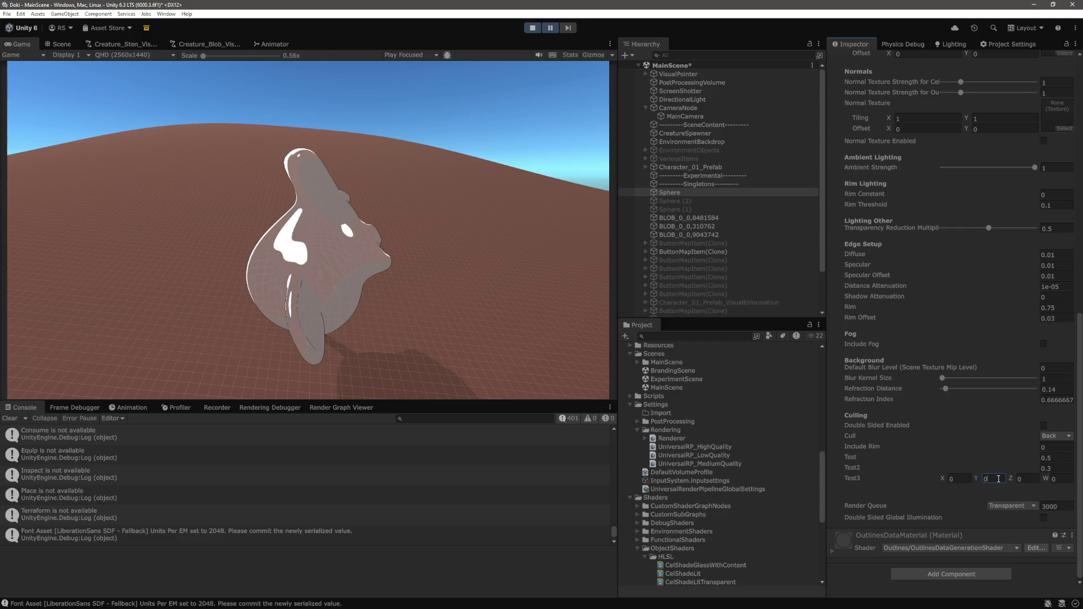
{"action": "type", "text": "1"}
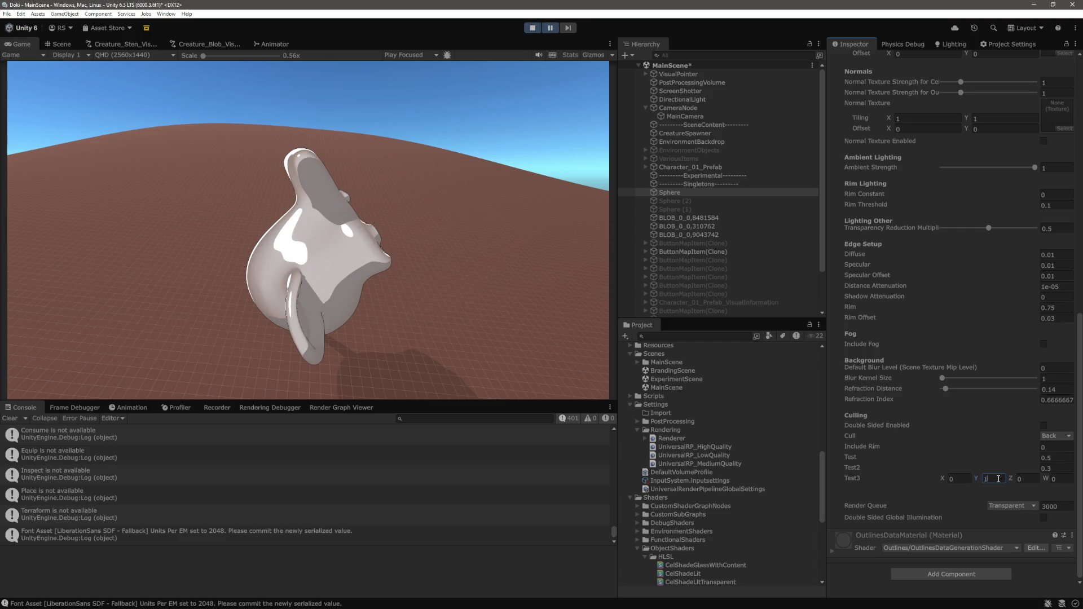
{"action": "left_click", "coordinate": [1056, 457]}
{"action": "type", "text": "-1"}
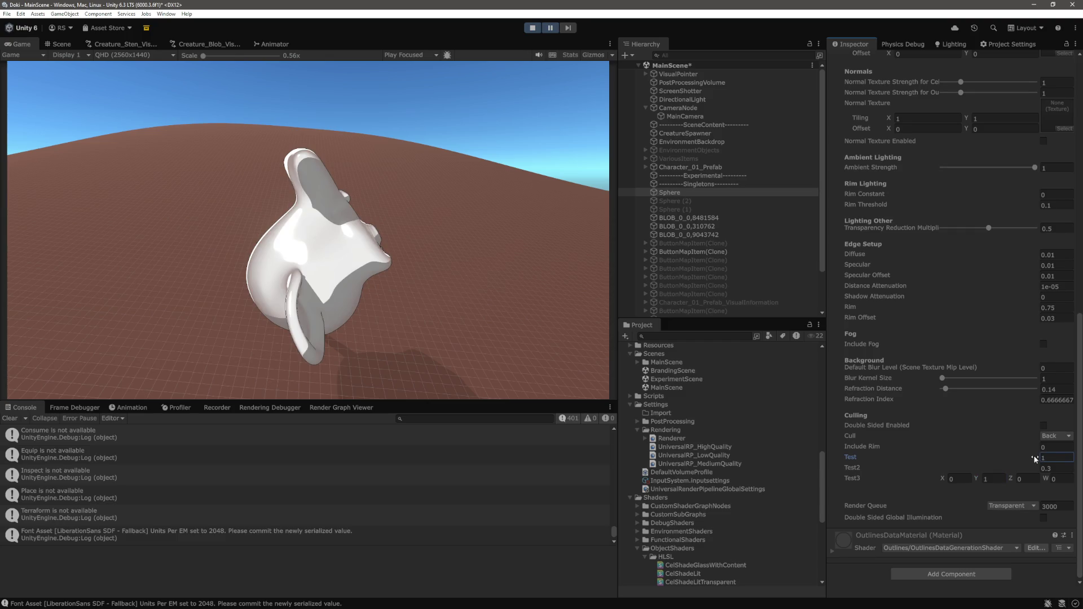
{"action": "type", "text": "0"}
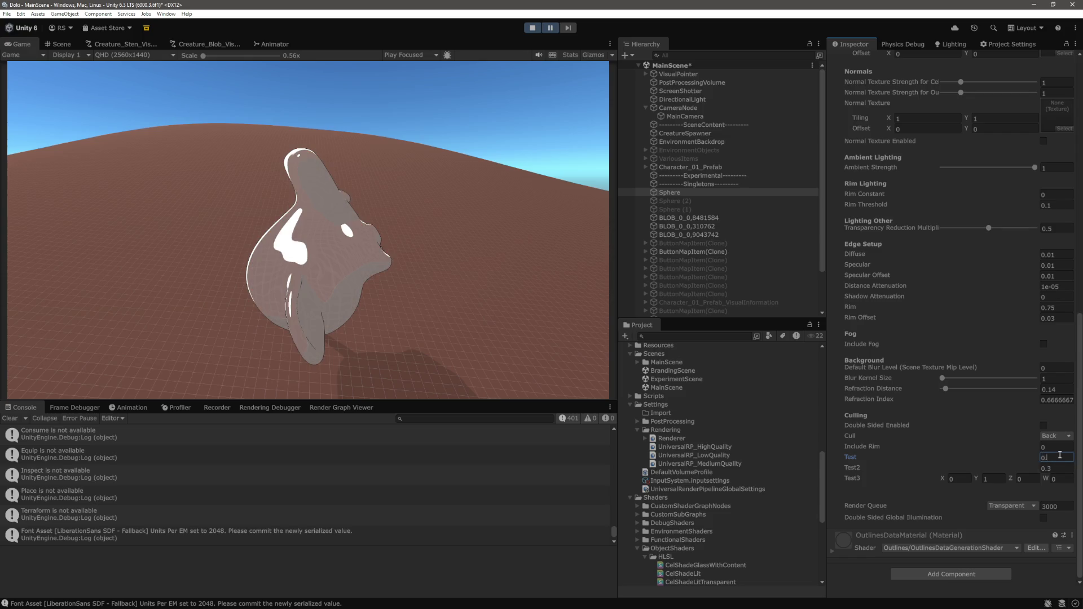
{"action": "type", "text": ".5"}
{"action": "key", "text": "Tab"}
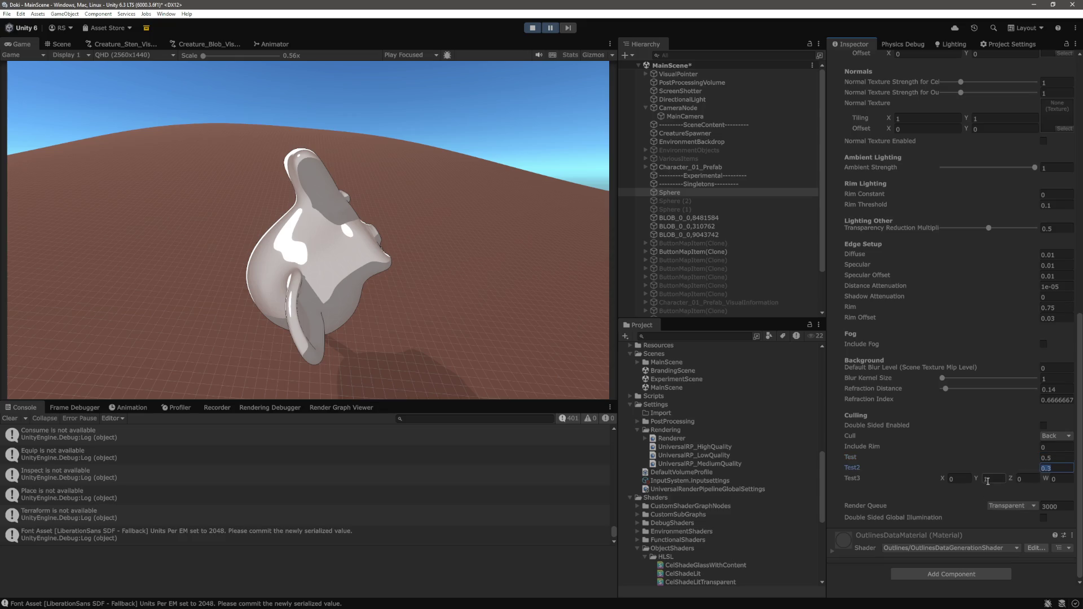
{"action": "left_click", "coordinate": [532, 28]}
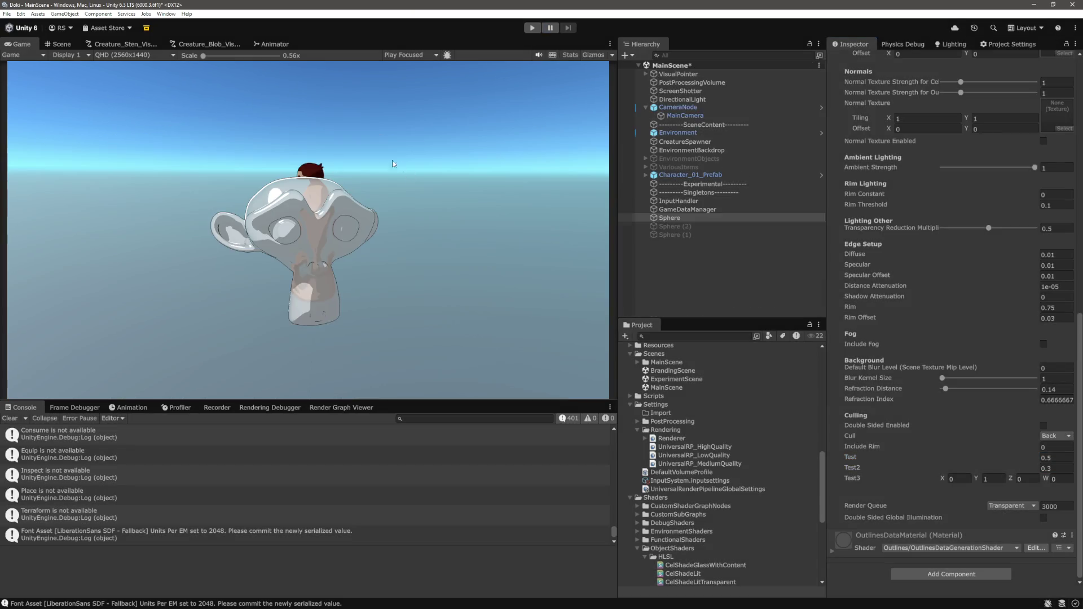
- Click empty Hierarchy space to clear the Sphere selection
{"action": "scroll", "coordinate": [385, 244], "scroll_direction": "down", "scroll_amount": 1}
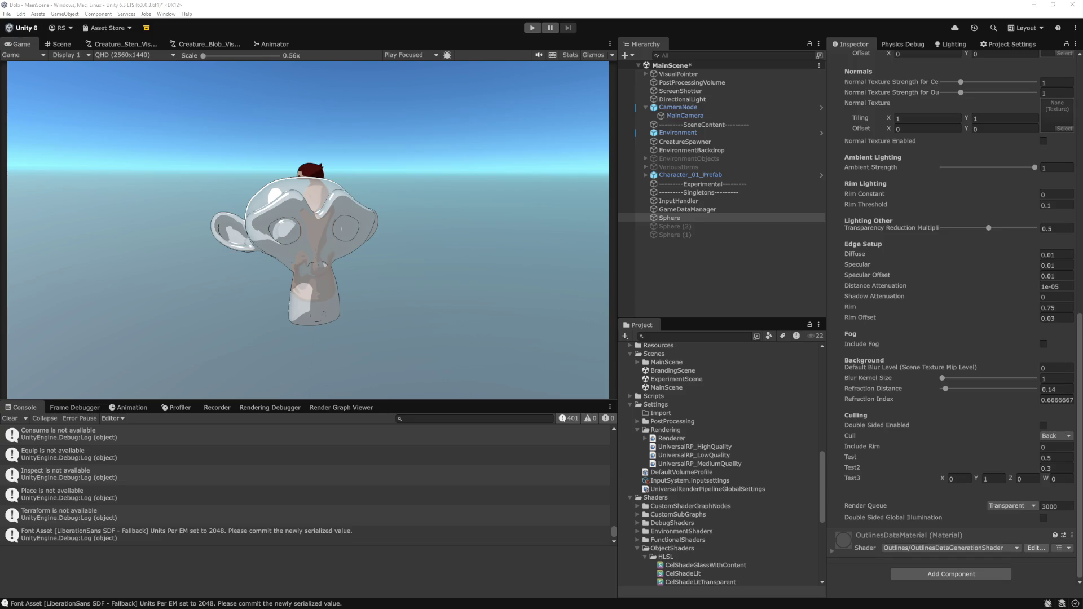
{"action": "left_click", "coordinate": [702, 255]}
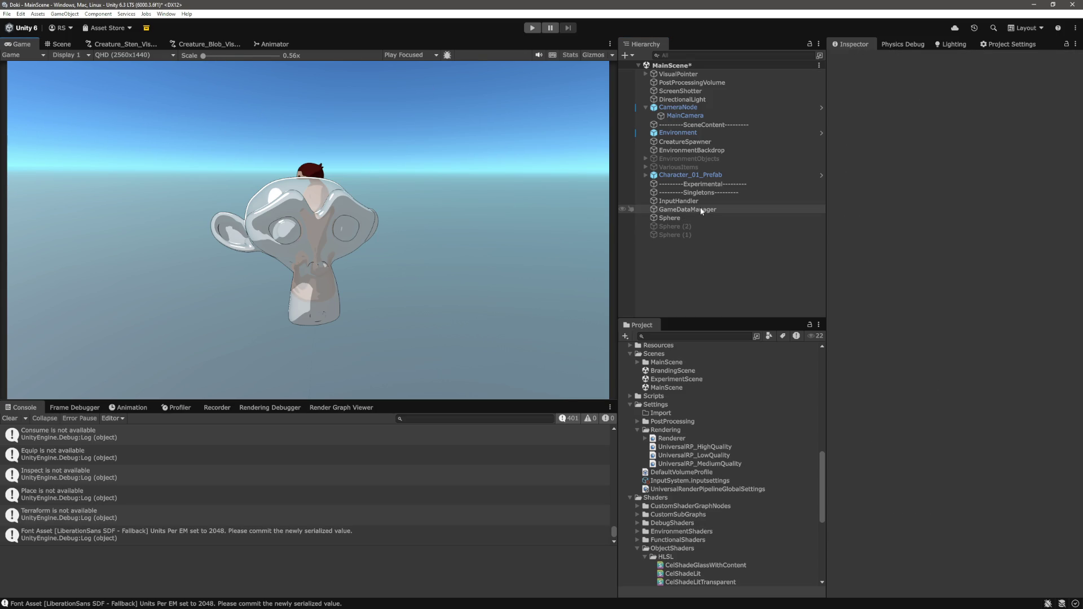
- Select the Sphere and rotate the monkey head around its X axis
{"action": "left_click", "coordinate": [681, 220]}
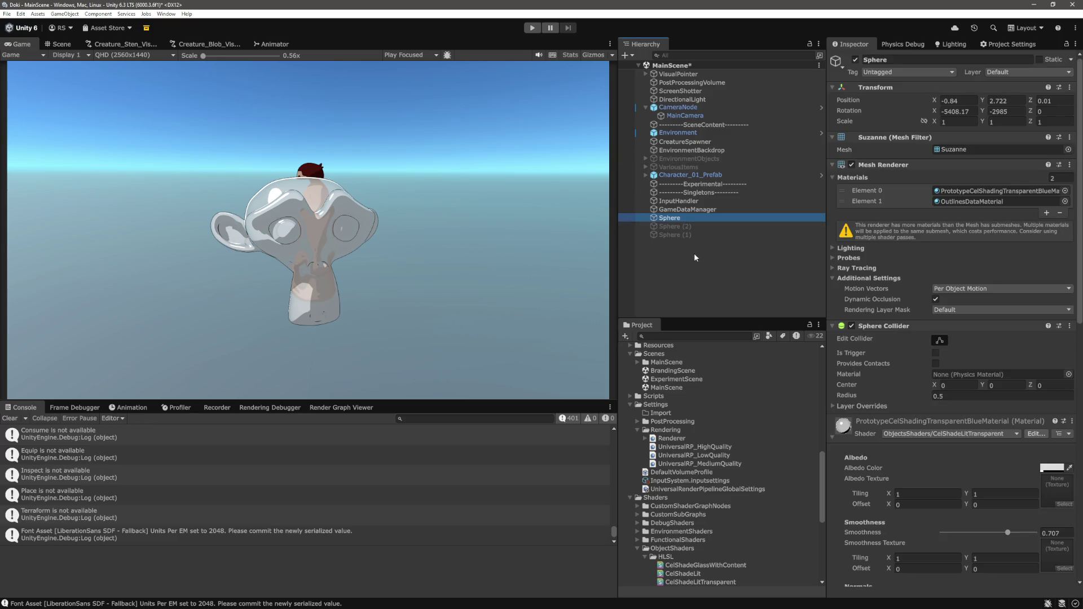
{"action": "left_click_drag", "start_coordinate": [935, 111], "coordinate": [946, 111]}
{"action": "mouse_move", "coordinate": [728, 131]}
{"action": "left_mouse_down"}
{"action": "mouse_move", "coordinate": [583, 193]}
{"action": "mouse_move", "coordinate": [867, 200]}
{"action": "mouse_move", "coordinate": [790, 237]}
{"action": "mouse_move", "coordinate": [1044, 272]}
{"action": "mouse_move", "coordinate": [988, 339]}
{"action": "left_mouse_up"}
{"action": "scroll", "coordinate": [987, 339], "scroll_direction": "down", "scroll_amount": 10}
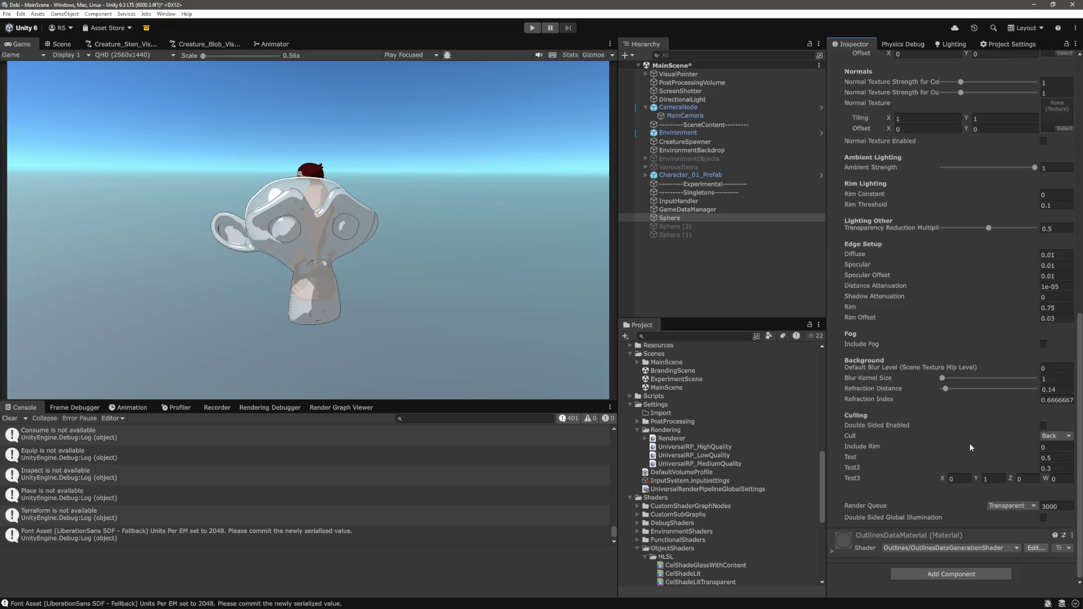
- Set the material's Test value to 0.2
{"action": "left_click", "coordinate": [1065, 458]}
{"action": "key", "text": "BackSpace"}
{"action": "type", "text": "2"}
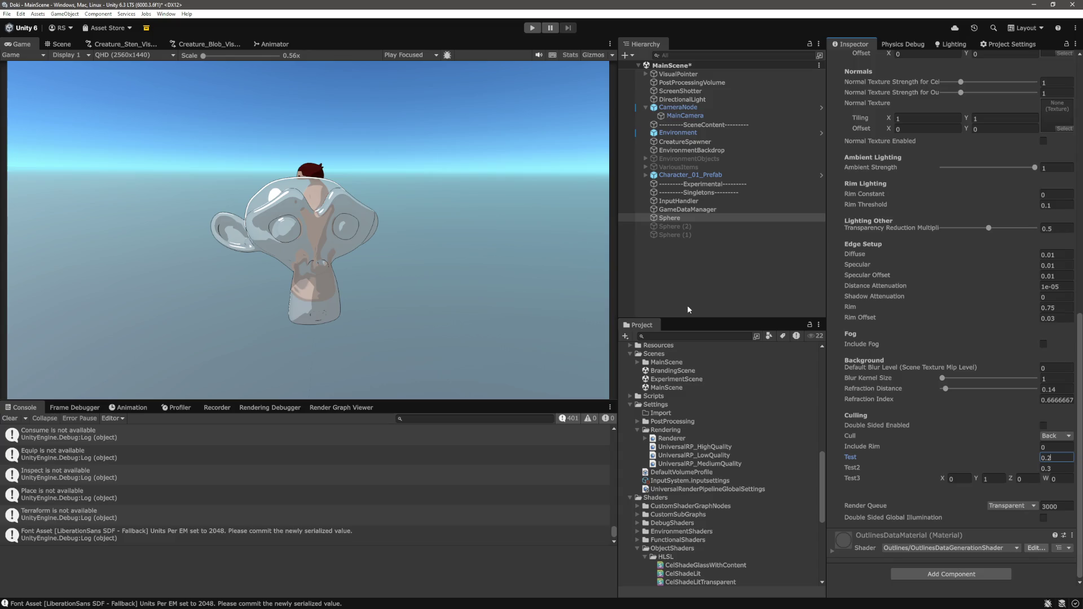
- Reselect the Sphere and turn the monkey around its Y axis to -3023
{"action": "left_click", "coordinate": [688, 307]}
{"action": "left_click", "coordinate": [693, 218]}
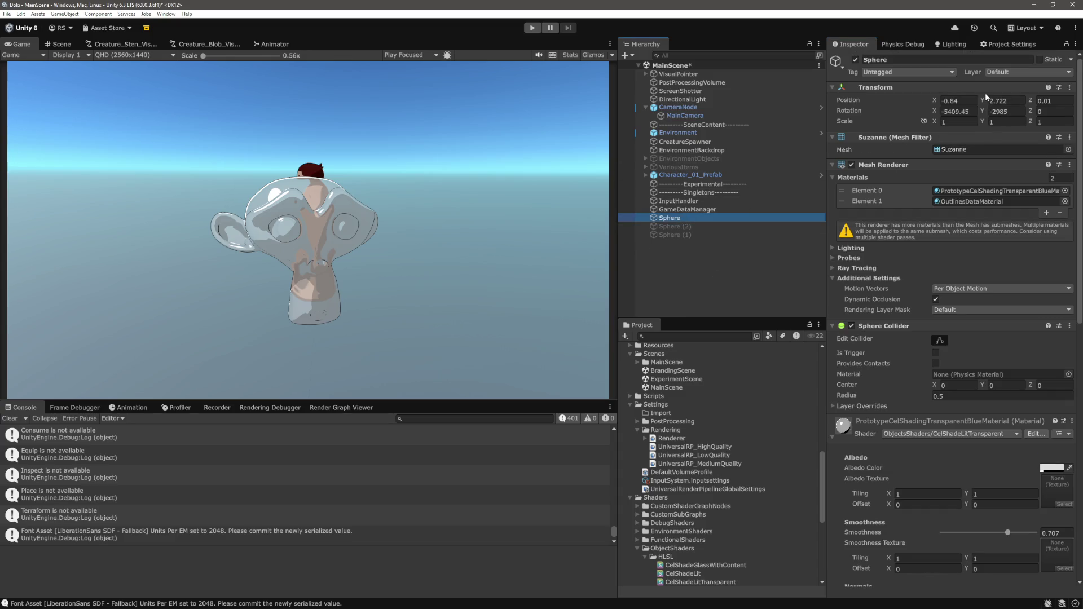
{"action": "mouse_move", "coordinate": [986, 110]}
{"action": "left_mouse_down"}
{"action": "mouse_move", "coordinate": [1015, 111]}
{"action": "mouse_move", "coordinate": [987, 115]}
{"action": "left_mouse_up"}
- Inspect the glass monkey and character up close in the Scene view
{"action": "left_click", "coordinate": [62, 45]}
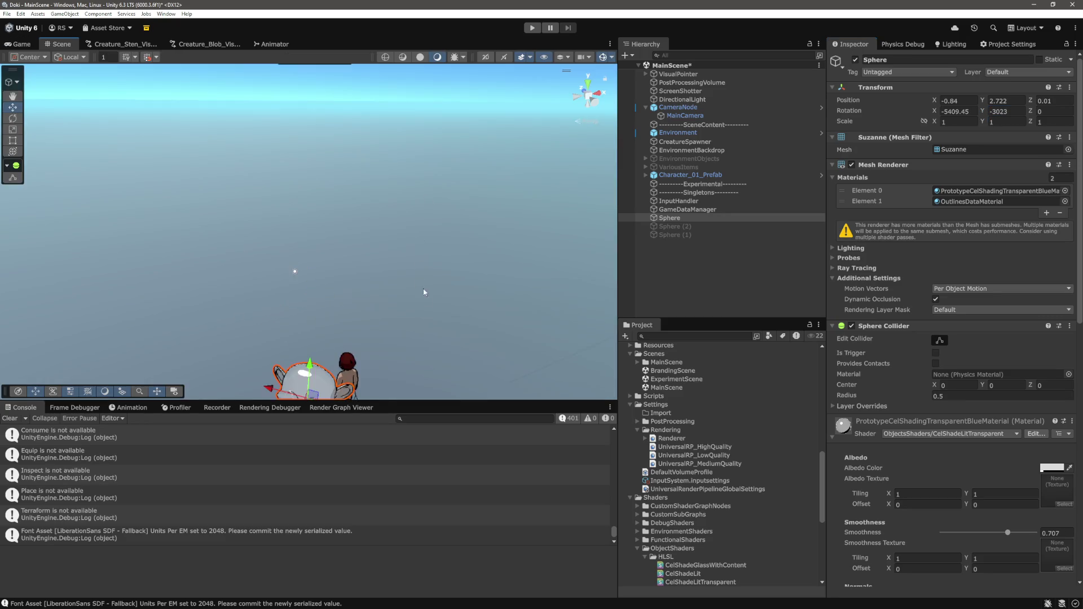
{"action": "left_click", "coordinate": [414, 215]}
{"action": "scroll", "coordinate": [414, 218], "scroll_direction": "down", "scroll_amount": 5}
{"action": "scroll", "coordinate": [430, 198], "scroll_direction": "up", "scroll_amount": 5}
{"action": "scroll", "coordinate": [430, 198], "scroll_direction": "down", "scroll_amount": 5}
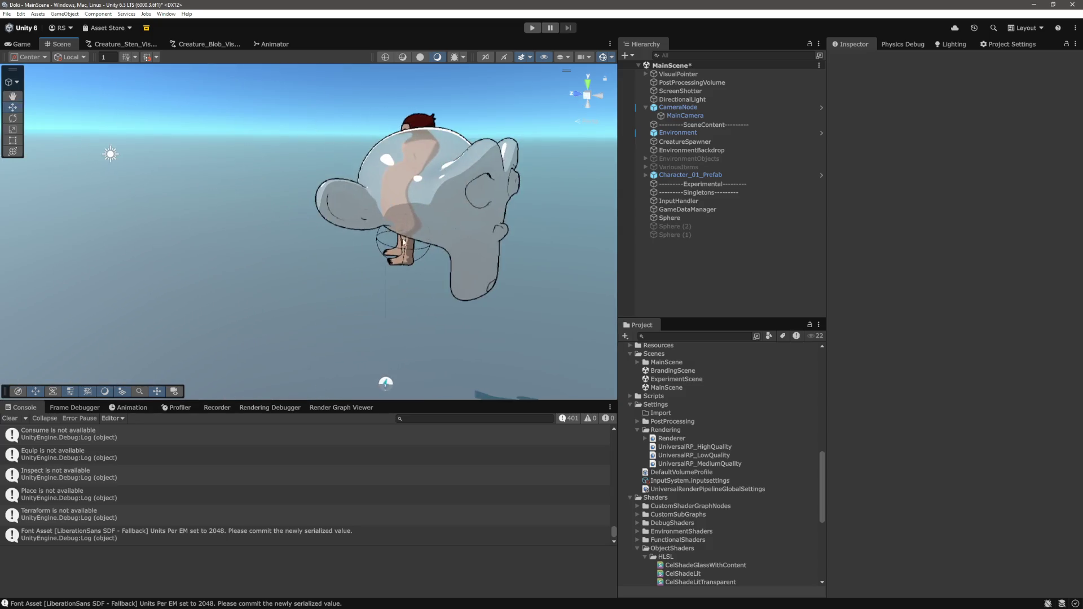
{"action": "left_click_drag", "start_coordinate": [404, 241], "coordinate": [508, 255]}
{"action": "mouse_move", "coordinate": [444, 264]}
{"action": "left_mouse_down"}
{"action": "mouse_move", "coordinate": [543, 278]}
{"action": "mouse_move", "coordinate": [515, 261]}
{"action": "left_mouse_up"}
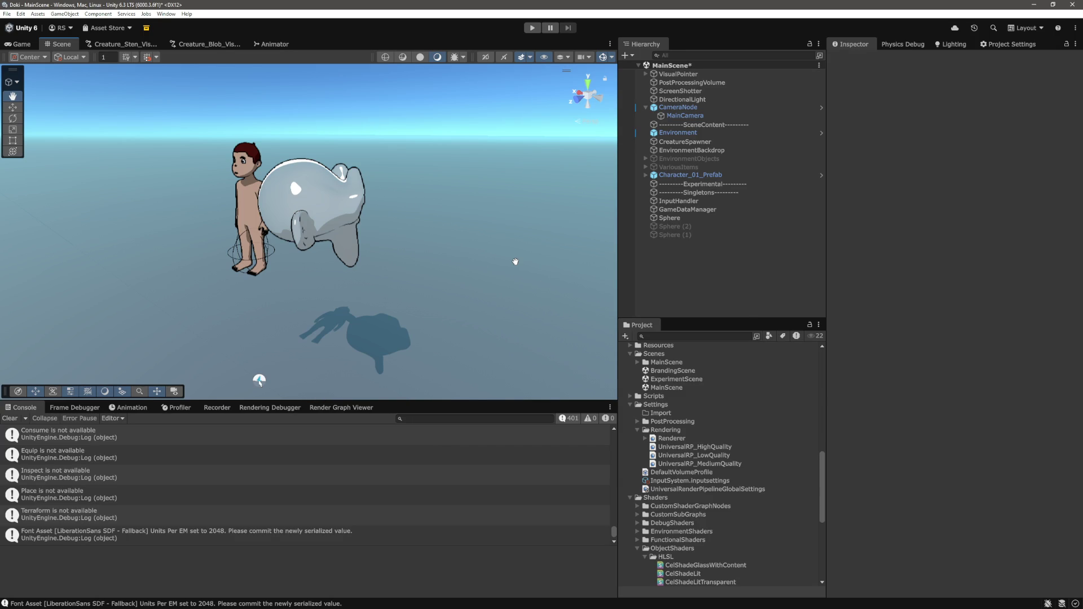
{"action": "scroll", "coordinate": [440, 268], "scroll_direction": "up", "scroll_amount": 8}
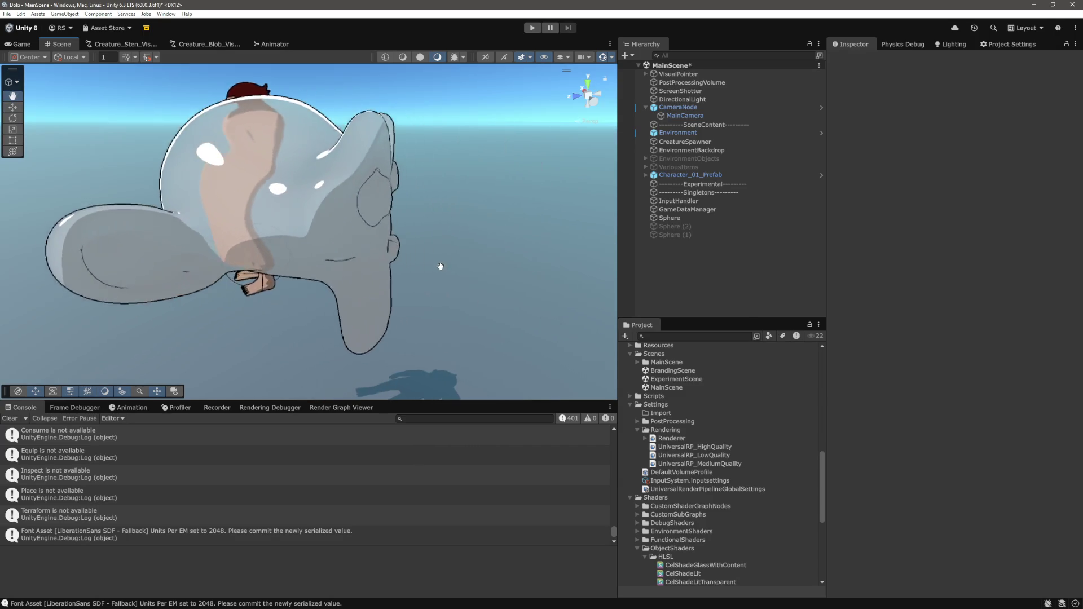
{"action": "mouse_move", "coordinate": [443, 258]}
{"action": "left_mouse_down"}
{"action": "mouse_move", "coordinate": [457, 259]}
{"action": "mouse_move", "coordinate": [351, 173]}
{"action": "mouse_move", "coordinate": [355, 192]}
{"action": "left_mouse_up"}
- Return to the Game view with the Sphere selected and its material shown
{"action": "left_click", "coordinate": [21, 44]}
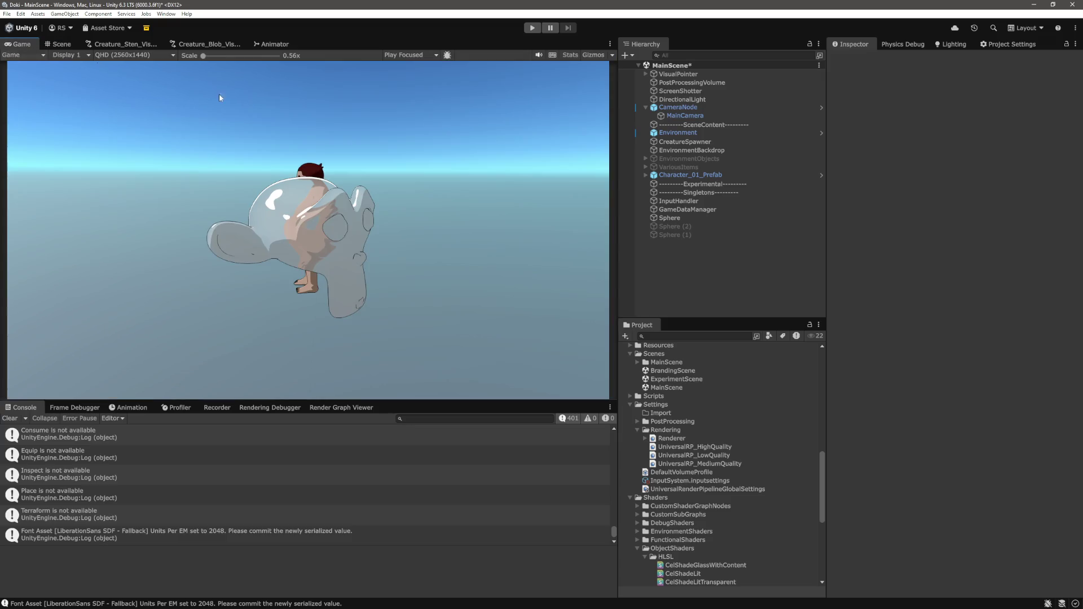
{"action": "left_click", "coordinate": [697, 218]}
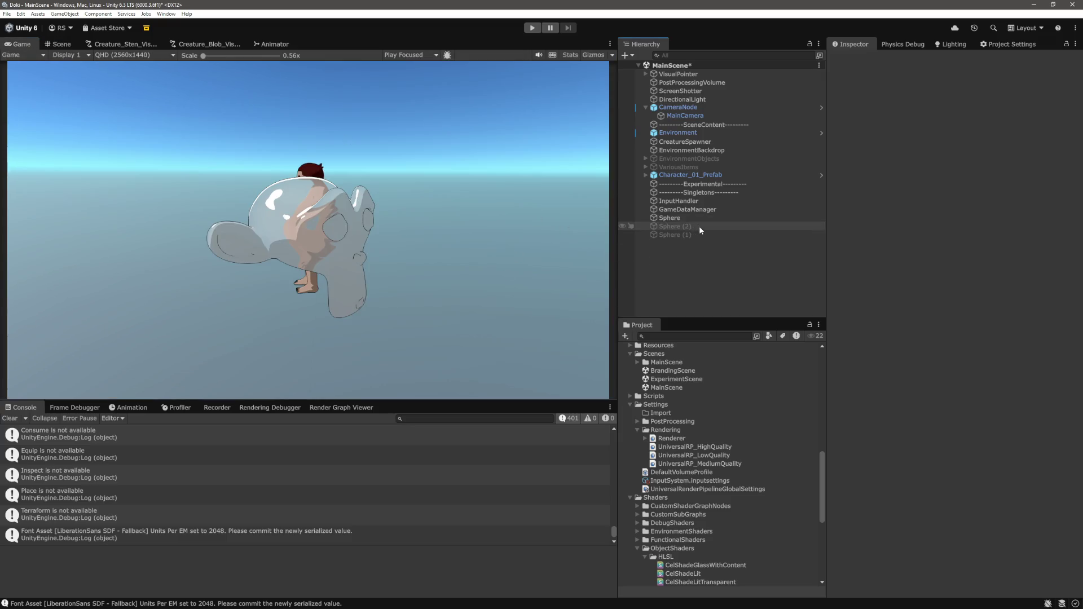
{"action": "scroll", "coordinate": [937, 486], "scroll_direction": "down", "scroll_amount": 5}
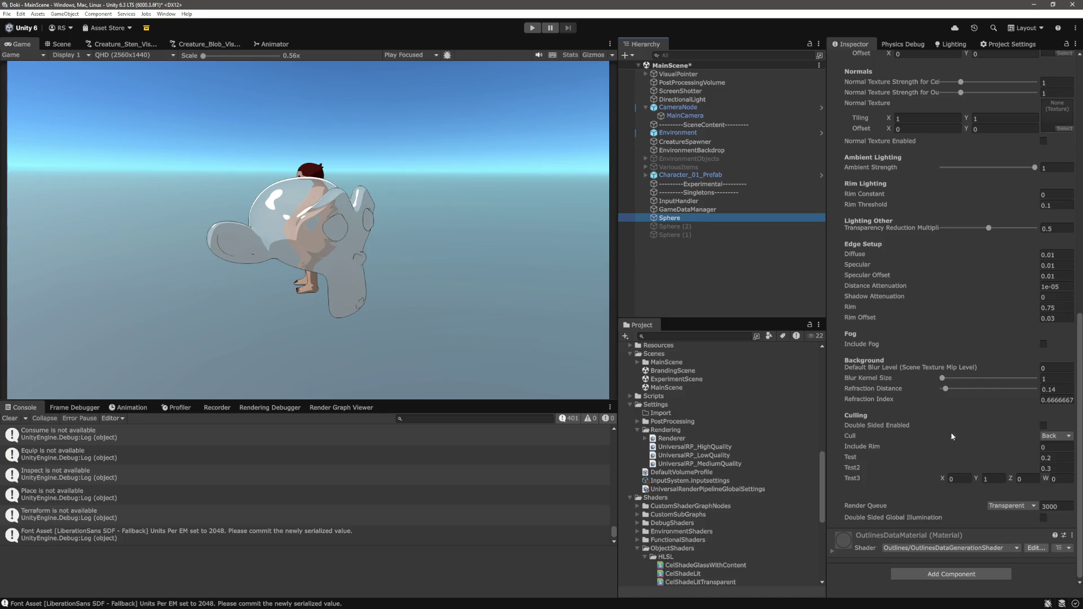
- In CelShadeLitTransparent.shader, delete the commented-out debug block on lines 243-260
{"action": "key", "text": "alt+Tab"}
{"action": "left_click", "coordinate": [603, 353]}
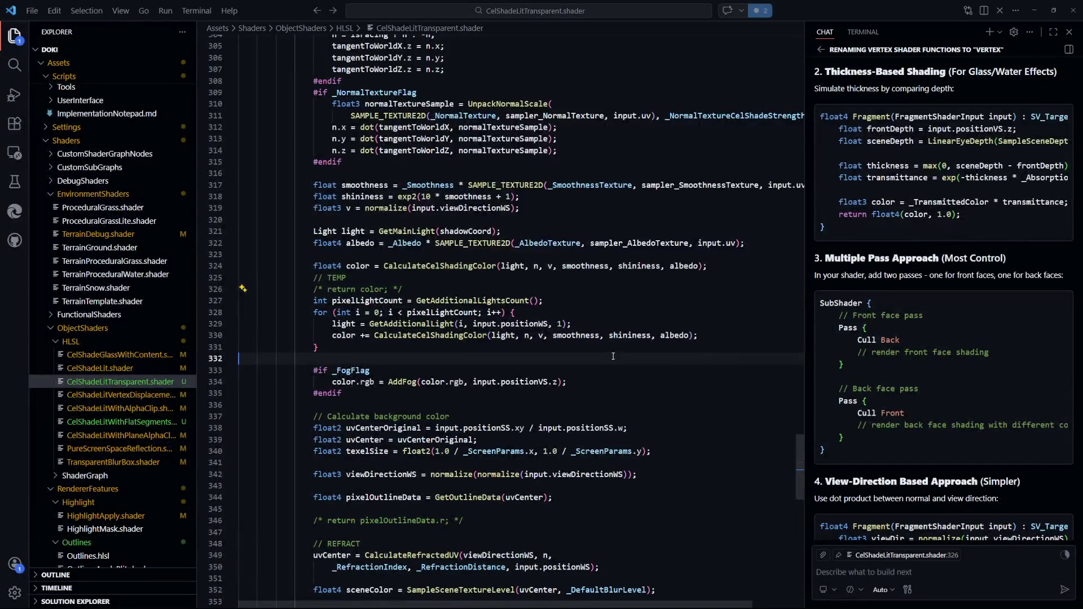
{"action": "scroll", "coordinate": [603, 353], "scroll_direction": "down", "scroll_amount": 8}
{"action": "scroll", "coordinate": [603, 354], "scroll_direction": "down", "scroll_amount": 2}
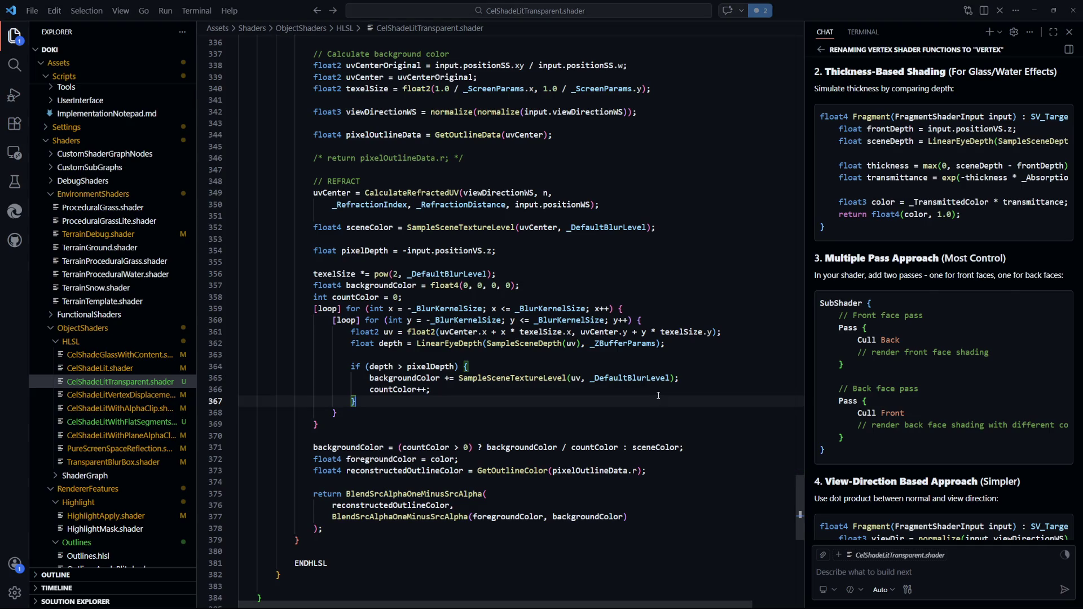
{"action": "scroll", "coordinate": [663, 404], "scroll_direction": "up", "scroll_amount": 9}
{"action": "scroll", "coordinate": [663, 403], "scroll_direction": "up", "scroll_amount": 2}
{"action": "scroll", "coordinate": [663, 403], "scroll_direction": "up", "scroll_amount": 20}
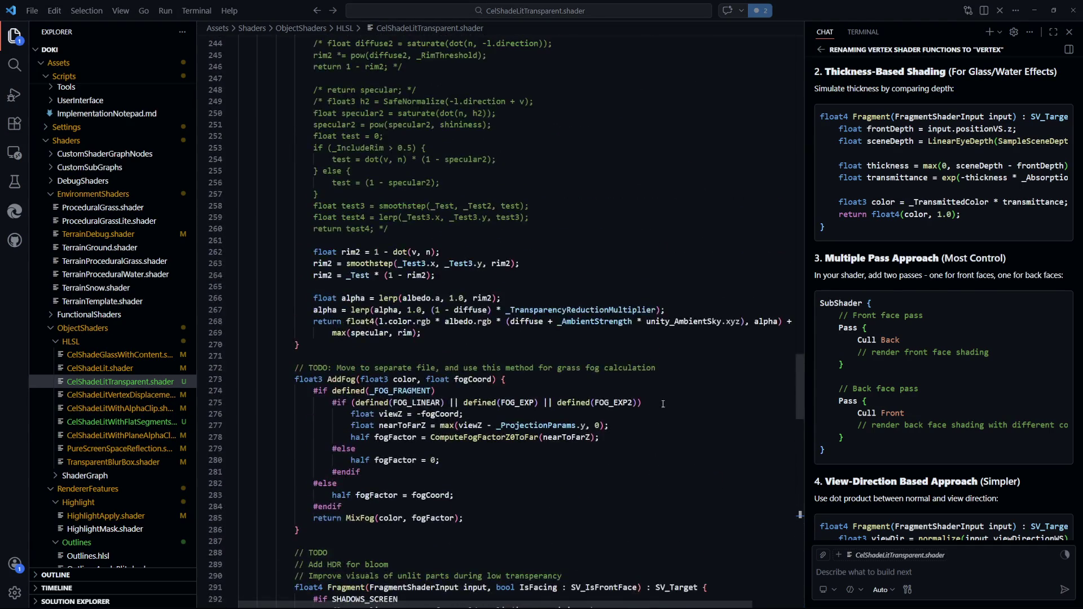
{"action": "scroll", "coordinate": [663, 404], "scroll_direction": "up", "scroll_amount": 1}
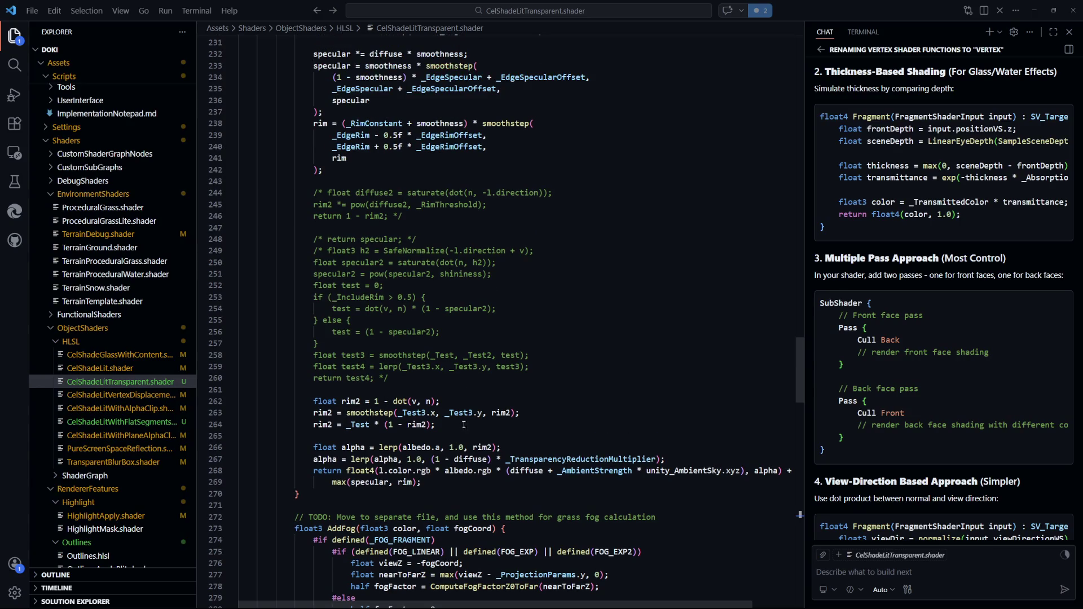
{"action": "left_click_drag", "start_coordinate": [463, 426], "coordinate": [314, 401]}
{"action": "scroll", "coordinate": [536, 401], "scroll_direction": "up", "scroll_amount": 2}
{"action": "left_click_drag", "start_coordinate": [395, 463], "coordinate": [243, 265]}
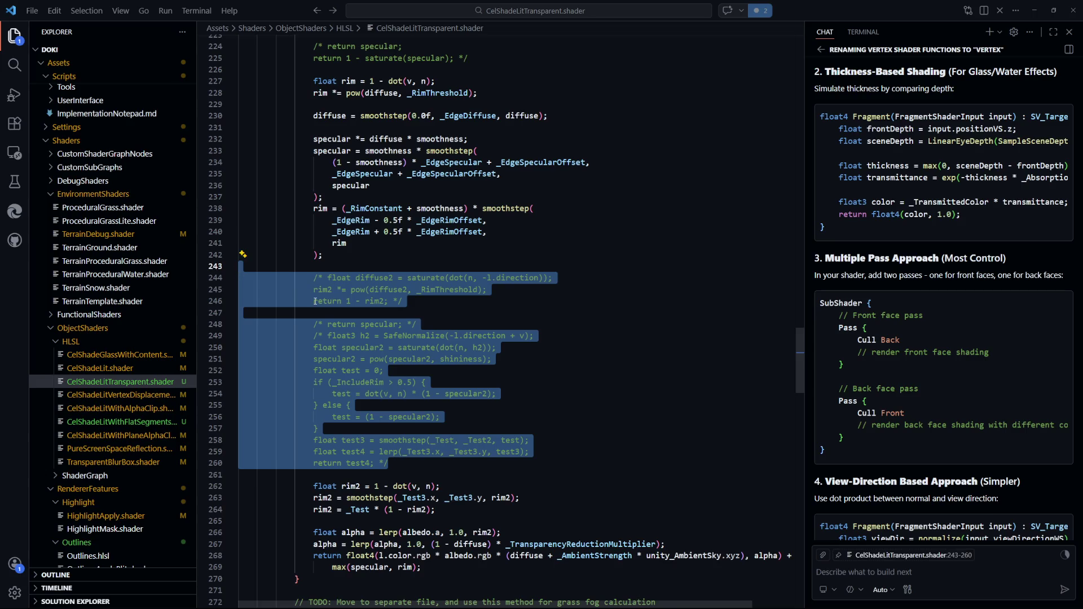
{"action": "key", "text": "BackSpace"}
- Remove the leftover blank line and the commented-out return lines
{"action": "key", "text": "BackSpace"}
{"action": "scroll", "coordinate": [534, 318], "scroll_direction": "up", "scroll_amount": 4}
{"action": "scroll", "coordinate": [535, 317], "scroll_direction": "up", "scroll_amount": 4}
{"action": "left_click_drag", "start_coordinate": [469, 251], "coordinate": [294, 227]}
{"action": "key", "text": "BackSpace"}
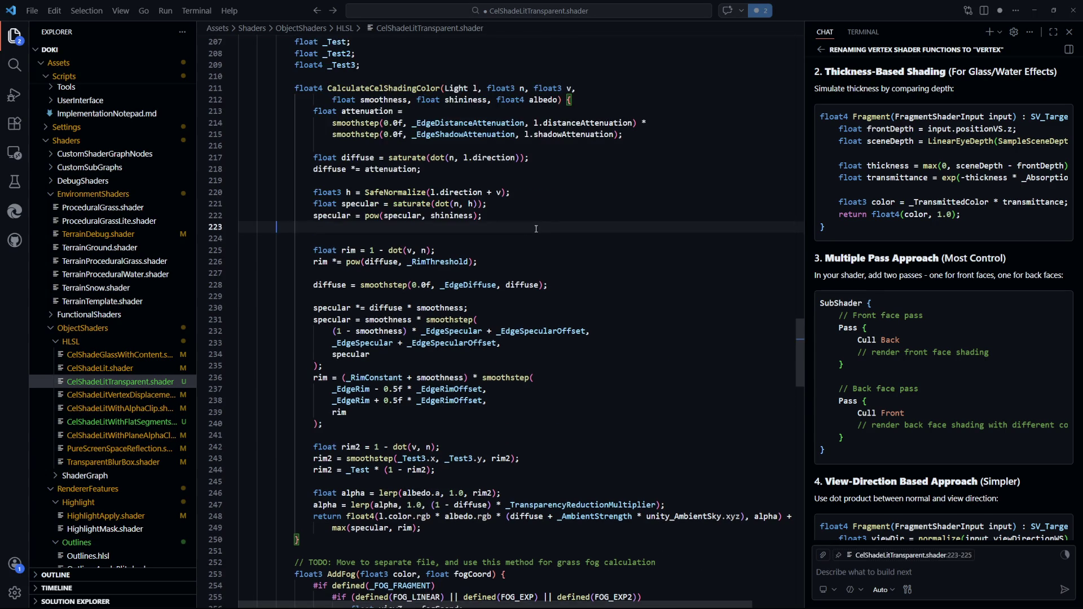
{"action": "key", "text": "BackSpace"}
- Save the cleaned-up shader file and go back to Unity
{"action": "left_click", "coordinate": [686, 297]}
{"action": "key", "text": "ctrl+s"}
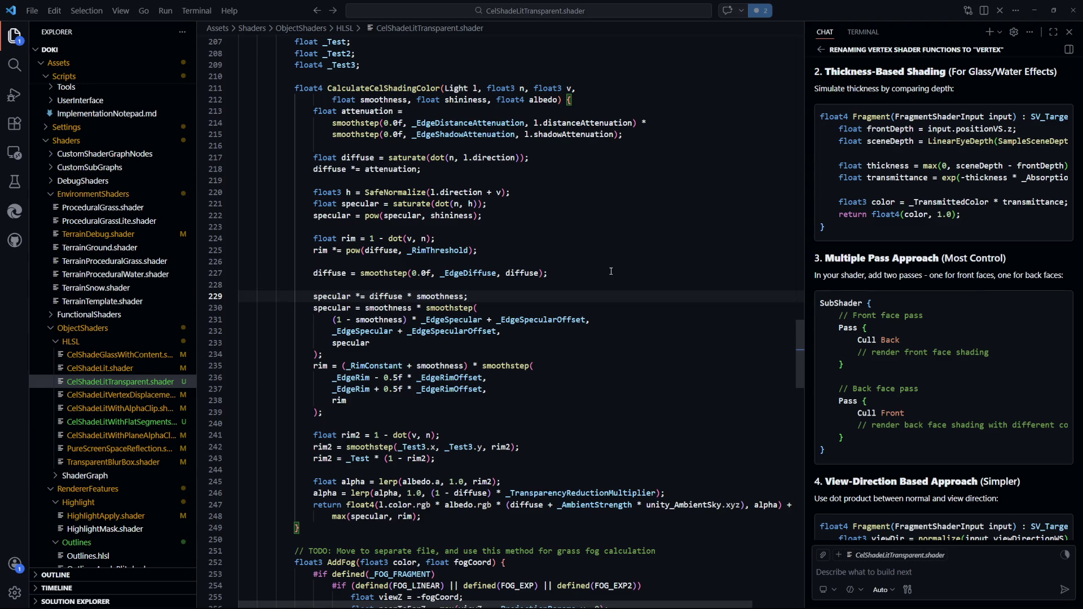
{"action": "key", "text": "alt+Tab"}
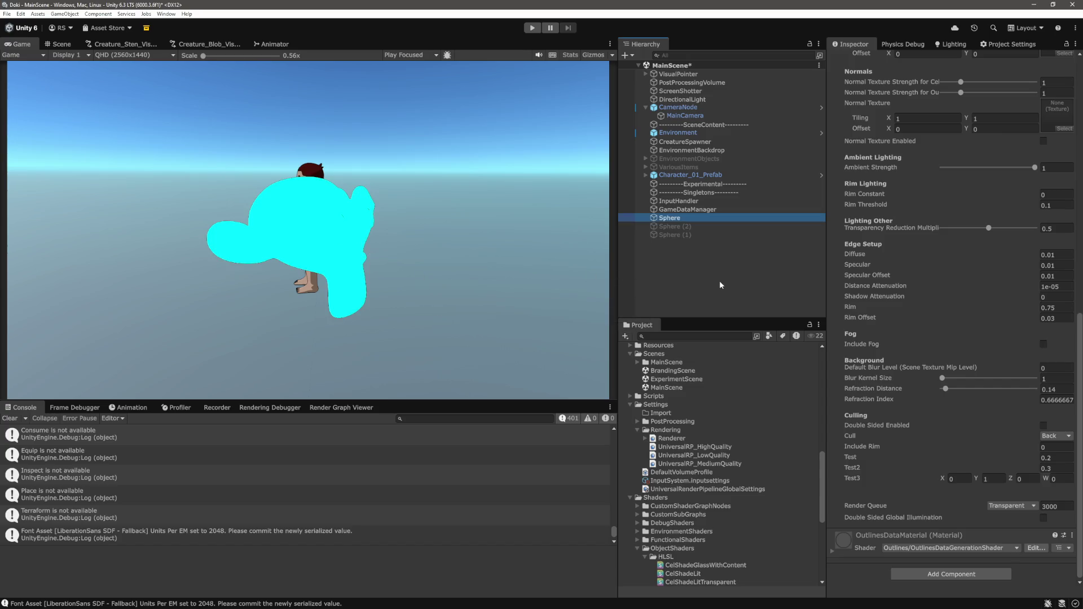
- Deselect the Sphere so the monkey renders as pale translucent glass again
{"action": "left_click", "coordinate": [685, 287]}
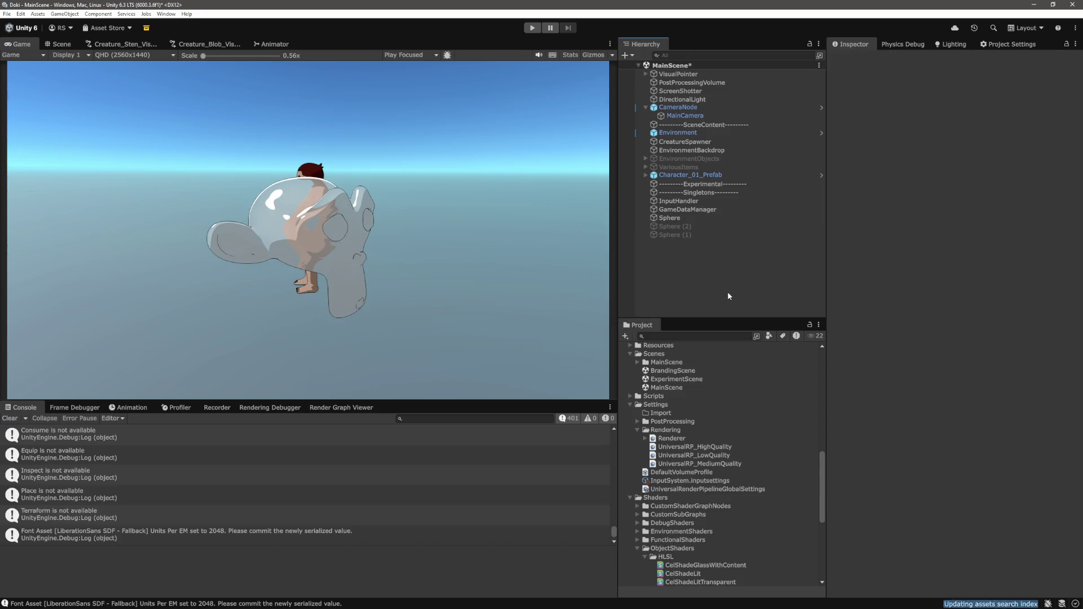